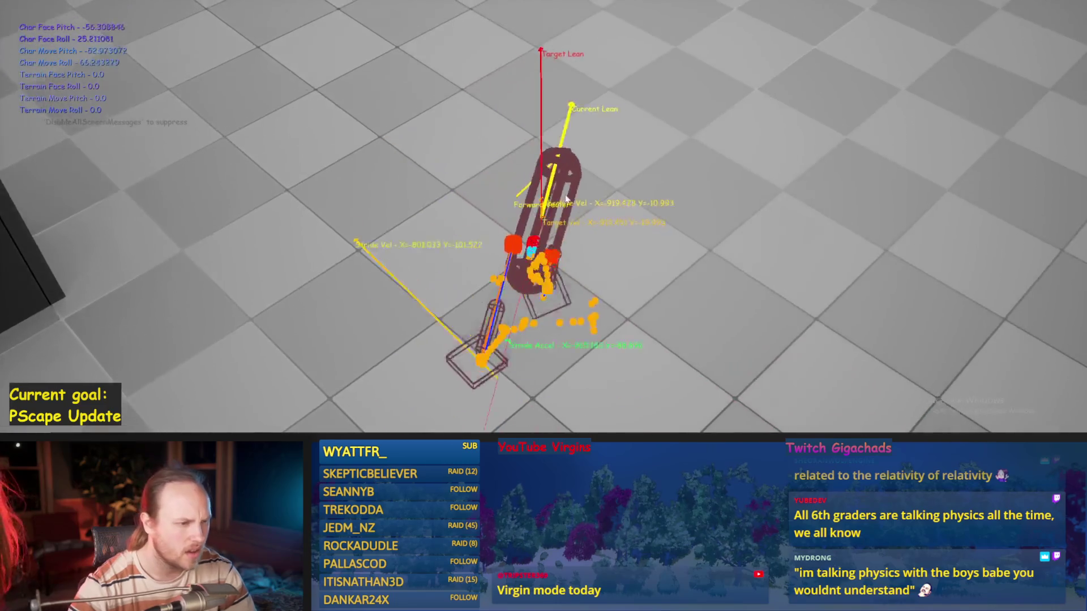
- Stop the walker play test, rerun it briefly, stop again, and return to the DrawDebugValues graph
key("Escape")
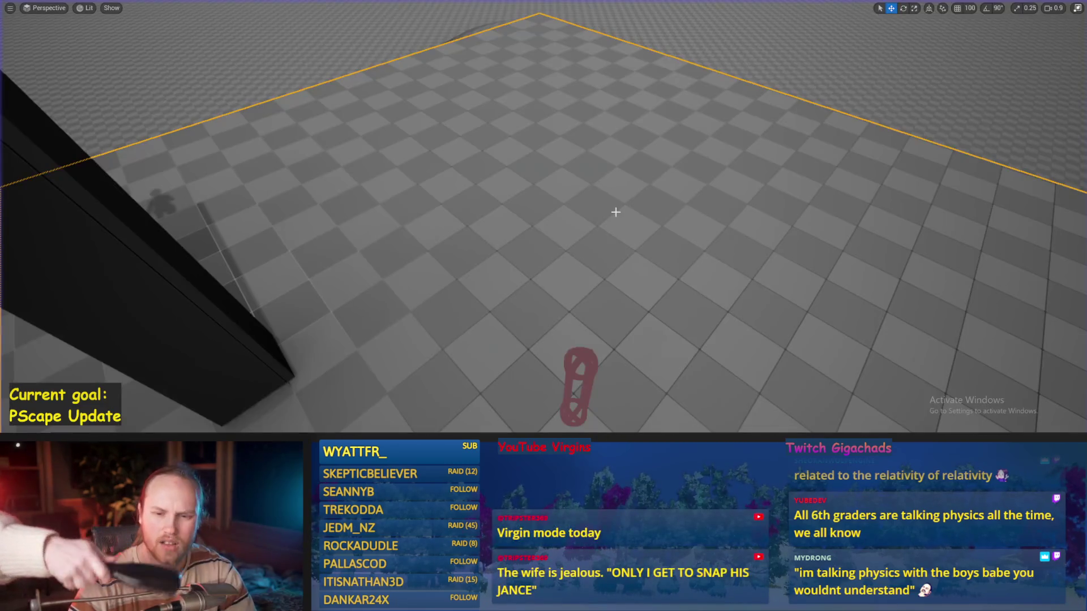
key("alt+p")
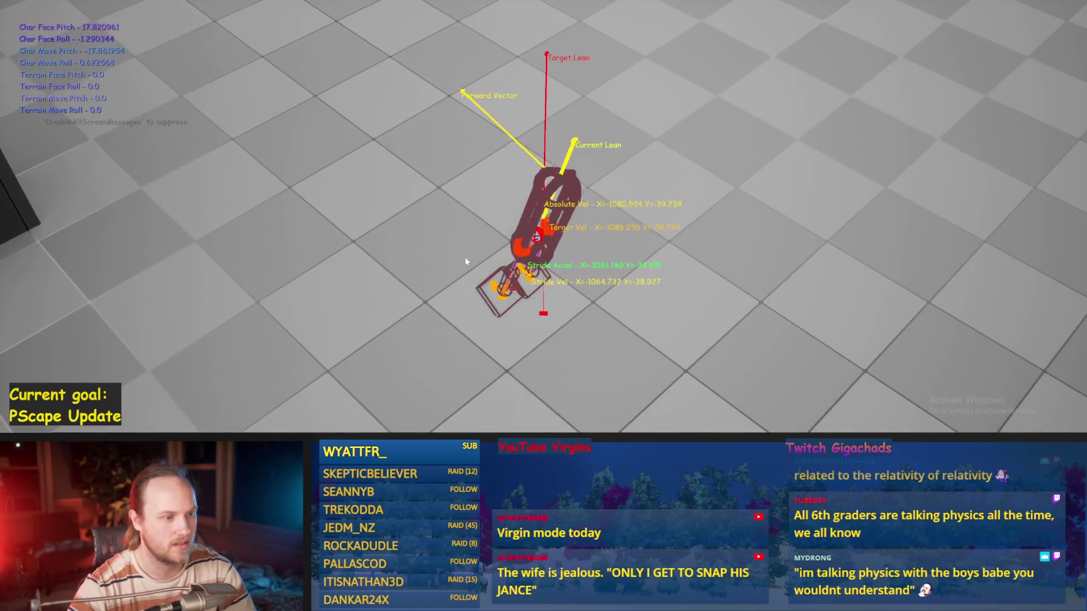
key("Escape")
mouse_move(396, 430)
left_click(456, 390)
left_click_drag(605, 234, 561, 285)
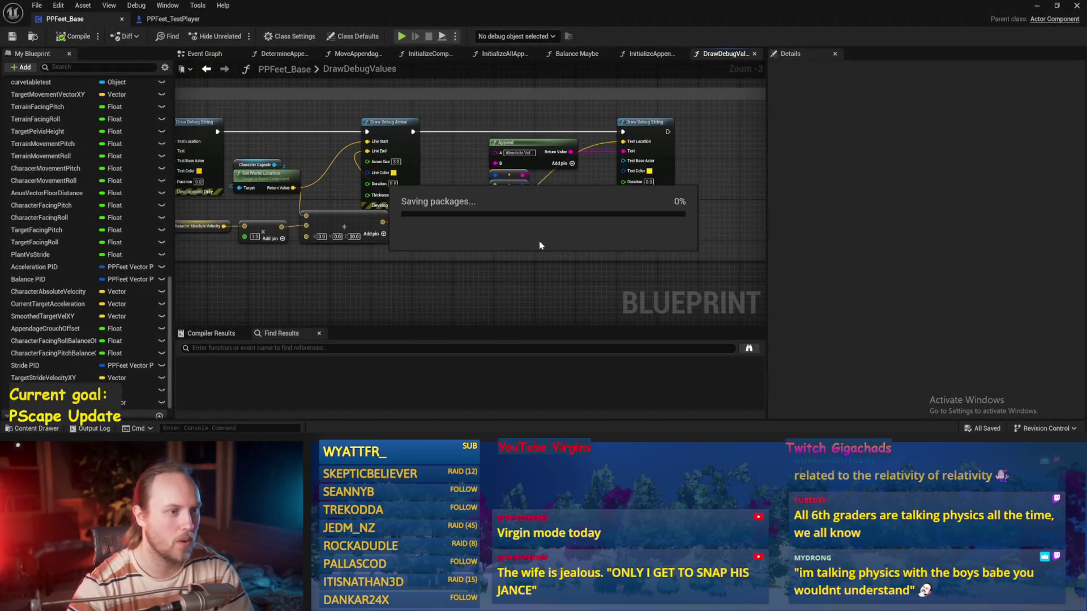
- Move the yellow reroute node and the Draw Debug Arrow node to the right, then save
mouse_move(471, 218)
left_mouse_down()
mouse_move(492, 228)
mouse_move(602, 220)
left_mouse_up()
left_click(465, 220)
left_click_drag(484, 111, 498, 111)
key("ctrl+s")
mouse_move(530, 178)
left_mouse_down()
mouse_move(555, 213)
mouse_move(586, 203)
left_mouse_up()
key("ctrl+s")
- Bring the velocity nodes into view and inspect the Character Absolute Velocity variable
left_click_drag(472, 206, 483, 136)
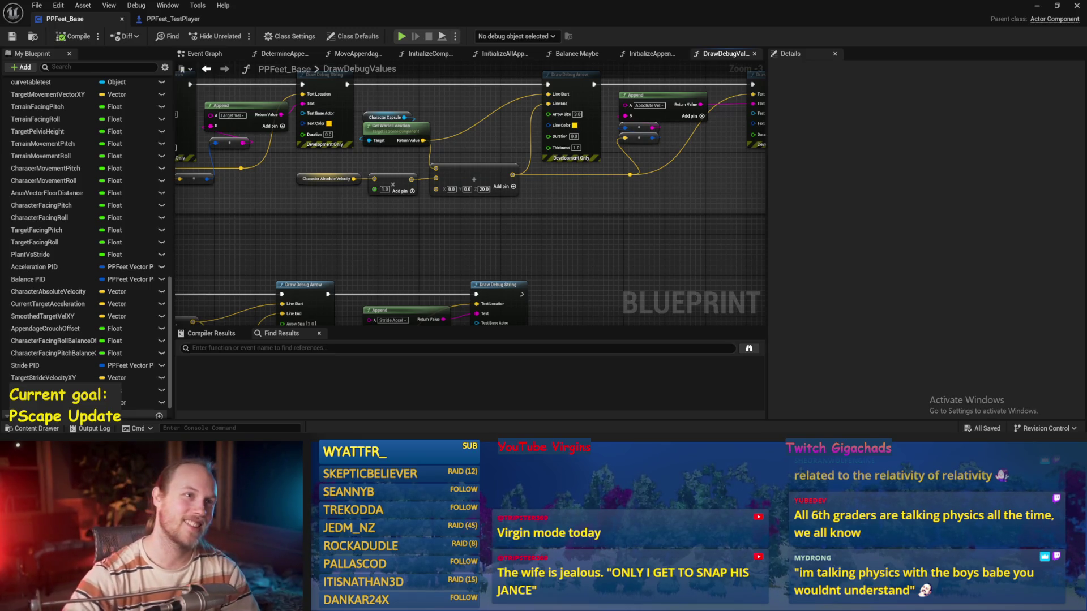
left_click_drag(474, 218, 539, 254)
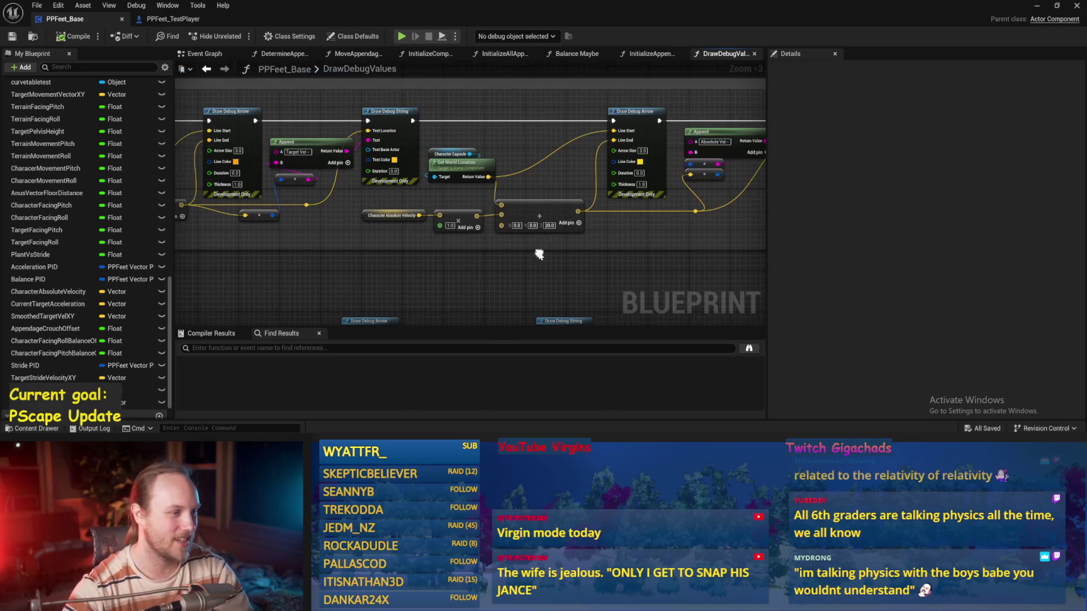
scroll(464, 262, "up", 2)
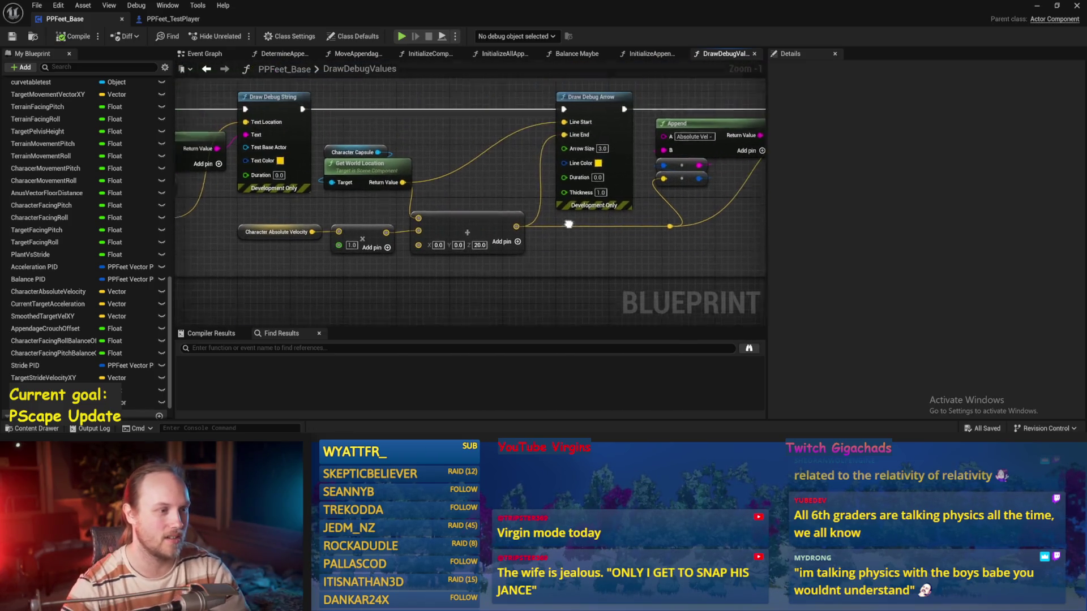
left_click_drag(553, 246, 471, 260)
scroll(471, 260, "down", 1)
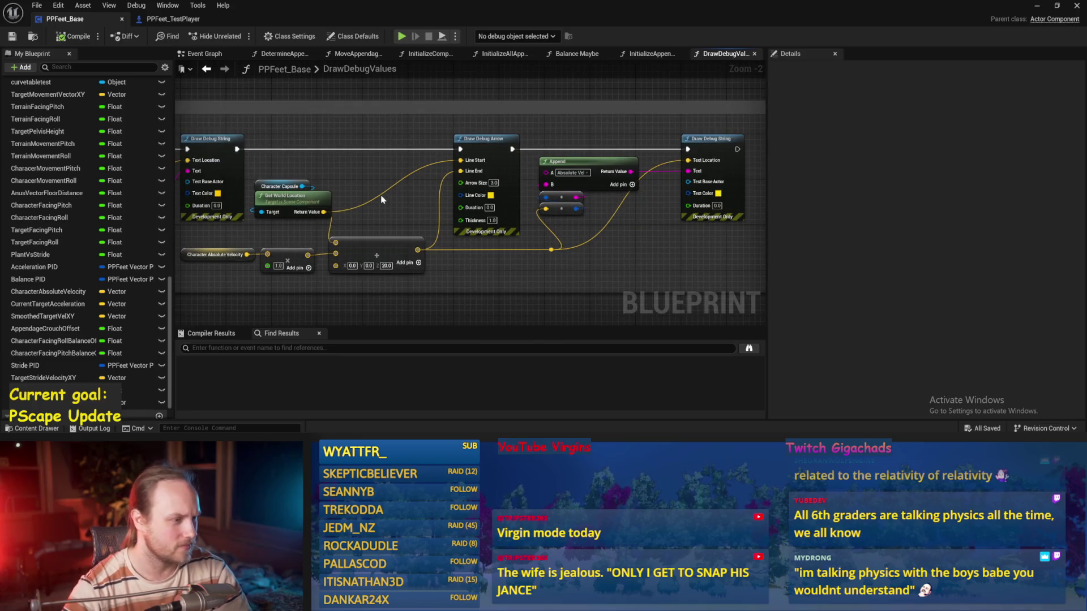
left_click_drag(382, 204, 507, 164)
scroll(329, 180, "up", 1)
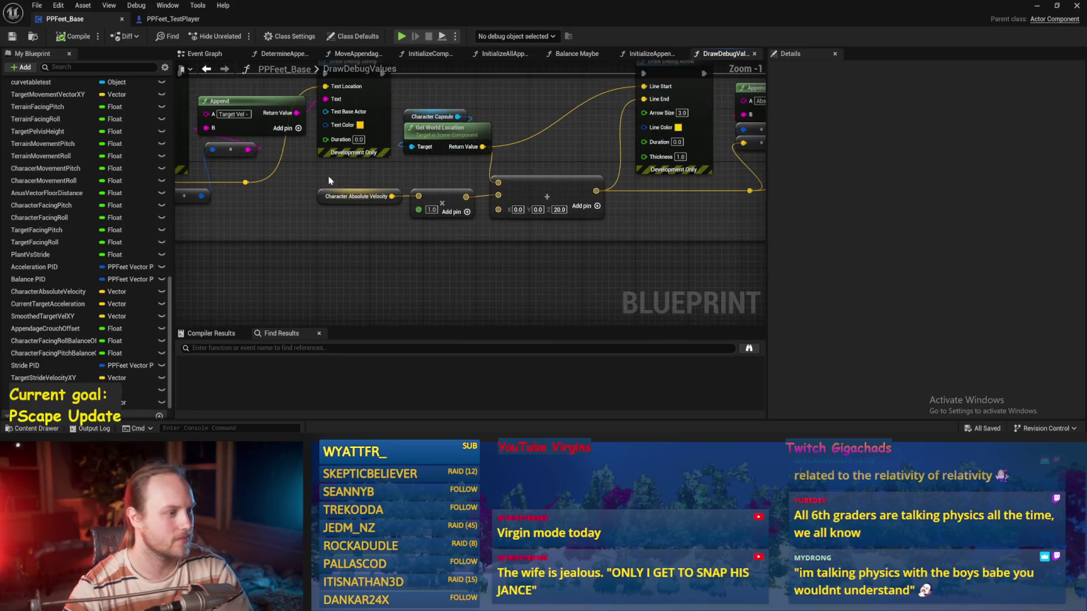
left_click(348, 197)
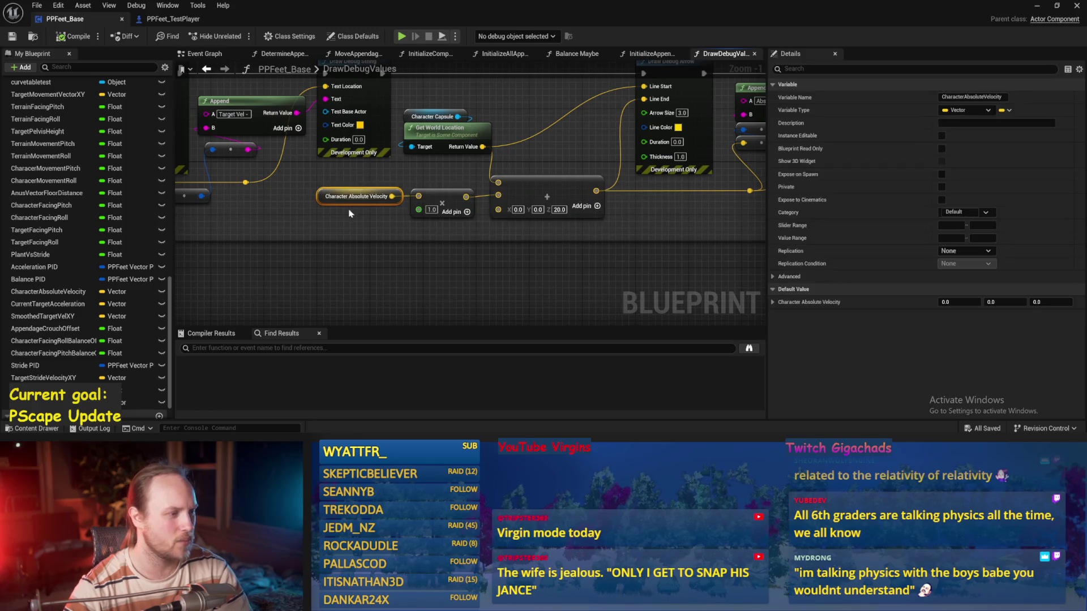
left_click(349, 219)
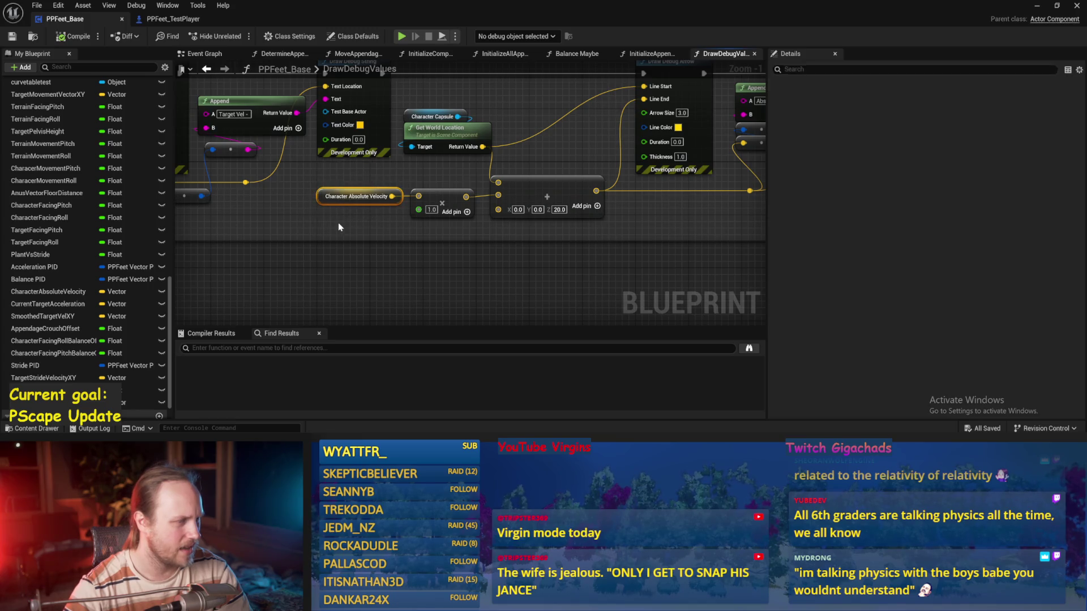
- Place a vector + node on the capsule world location output wire
mouse_move(525, 163)
left_mouse_down()
mouse_move(403, 165)
mouse_move(430, 148)
left_mouse_up()
type("+")
key("Return")
- Offset the capsule location by Z 20, feed it into the lower Add, and remove that node's extra pin
type("20")
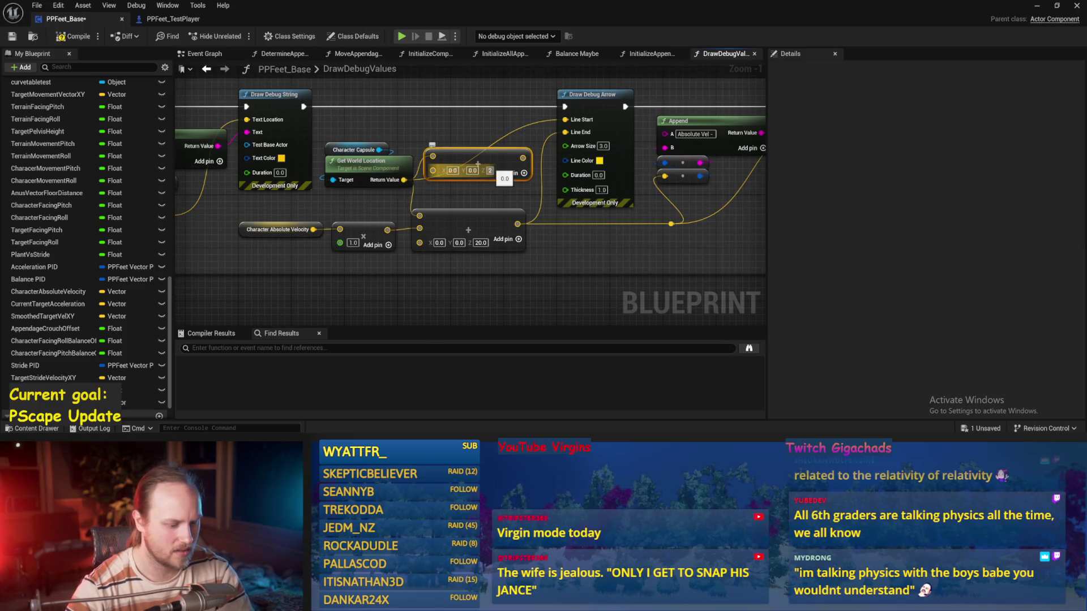
left_click_drag(530, 158, 420, 216)
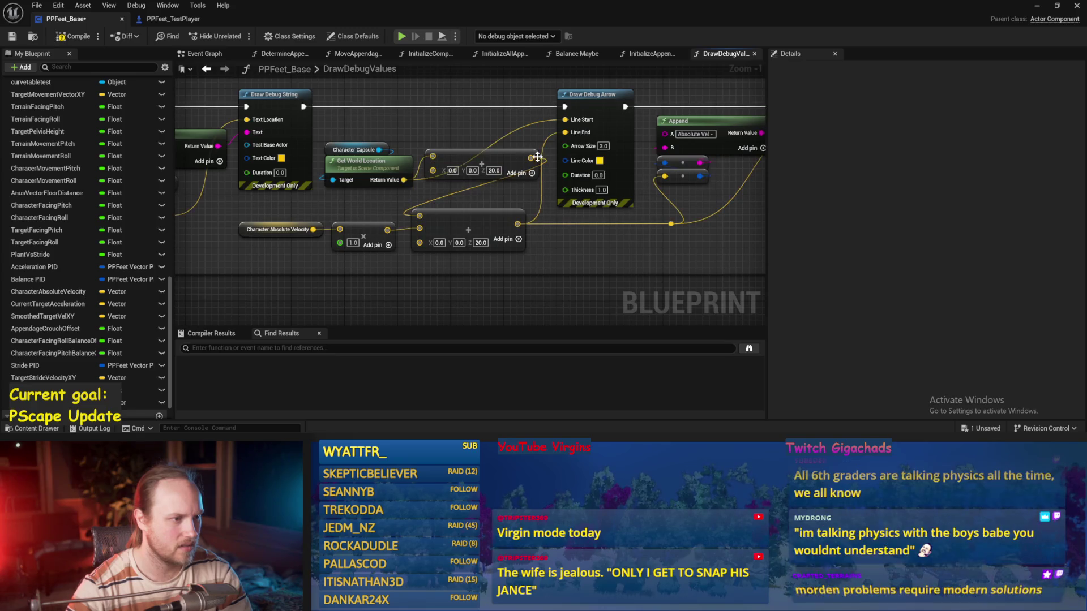
right_click(417, 240)
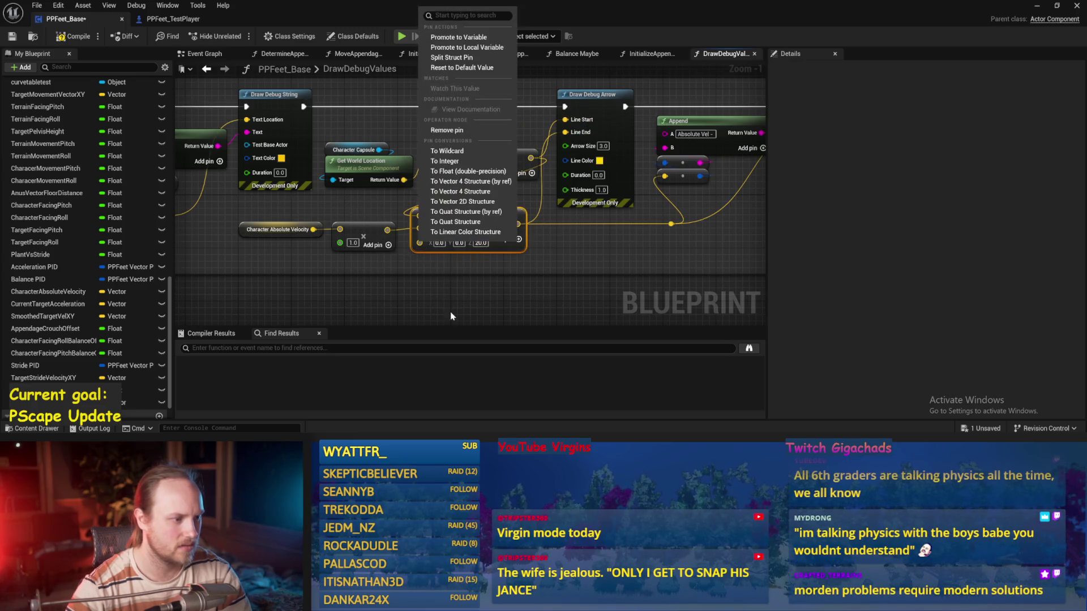
left_click(456, 127)
key("ctrl+s")
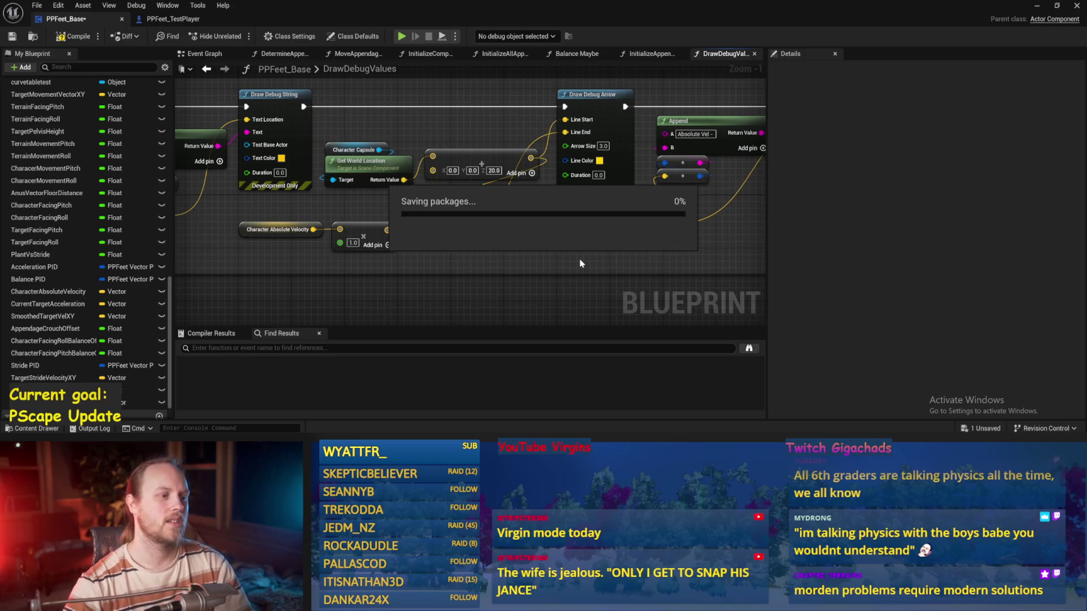
- Rearrange the Add, Draw Debug Arrow, Append and string nodes, then compile the blueprint
left_click_drag(477, 157, 461, 158)
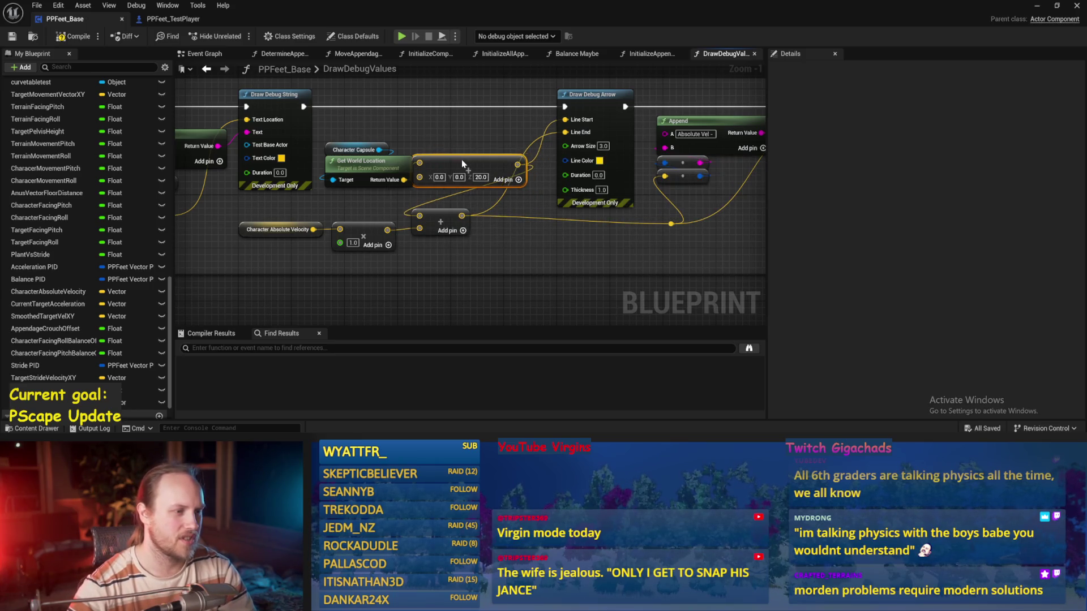
scroll(461, 158, "down", 2)
left_click_drag(682, 110, 397, 232)
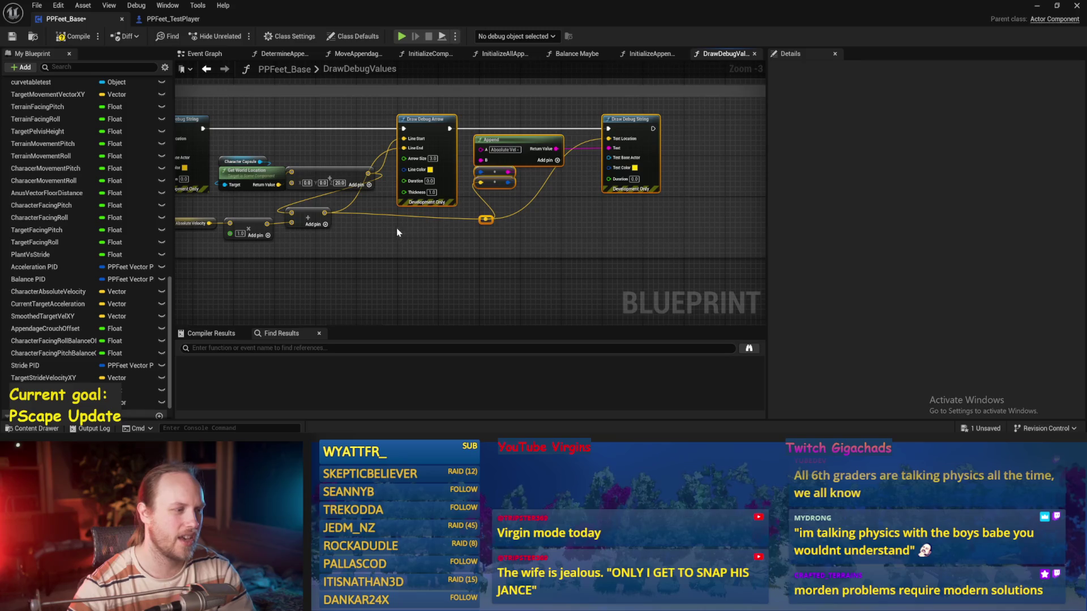
left_click_drag(432, 134, 501, 138)
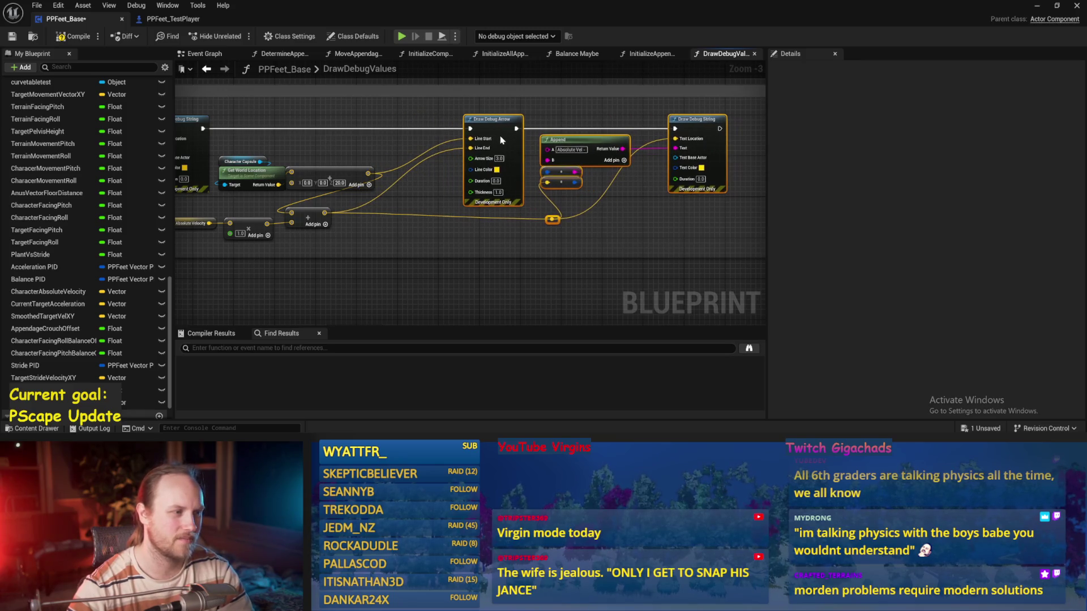
left_click_drag(313, 219, 421, 198)
left_click(61, 36)
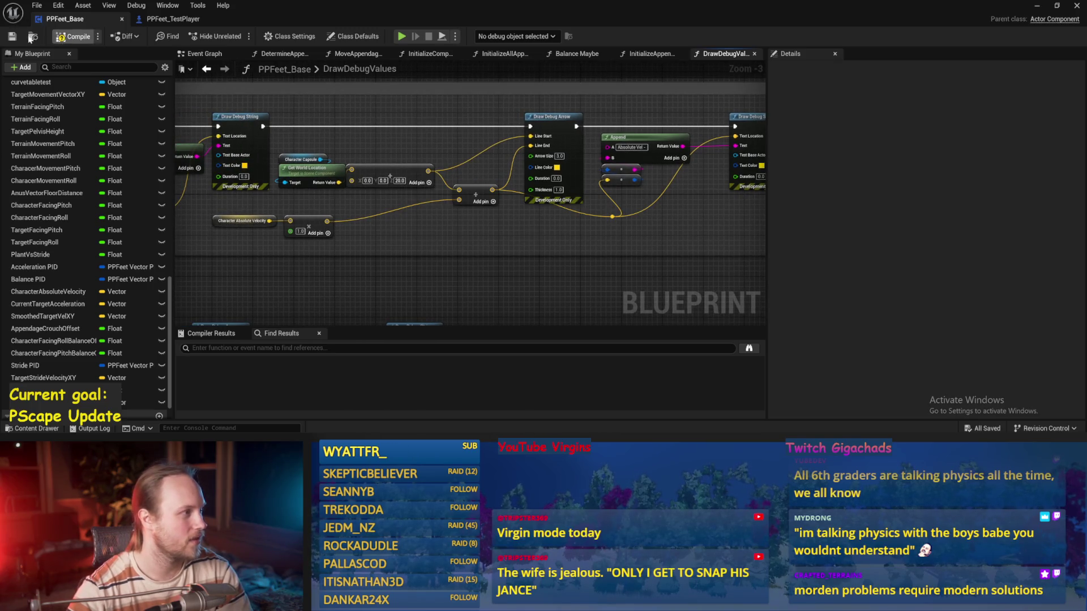
mouse_move(408, 228)
left_mouse_down()
mouse_move(518, 224)
mouse_move(385, 236)
mouse_move(507, 204)
left_mouse_up()
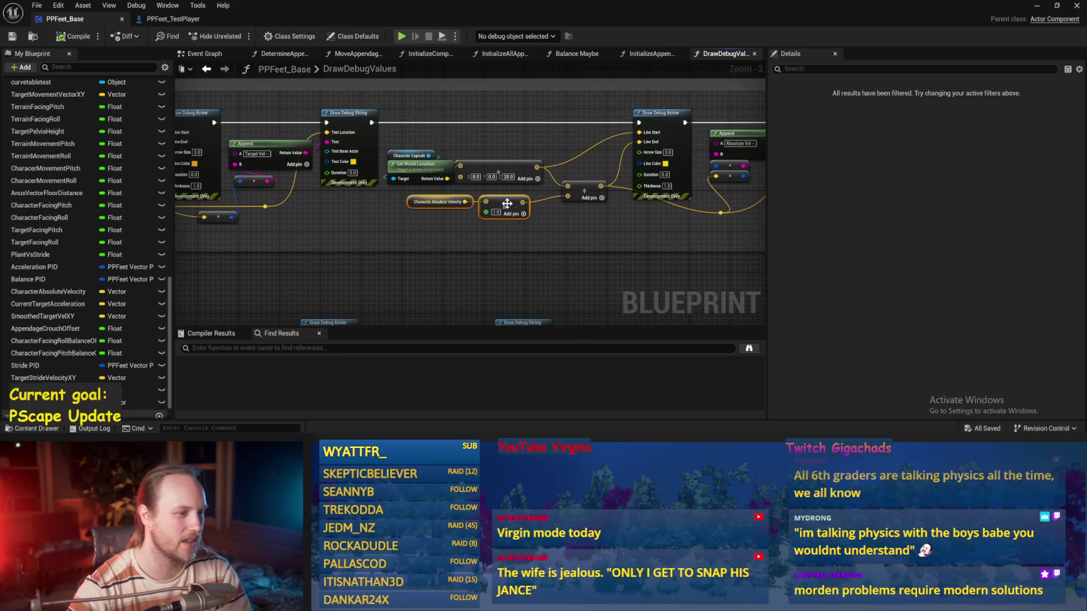
left_click(522, 230)
- Save the blueprint and review the debug drawing and capsule location nodes
scroll(521, 231, "up", 3)
key("ctrl+s")
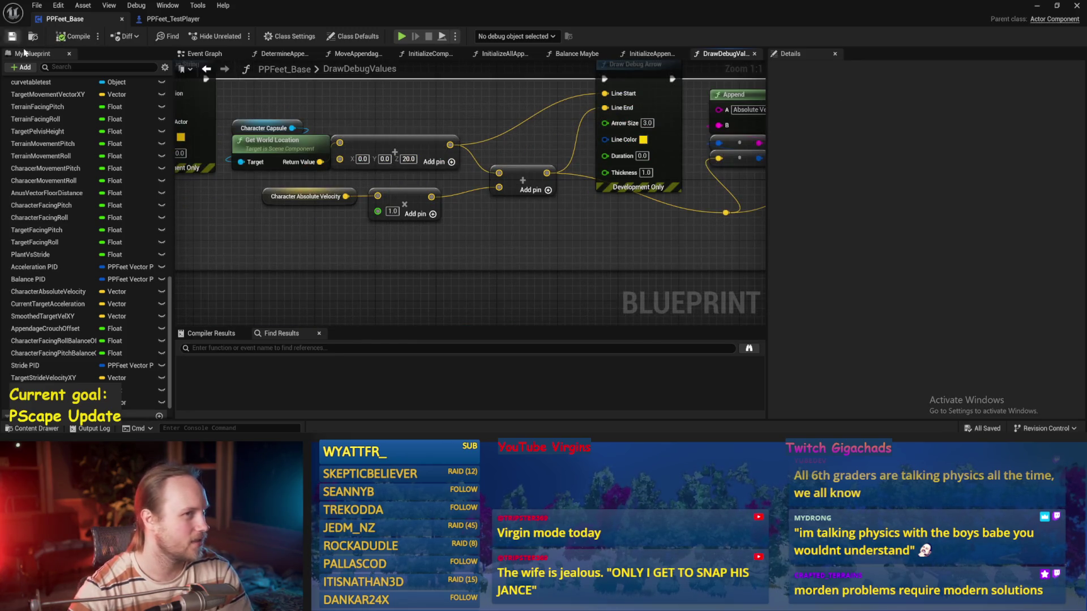
key("ctrl+s")
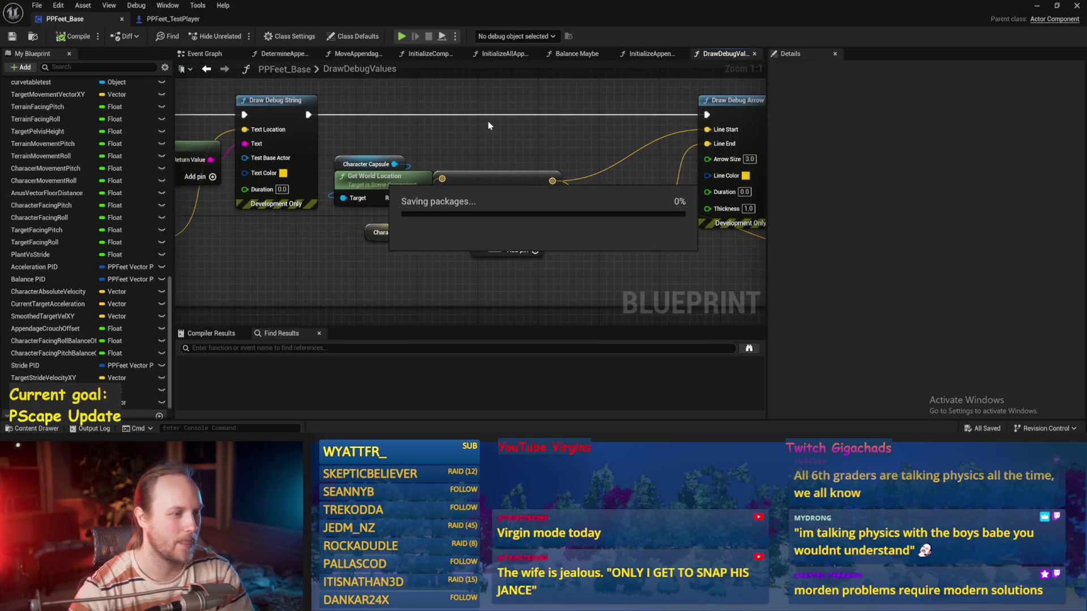
left_click(12, 36)
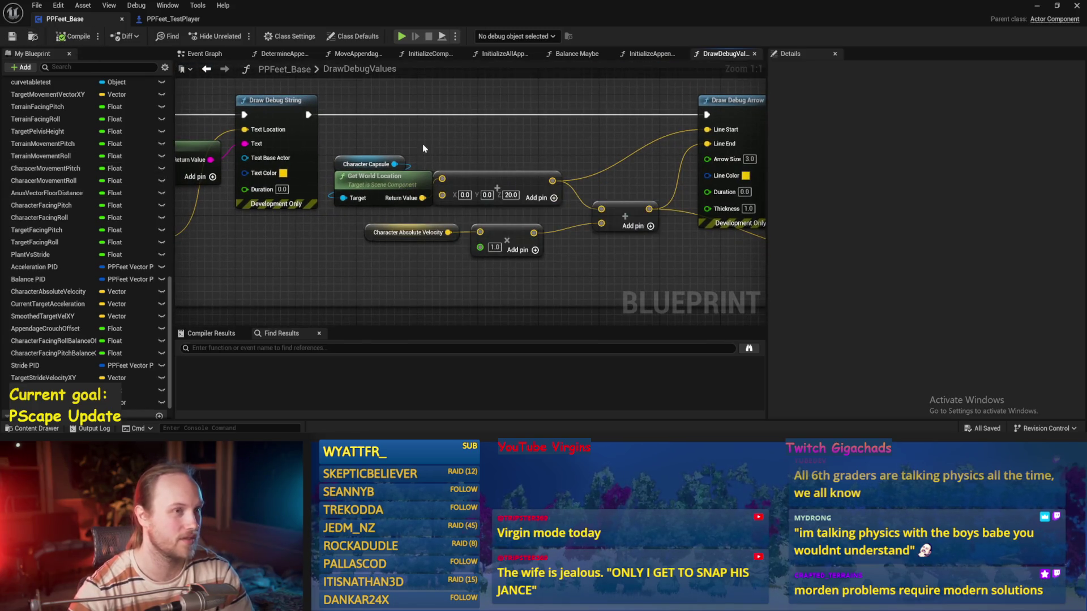
left_click_drag(422, 148, 471, 150)
mouse_move(362, 254)
left_mouse_down()
mouse_move(488, 244)
mouse_move(401, 256)
left_mouse_up()
scroll(487, 244, "down", 1)
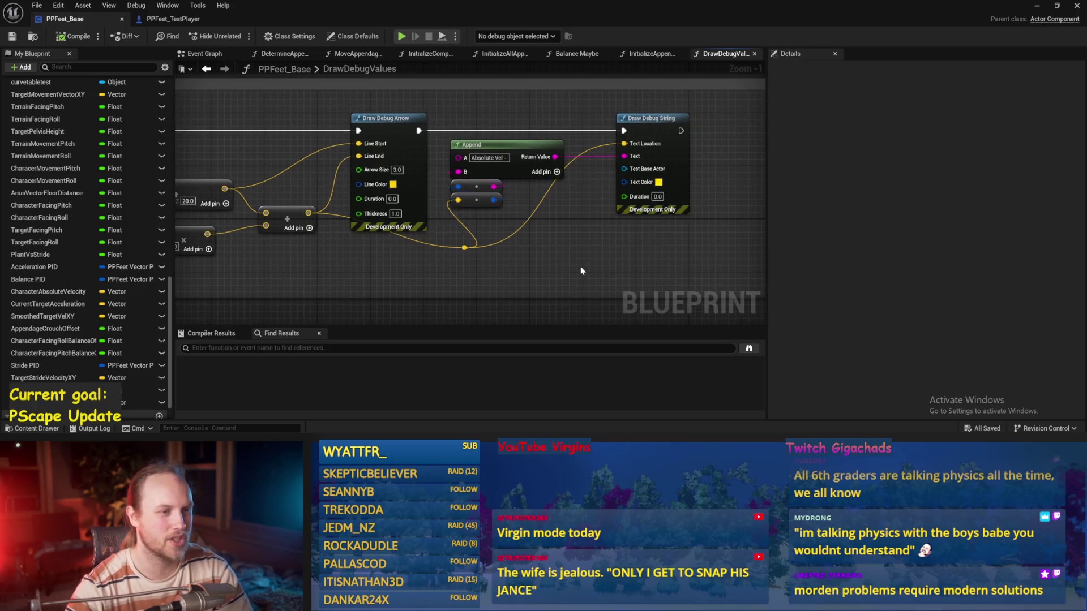
mouse_move(329, 249)
left_mouse_down()
mouse_move(411, 234)
mouse_move(419, 199)
left_mouse_up()
mouse_move(335, 141)
left_mouse_down()
mouse_move(427, 194)
mouse_move(155, 189)
left_mouse_up()
mouse_move(793, 191)
left_mouse_down()
mouse_move(689, 185)
mouse_move(507, 202)
left_mouse_up()
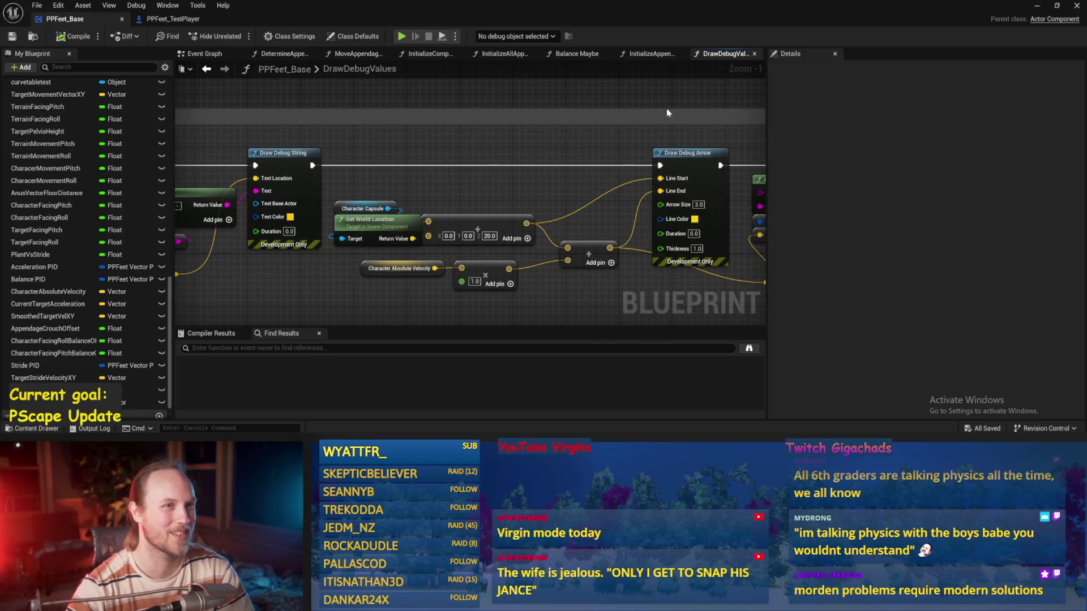
scroll(613, 138, "down", 2)
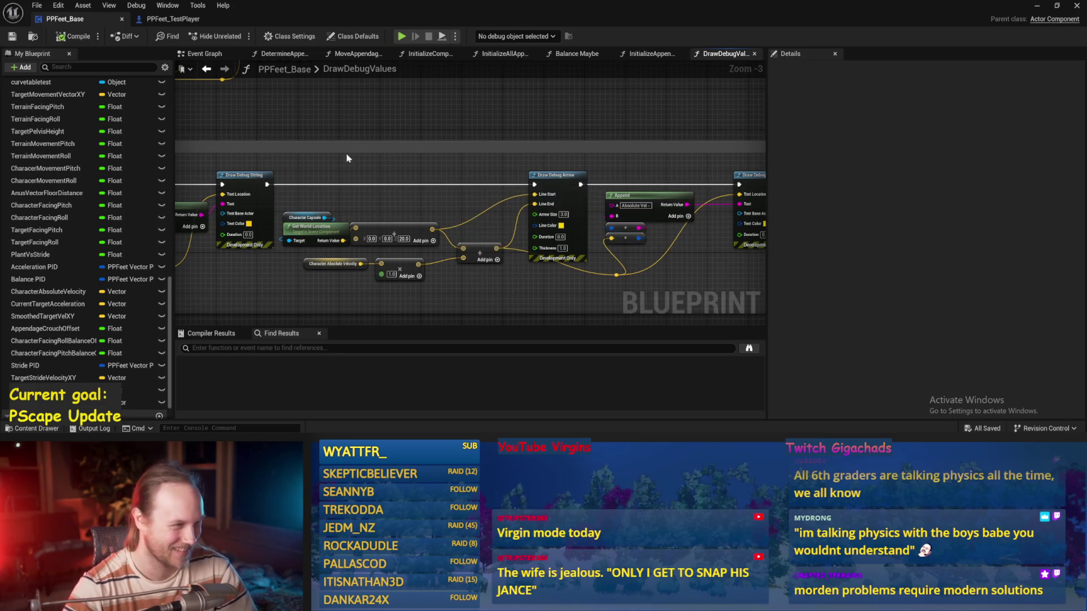
- Switch to the Event Graph and bring its exec row into view
left_click(205, 53)
mouse_move(509, 121)
left_mouse_down()
mouse_move(469, 206)
mouse_move(490, 267)
left_mouse_up()
scroll(469, 206, "up", 2)
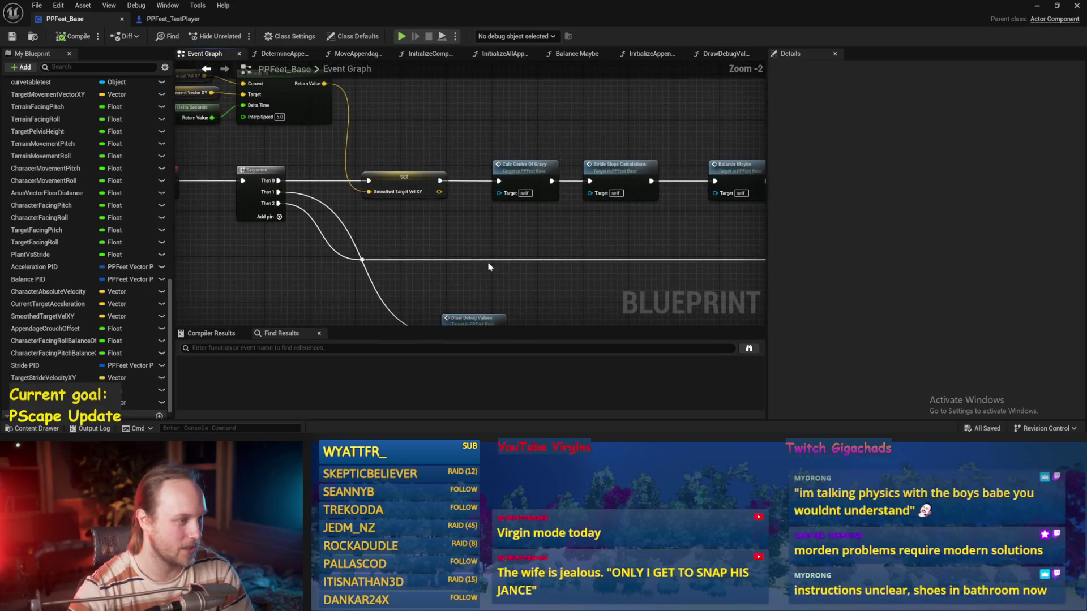
- Open Calc Centre Of Gravy and move the Character Absolute Velocity getter beside its SET node
double_click(526, 177)
scroll(599, 260, "up", 4)
scroll(599, 260, "down", 2)
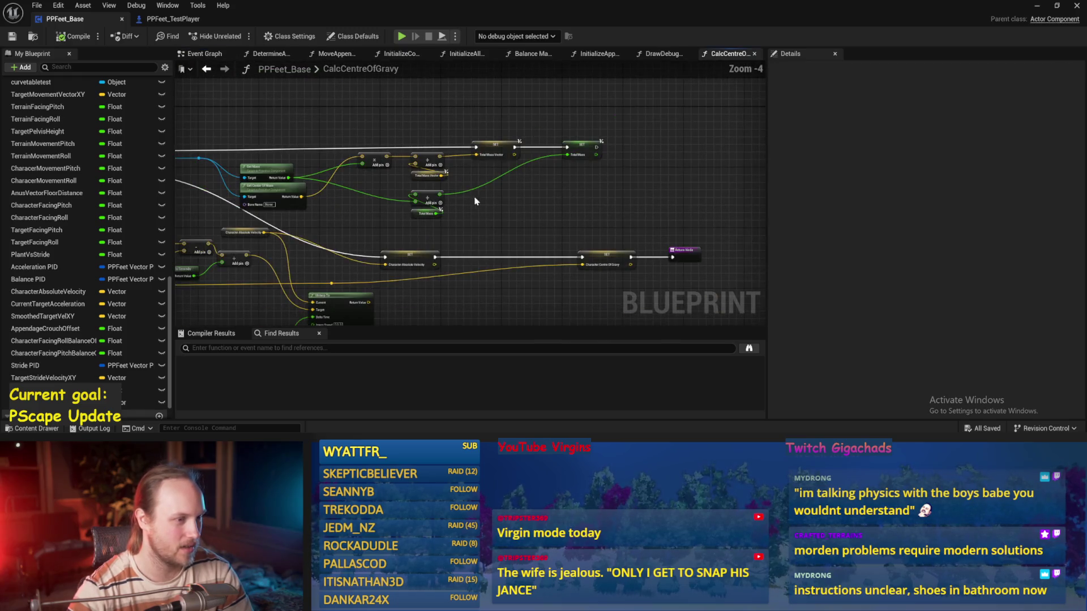
left_click_drag(478, 219, 582, 159)
left_click(547, 204)
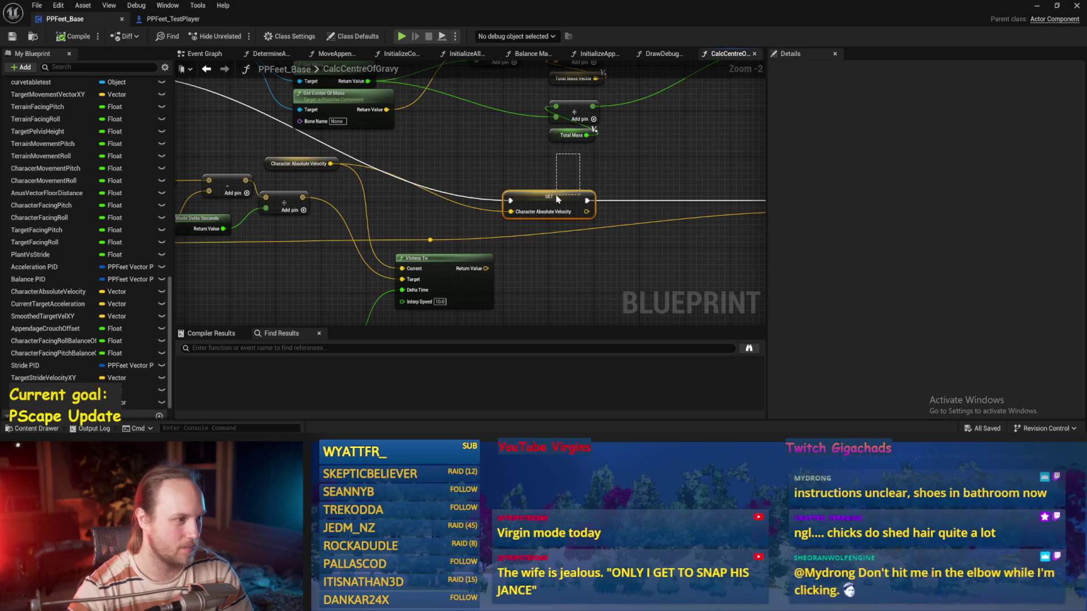
left_click(283, 165)
left_click_drag(283, 165, 369, 216)
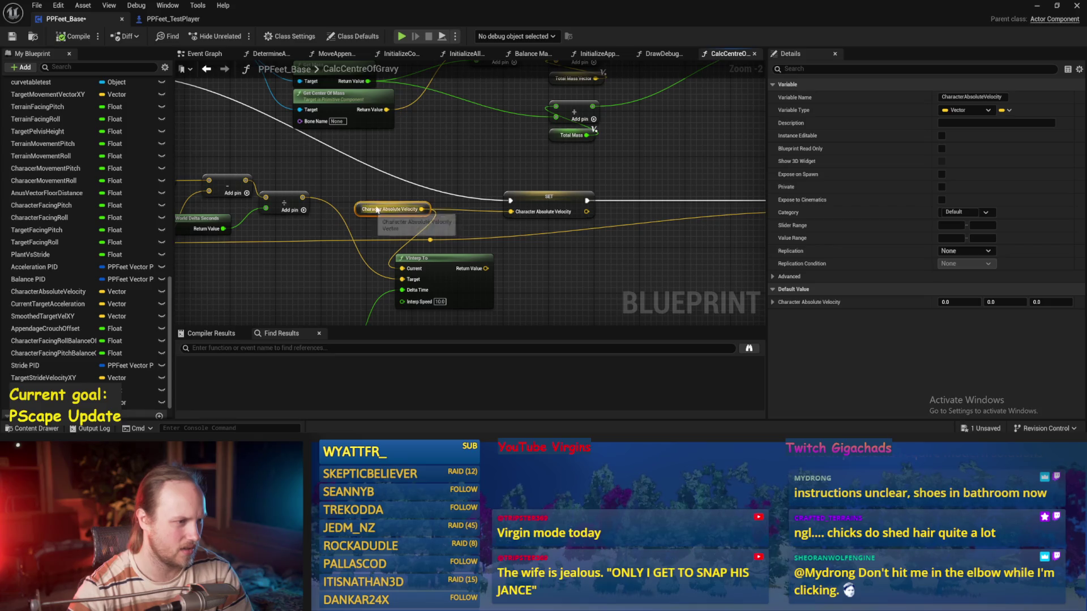
- Connect VInterp To's Return Value to SET Character Absolute Velocity and save
left_click_drag(440, 163, 473, 119)
left_click_drag(403, 137, 515, 151)
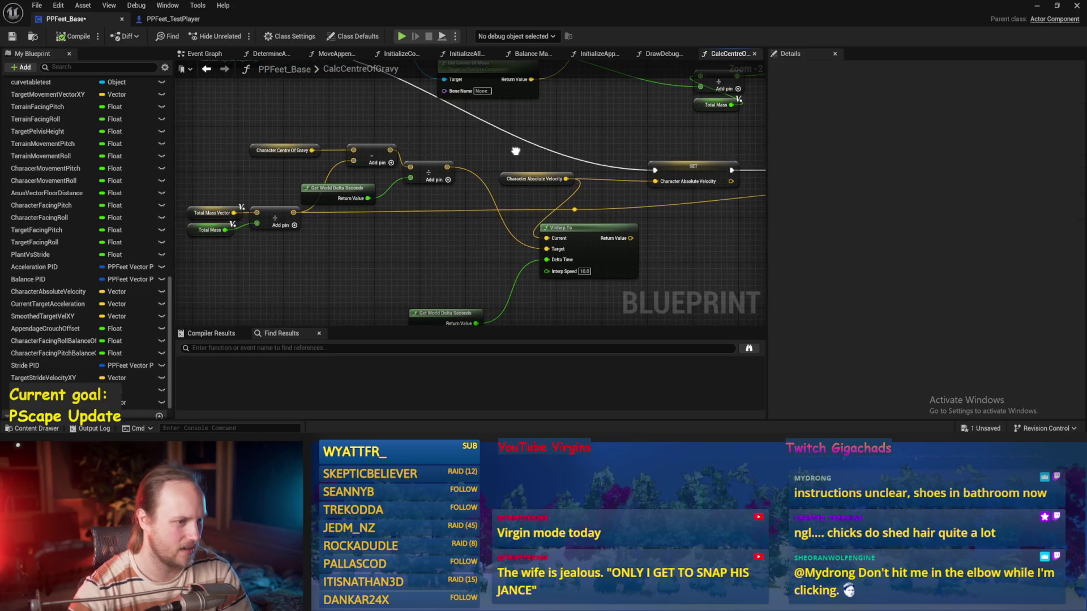
mouse_move(657, 245)
left_mouse_down()
mouse_move(575, 226)
mouse_move(444, 225)
left_mouse_up()
left_click_drag(623, 218, 648, 162)
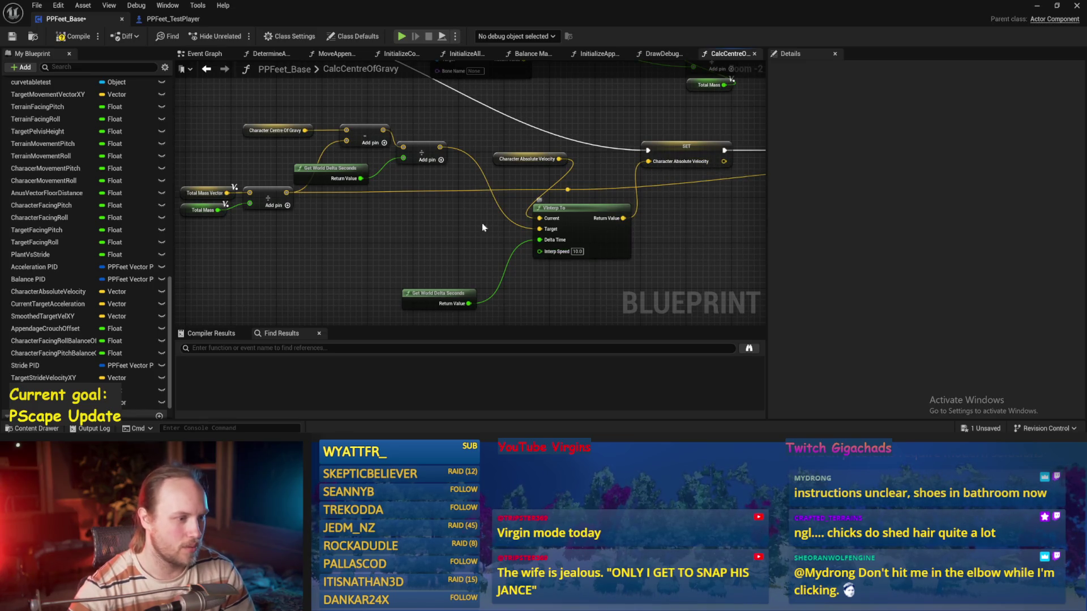
left_click(12, 36)
- Follow the node chain and inspect the Character Centre Of Gravy getter
left_click(294, 130)
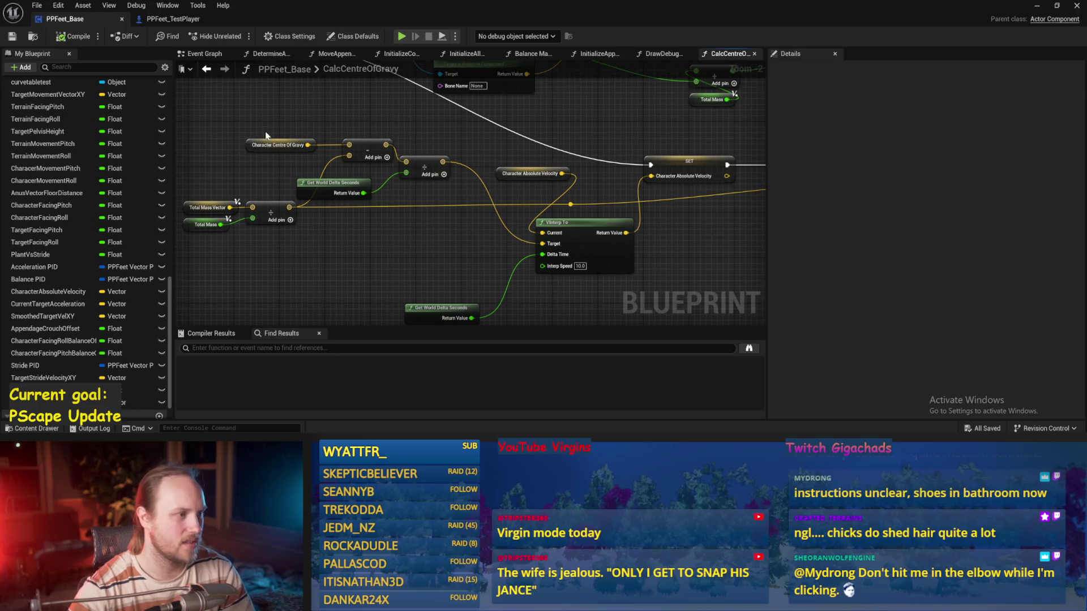
scroll(321, 127, "up", 1)
left_click_drag(306, 165, 321, 127)
left_click(321, 127)
mouse_move(253, 191)
left_mouse_down()
mouse_move(315, 192)
mouse_move(485, 238)
mouse_move(626, 213)
mouse_move(600, 182)
mouse_move(603, 199)
mouse_move(545, 184)
left_mouse_up()
mouse_move(326, 133)
left_mouse_down()
mouse_move(459, 113)
mouse_move(496, 128)
left_mouse_up()
left_click(327, 120)
scroll(497, 128, "down", 1)
left_click(489, 142)
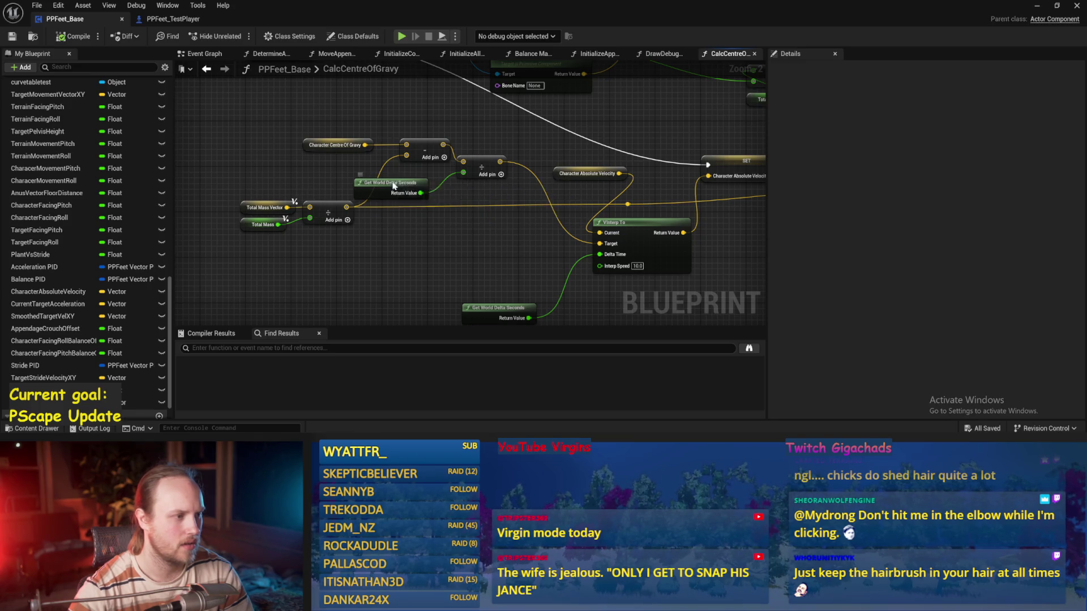
- Wrap the Total Mass Vector, Total Mass and divide nodes in a 'New Centre of Gravy' comment
left_click_drag(394, 186, 427, 186)
left_click_drag(353, 195, 235, 233)
left_click_drag(364, 208, 348, 203)
type("cN")
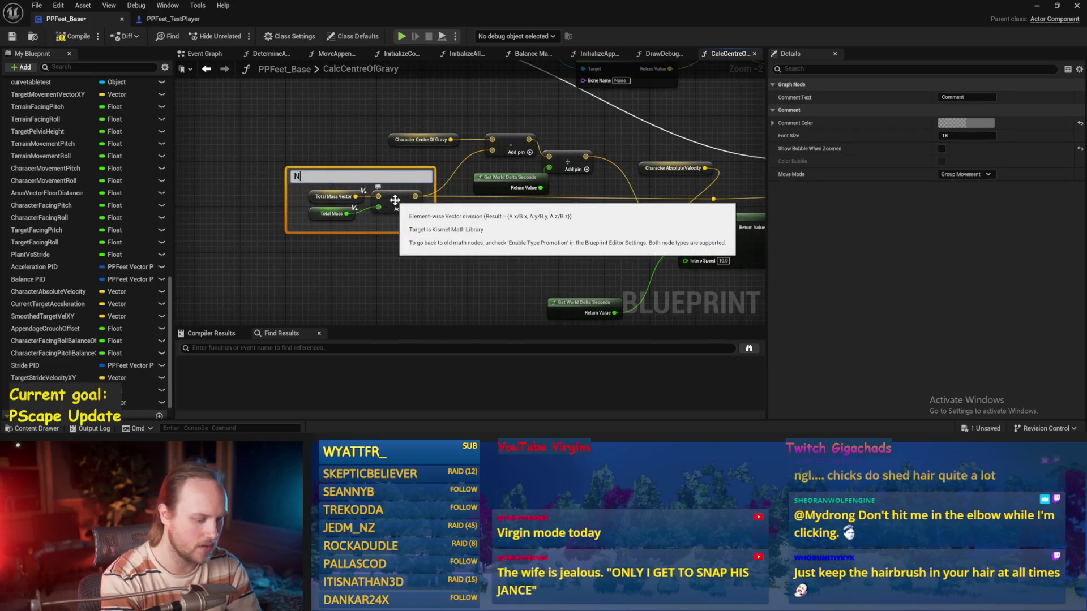
type("of Gravy")
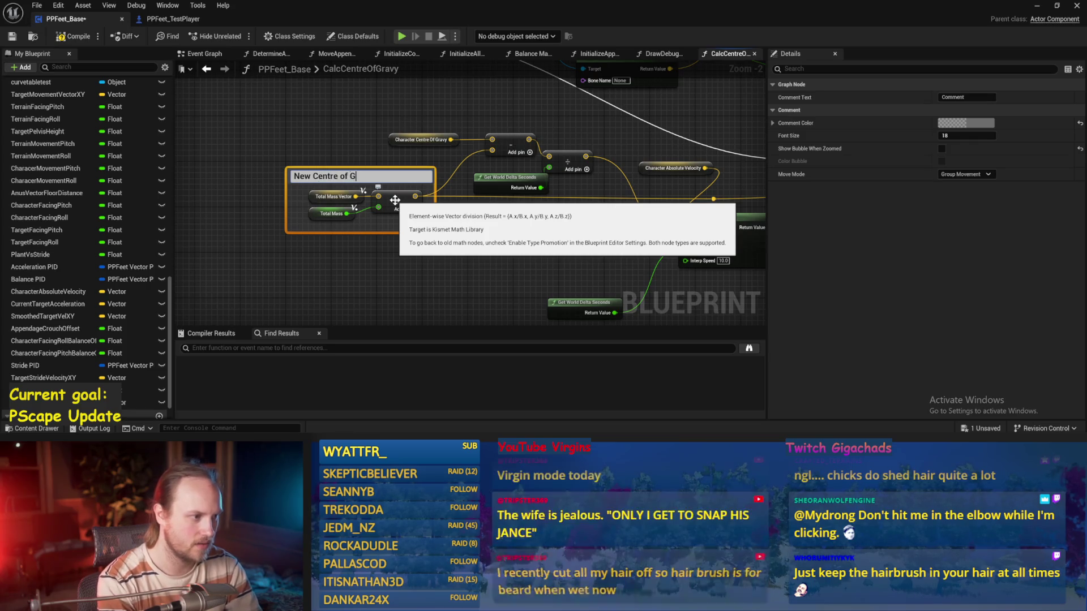
key("Return")
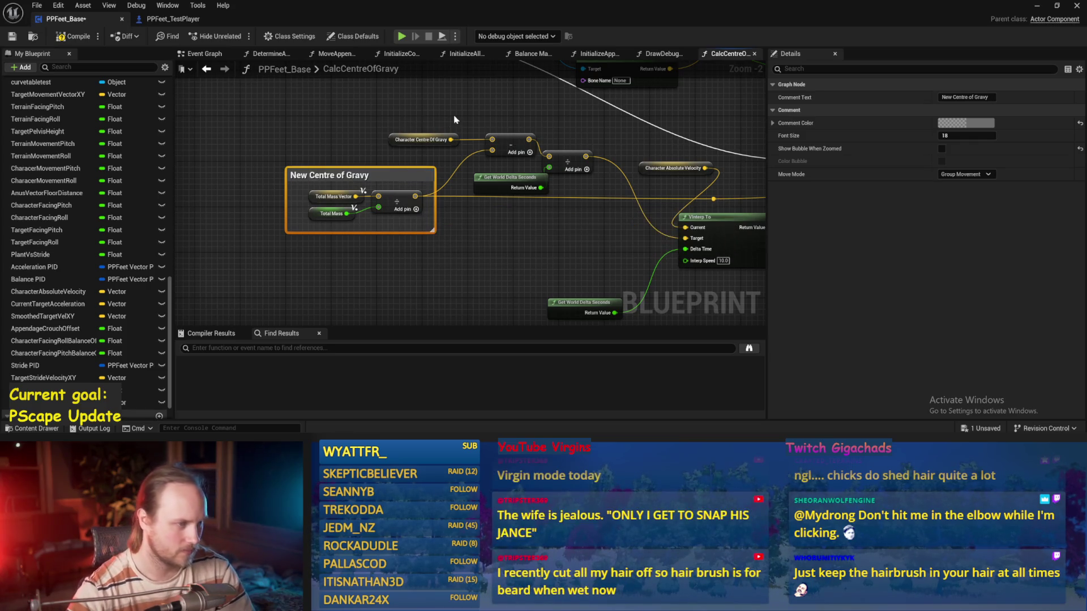
- Tidy the Character Centre Of Gravy, subtract and Get World Delta Seconds nodes, then save
left_click_drag(451, 106, 334, 144)
left_click_drag(446, 146, 440, 146)
left_click(452, 116)
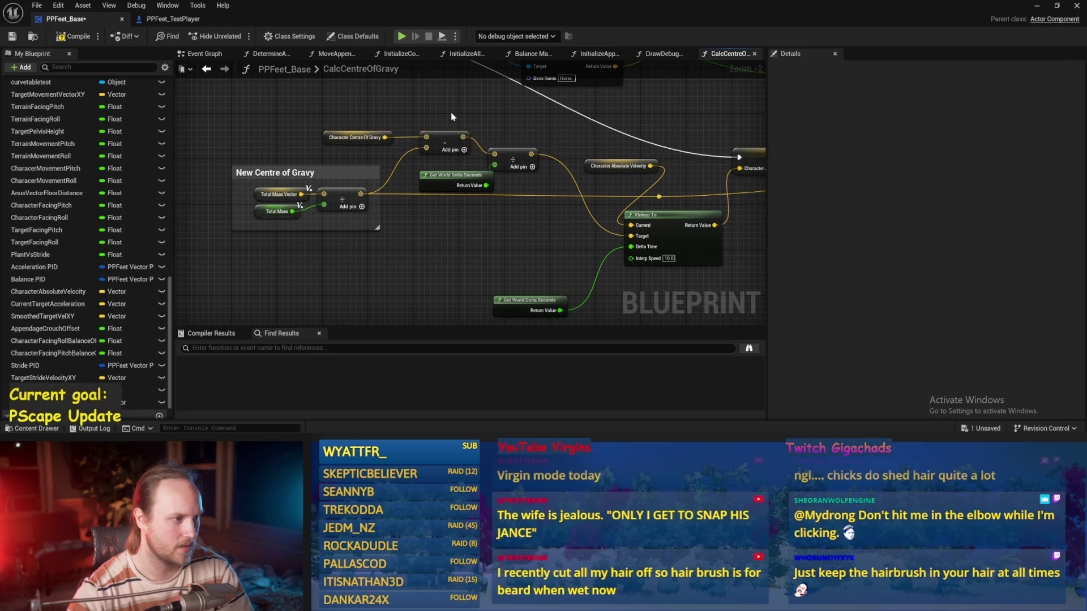
left_click_drag(445, 229, 390, 233)
left_click(397, 182)
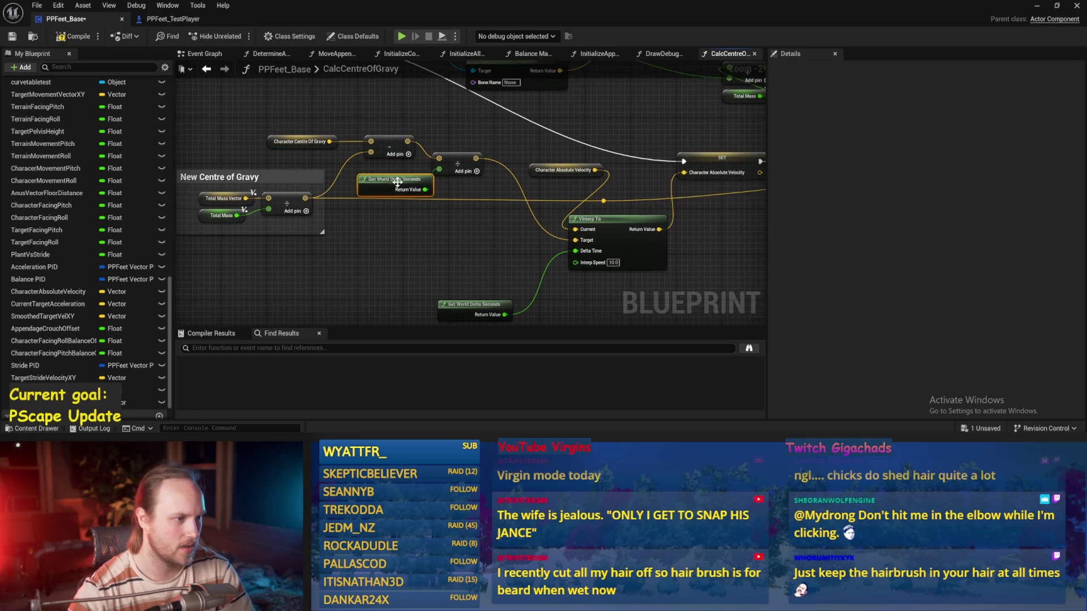
mouse_move(476, 154)
left_mouse_down()
mouse_move(422, 128)
mouse_move(410, 133)
mouse_move(418, 131)
left_mouse_up()
key("ctrl+s")
- Wrap the velocity divide node in a 'NEW VElocity' comment, reposition the velocity getter, and save
key("c")
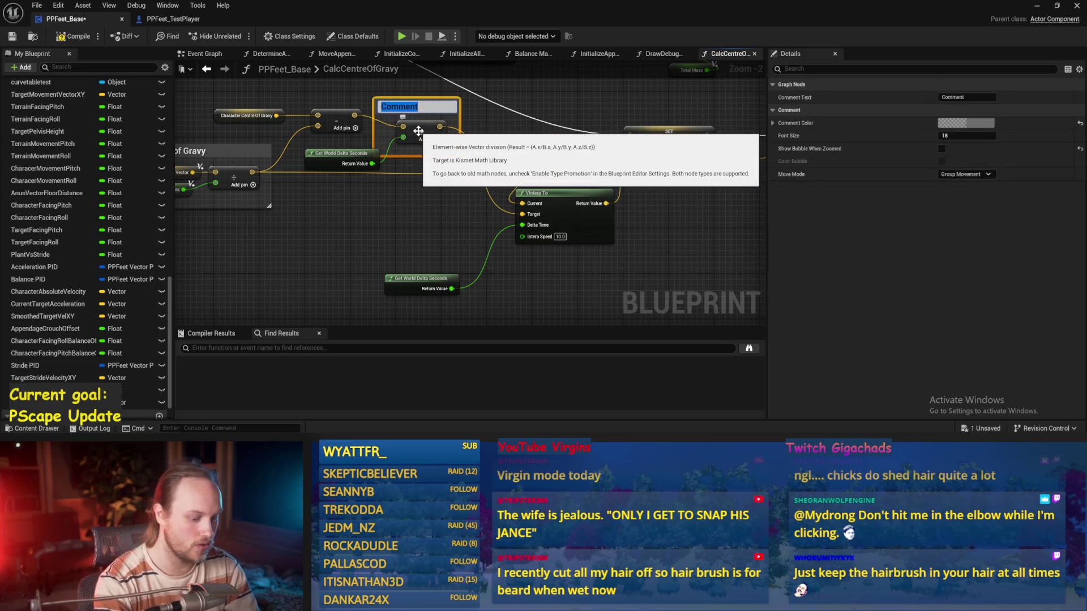
type("NEW VElocity")
key("Return")
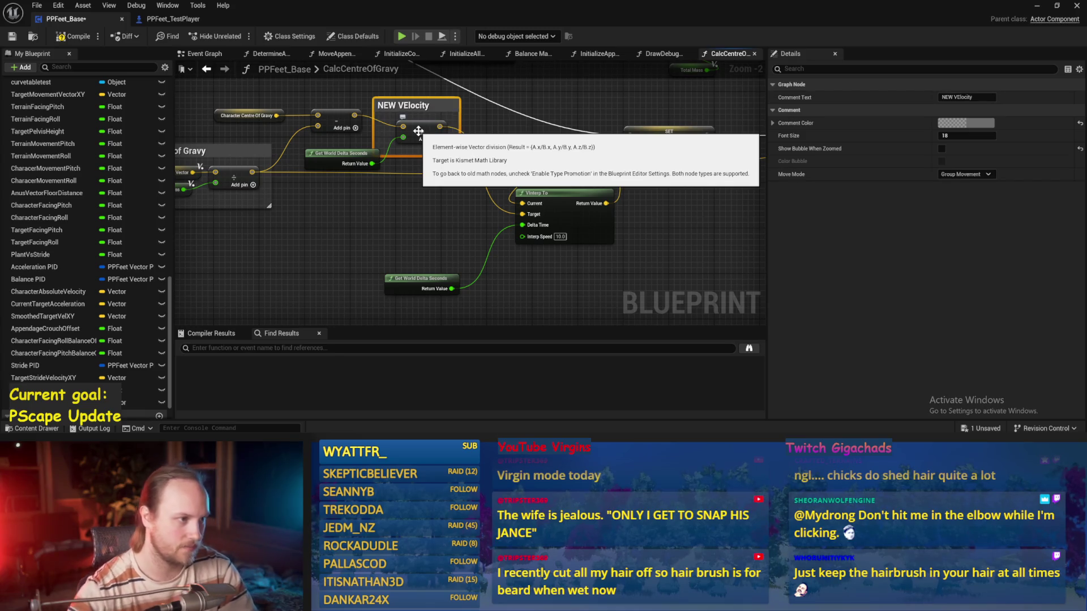
left_click(513, 107)
left_click_drag(482, 146, 417, 197)
key("ctrl+s")
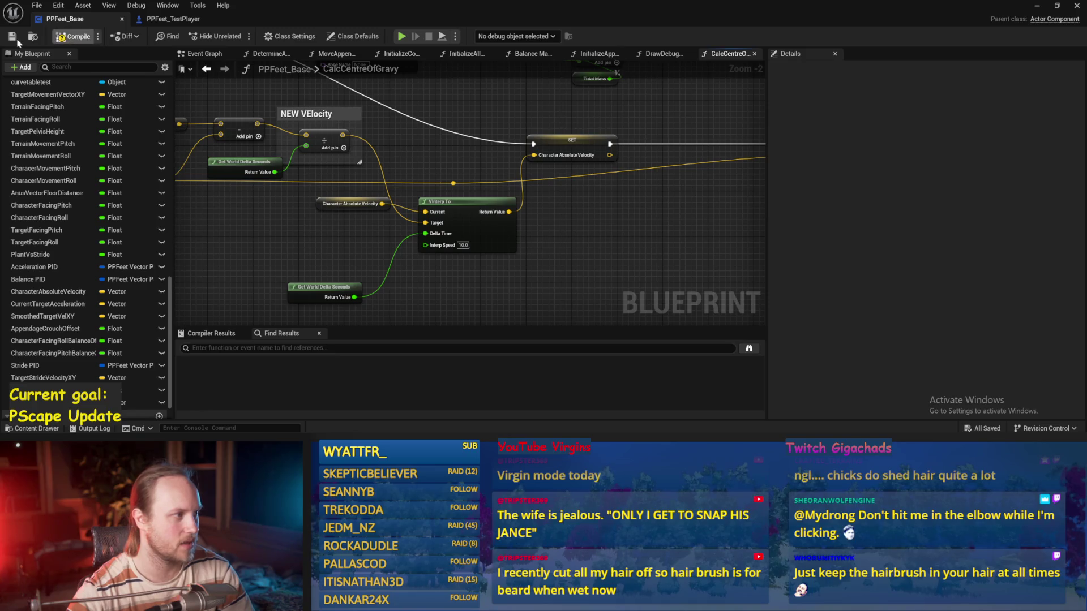
- Compile the Blueprint and pan along the graph to the Return Node
left_click(73, 36)
scroll(541, 248, "down", 1)
mouse_move(540, 247)
left_mouse_down()
mouse_move(428, 202)
mouse_move(584, 190)
mouse_move(478, 231)
left_mouse_up()
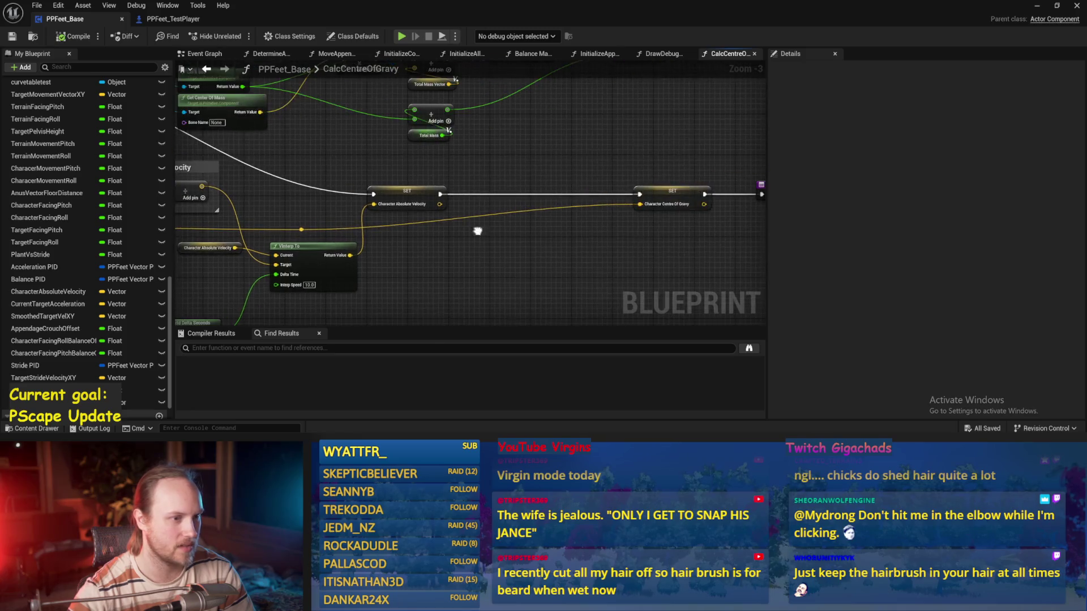
left_click_drag(655, 231, 481, 239)
mouse_move(644, 126)
left_mouse_down()
mouse_move(579, 146)
mouse_move(626, 126)
left_mouse_up()
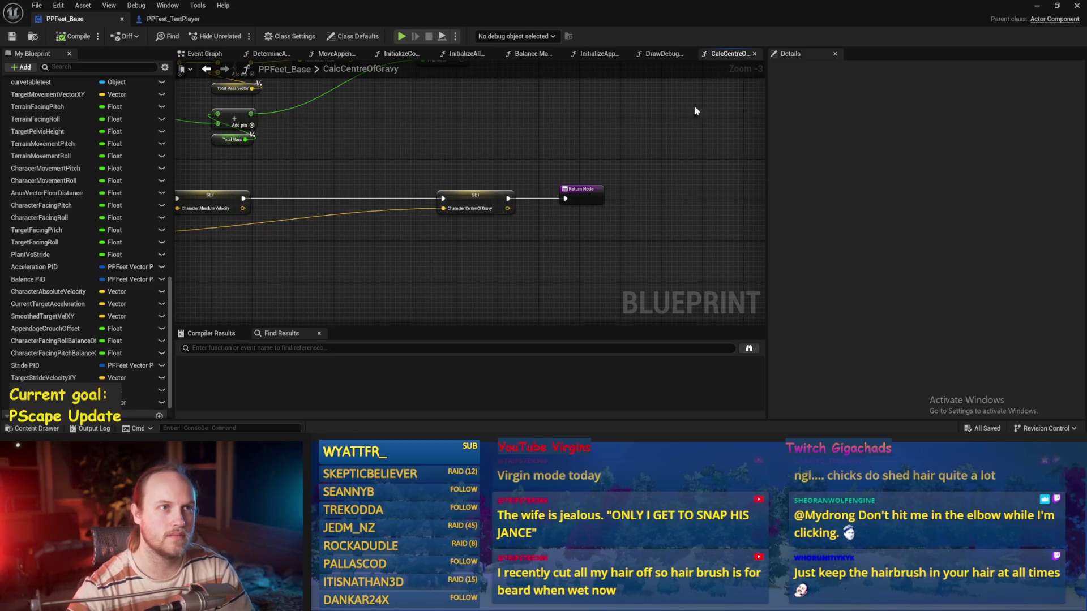
- Minimize the Blueprint editor, run and stop an Alt+P play test, then restore the editor
left_click(1035, 7)
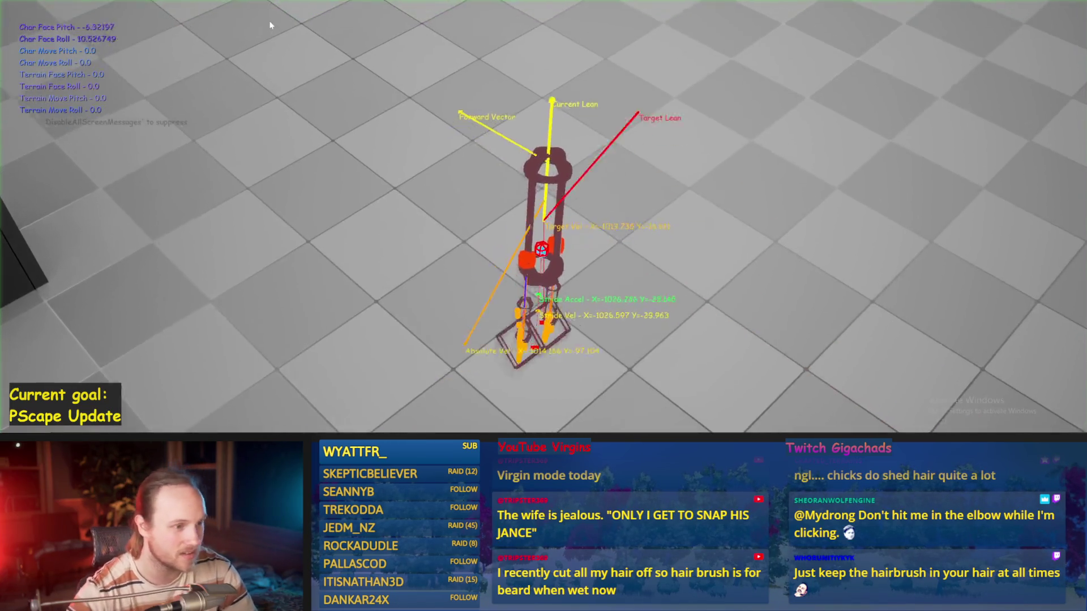
key("Escape")
key("alt+p")
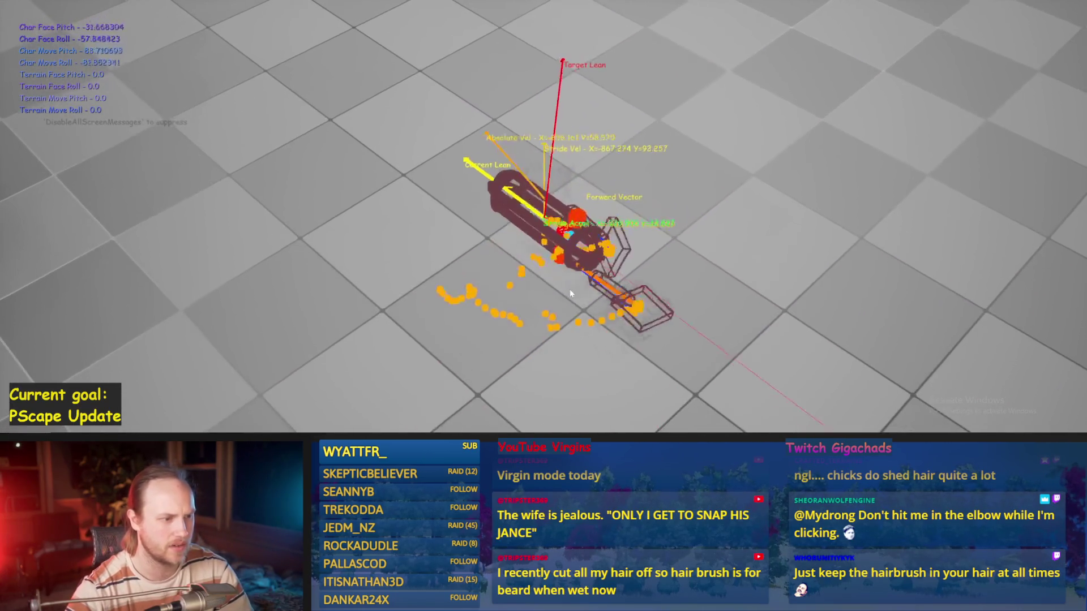
key("Escape")
mouse_move(436, 424)
left_click(453, 392)
left_click_drag(466, 294, 729, 248)
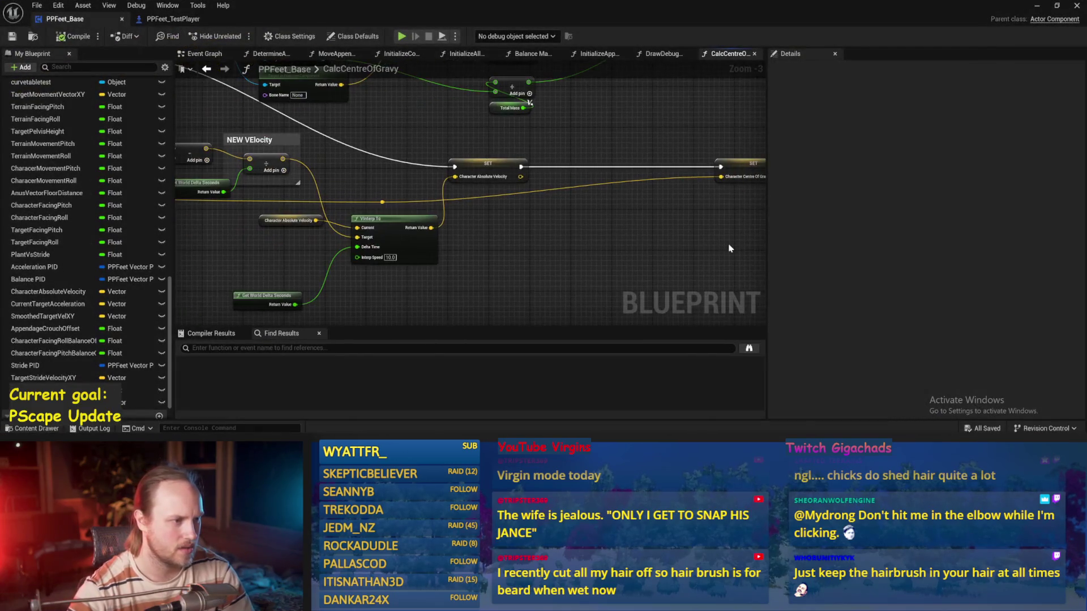
- Inspect the SET Character Absolute Velocity node next to VInterp To
scroll(587, 280, "down", 2)
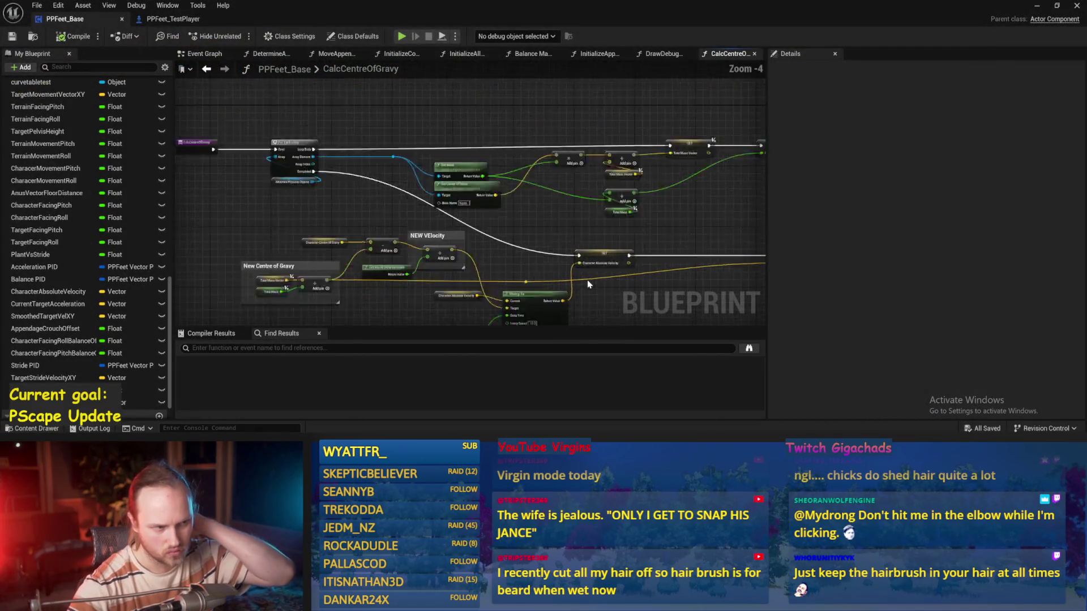
scroll(710, 221, "up", 4)
mouse_move(592, 237)
left_mouse_down()
mouse_move(430, 189)
mouse_move(651, 245)
left_mouse_up()
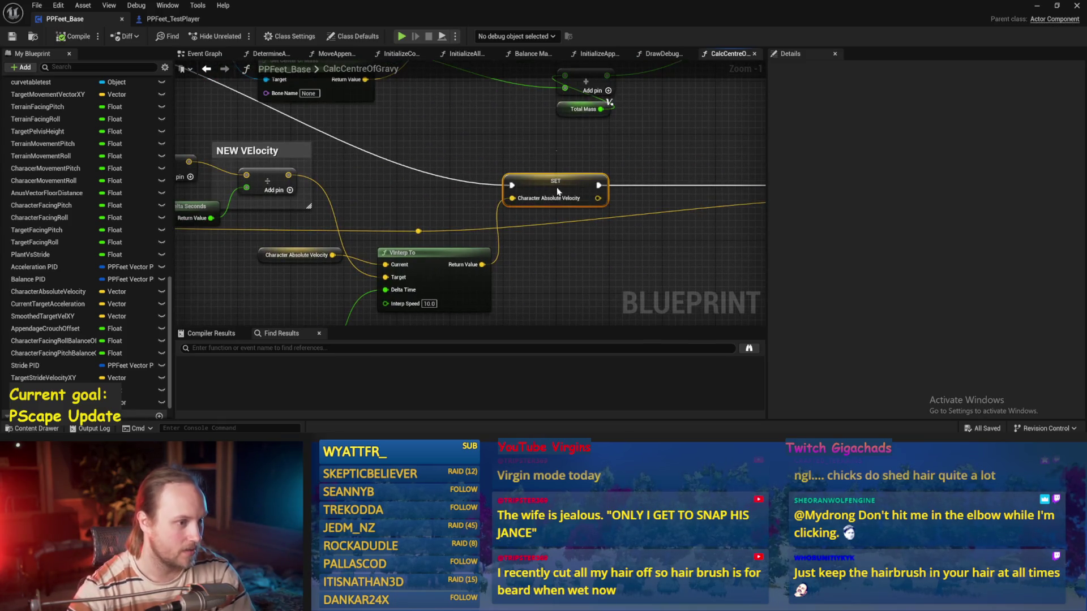
left_click(559, 192)
left_click_drag(317, 178, 552, 169)
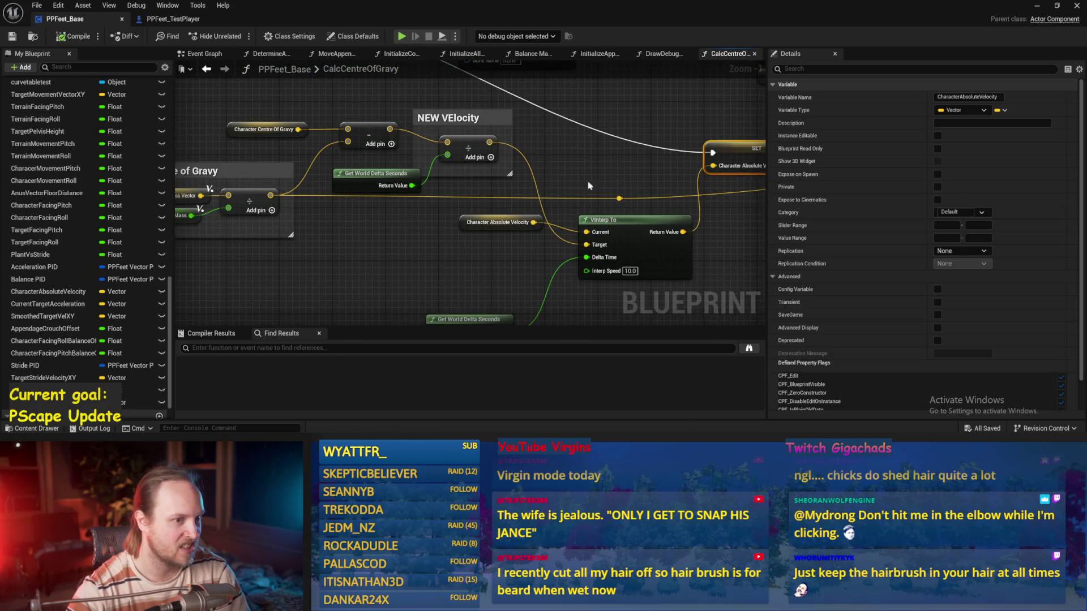
left_click(585, 114)
- Review the velocity getter and New Centre of Gravy group, then switch to the Event Graph
scroll(585, 113, "down", 2)
scroll(525, 136, "up", 2)
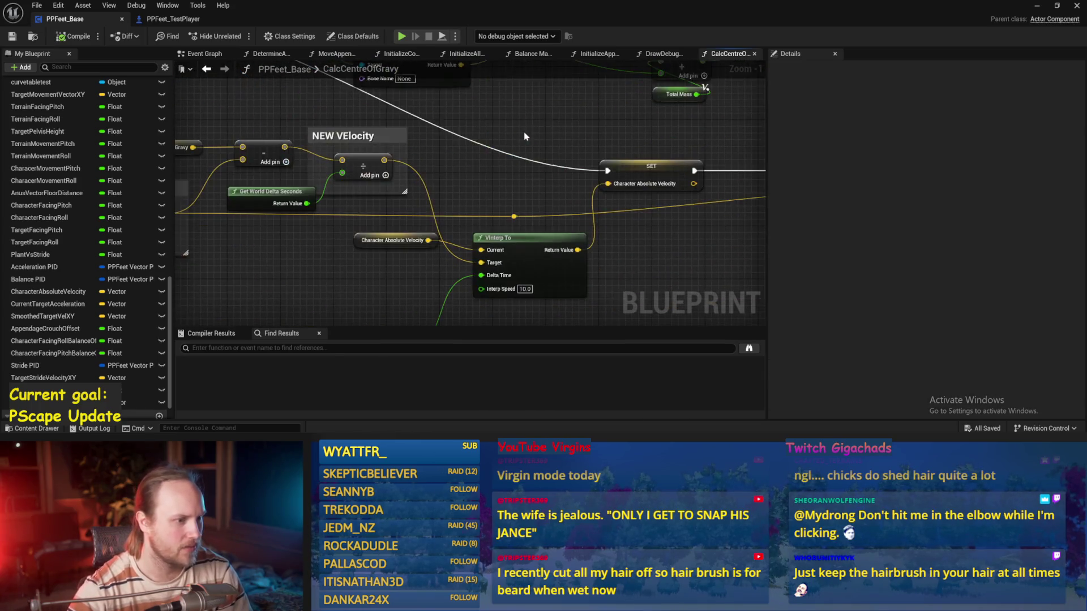
scroll(500, 180, "down", 1)
left_click_drag(500, 180, 549, 127)
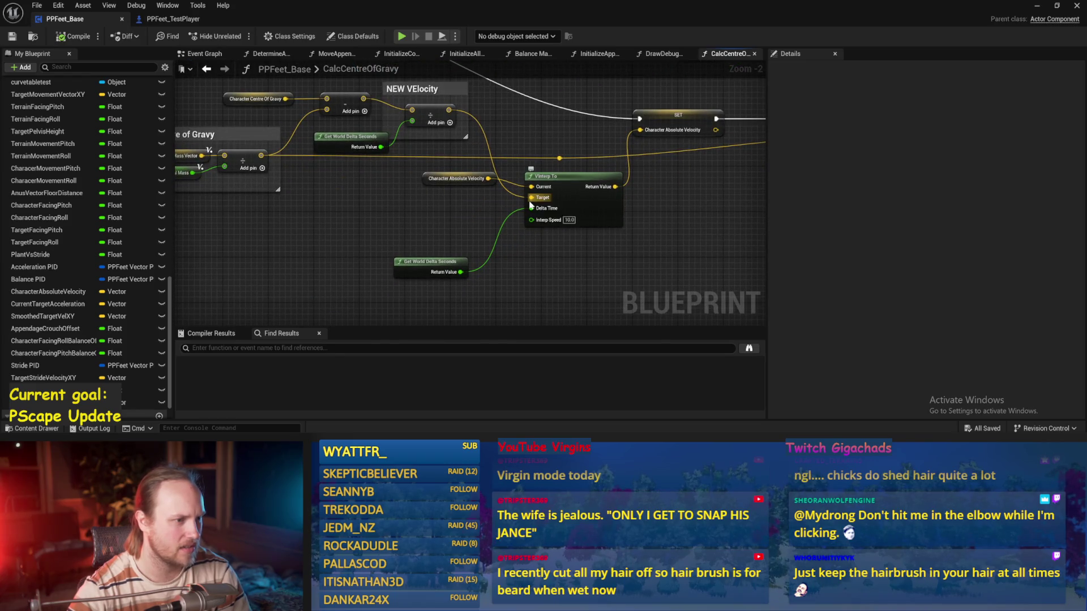
left_click_drag(514, 198, 511, 174)
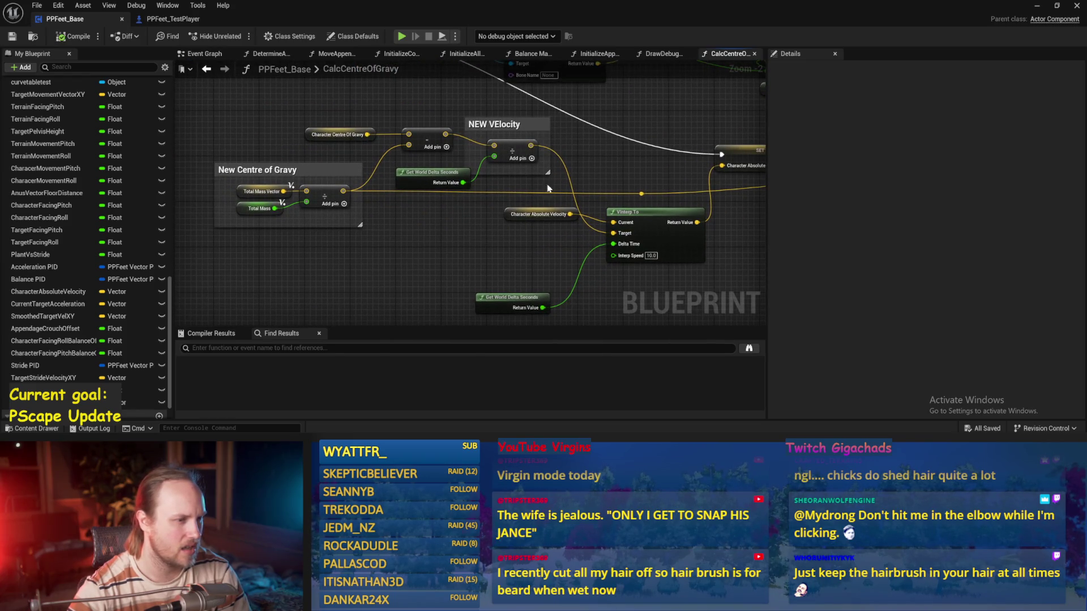
left_click(535, 215)
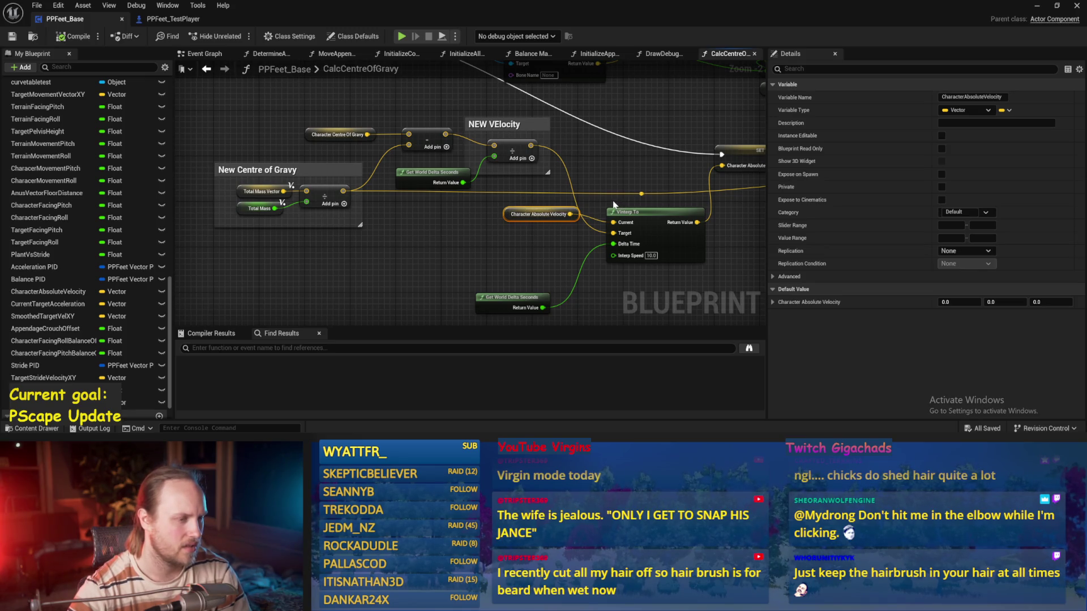
left_click(321, 196)
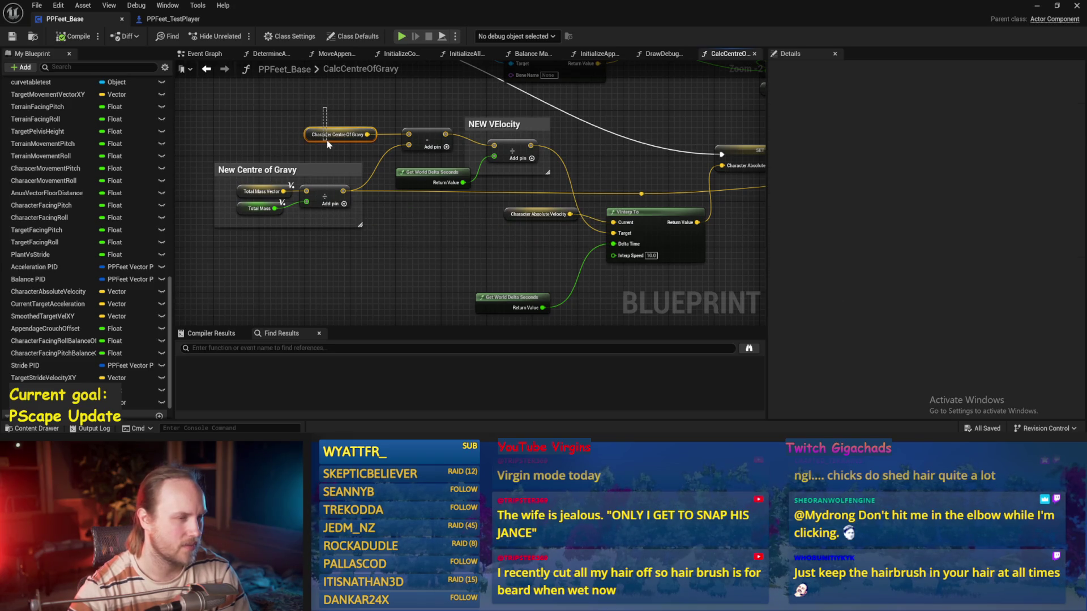
left_click_drag(327, 155, 328, 154)
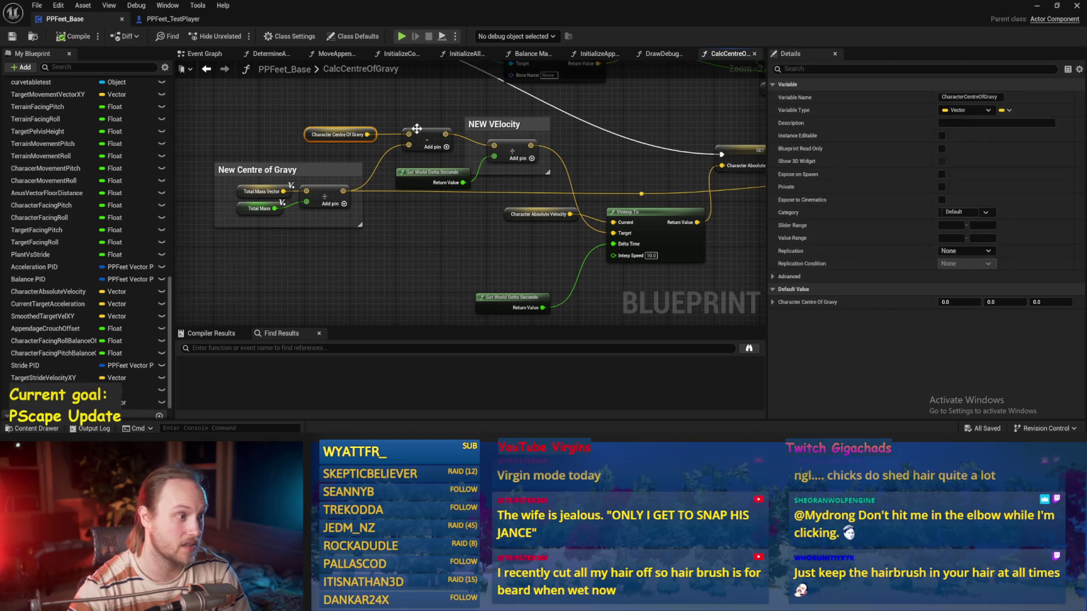
mouse_move(198, 159)
left_mouse_down()
mouse_move(374, 241)
mouse_move(379, 261)
left_mouse_up()
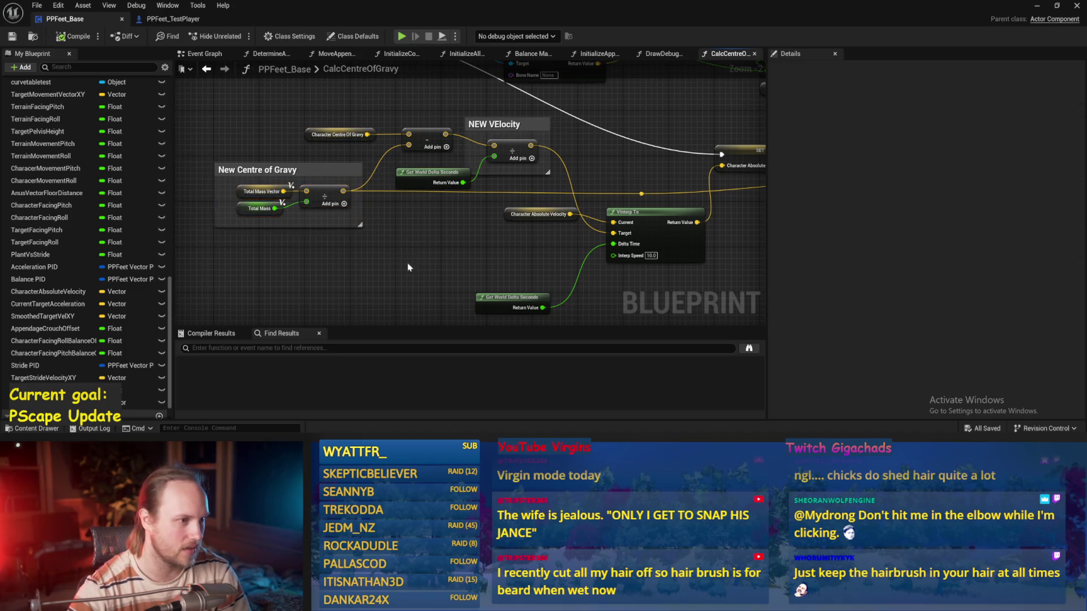
left_click(207, 68)
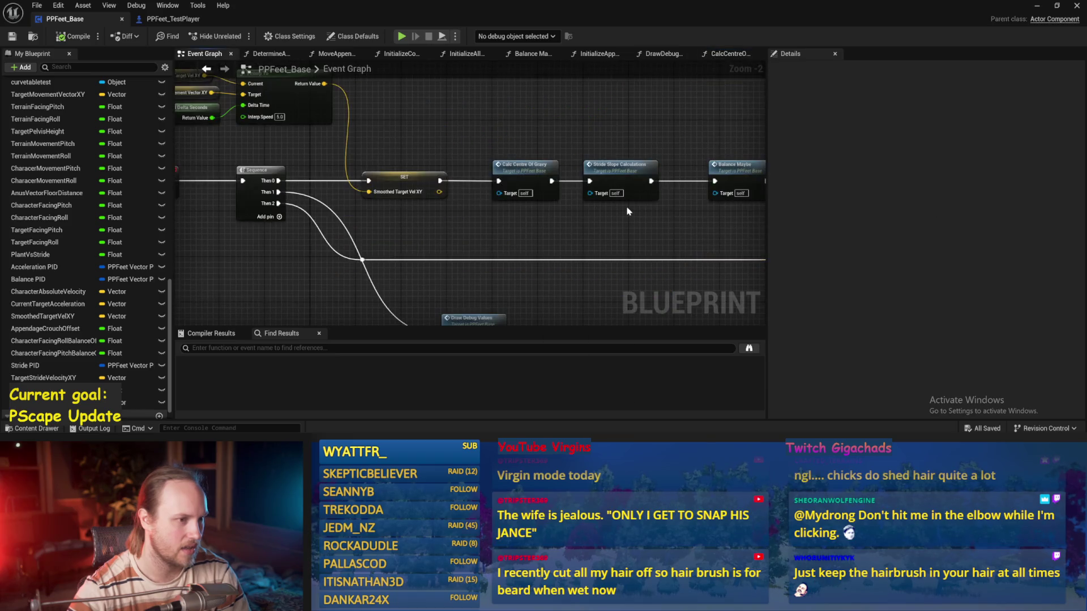
- Add a Set Character Absolute Velocity node after Calc Centre Of Gravy, save, and minimize the editor
scroll(533, 212, "down", 3)
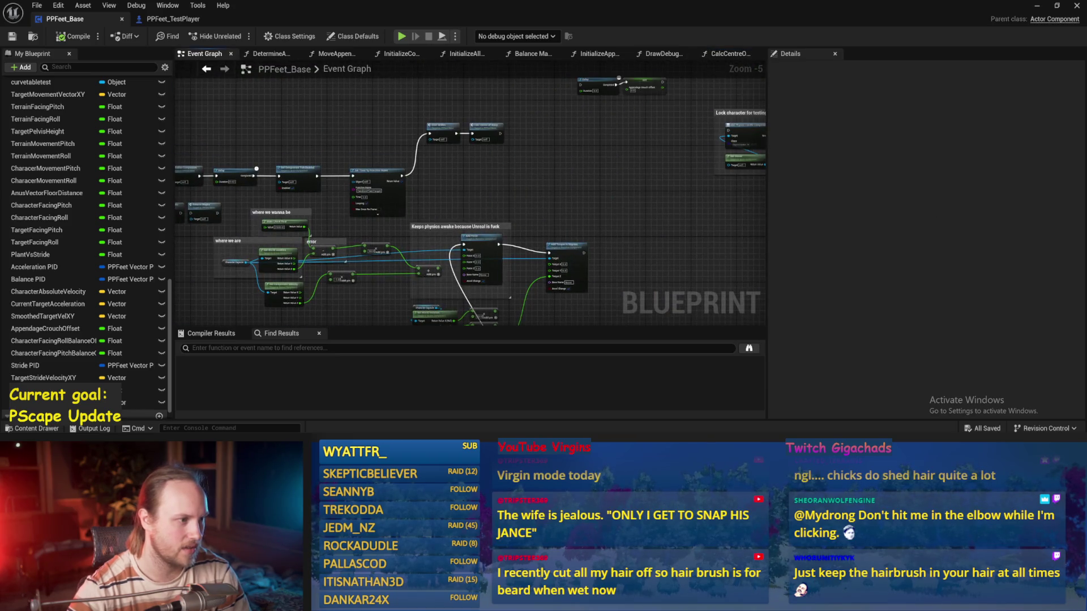
scroll(525, 171, "up", 1)
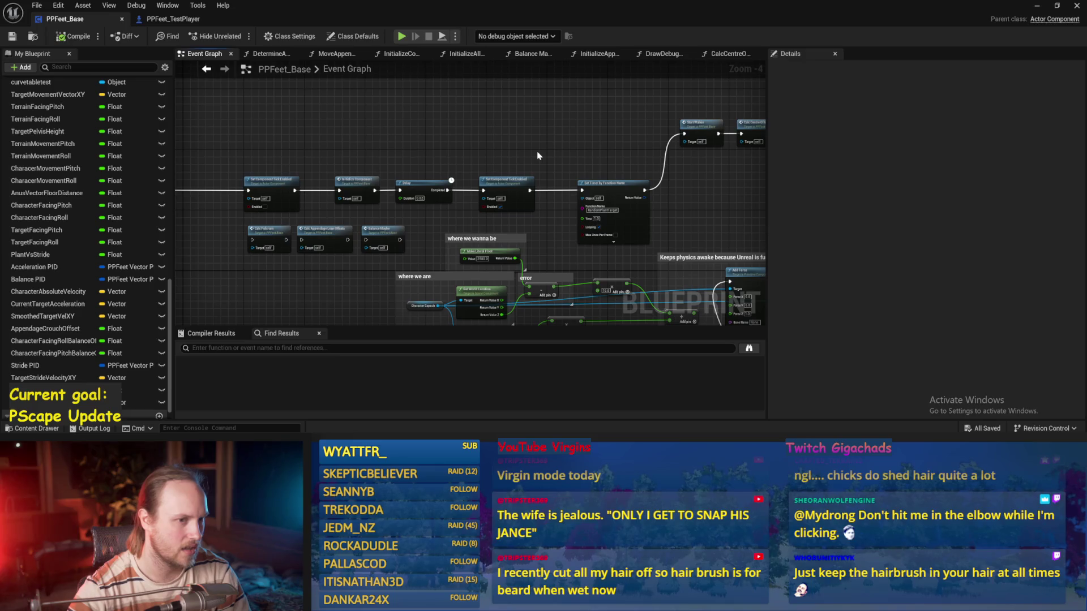
scroll(538, 156, "up", 2)
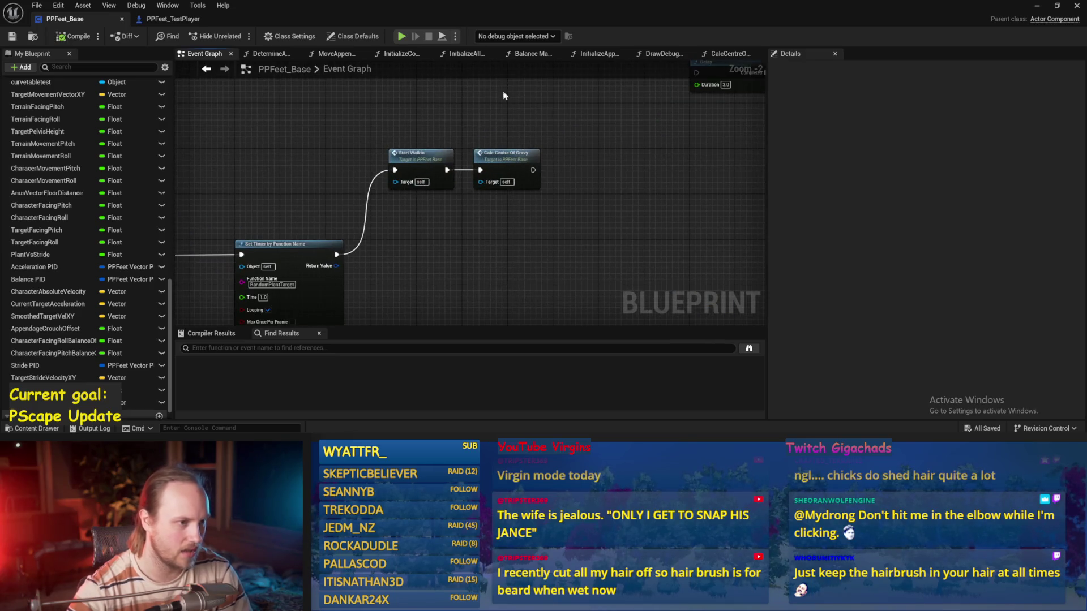
left_click_drag(526, 133, 445, 172)
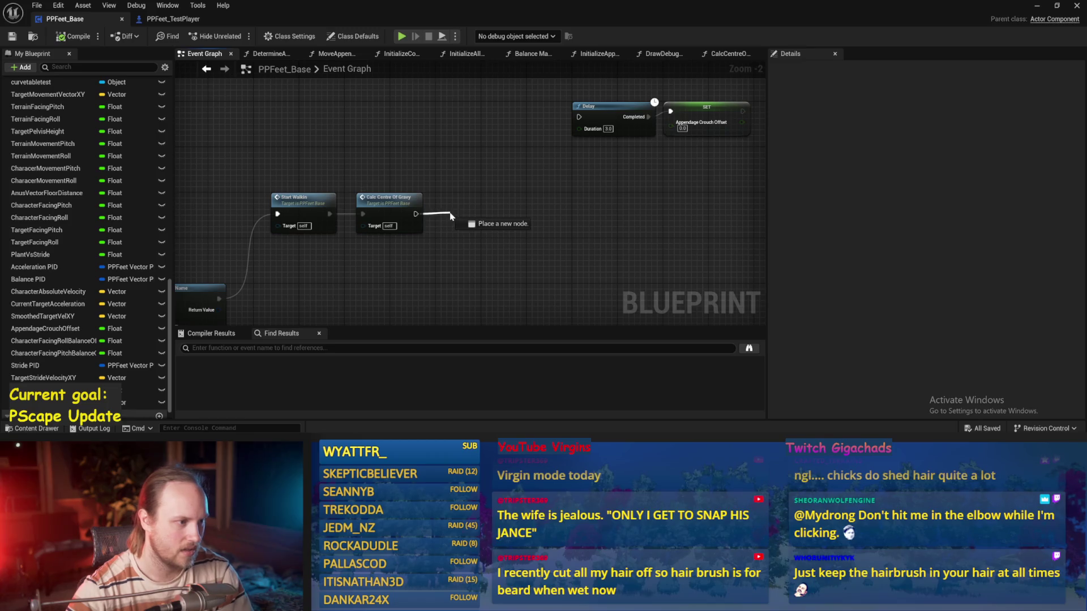
left_click_drag(450, 213, 455, 209)
type("set abso")
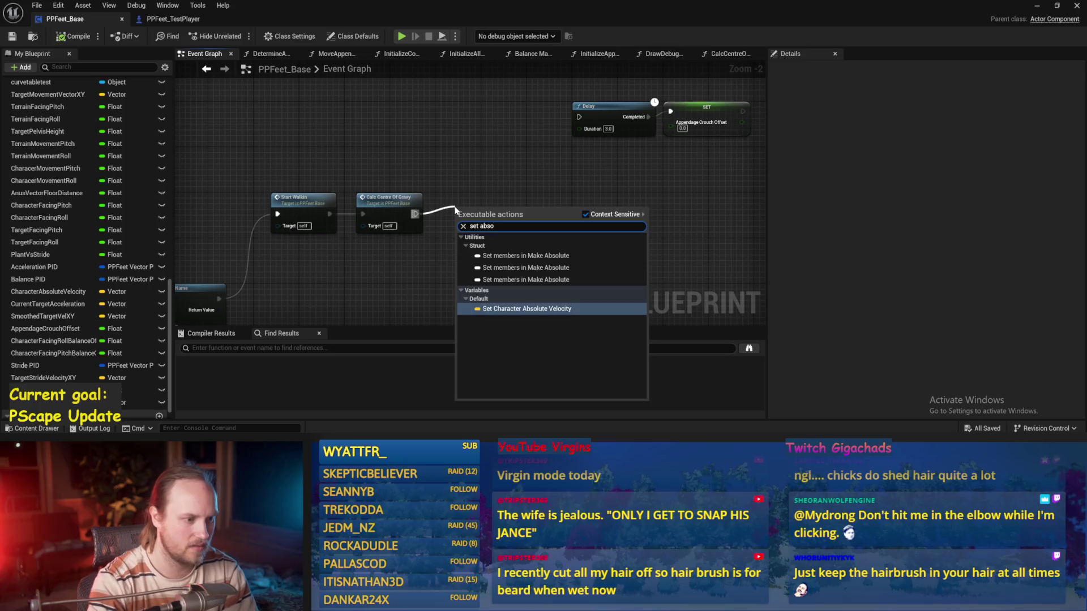
key("Return")
scroll(469, 265, "up", 2)
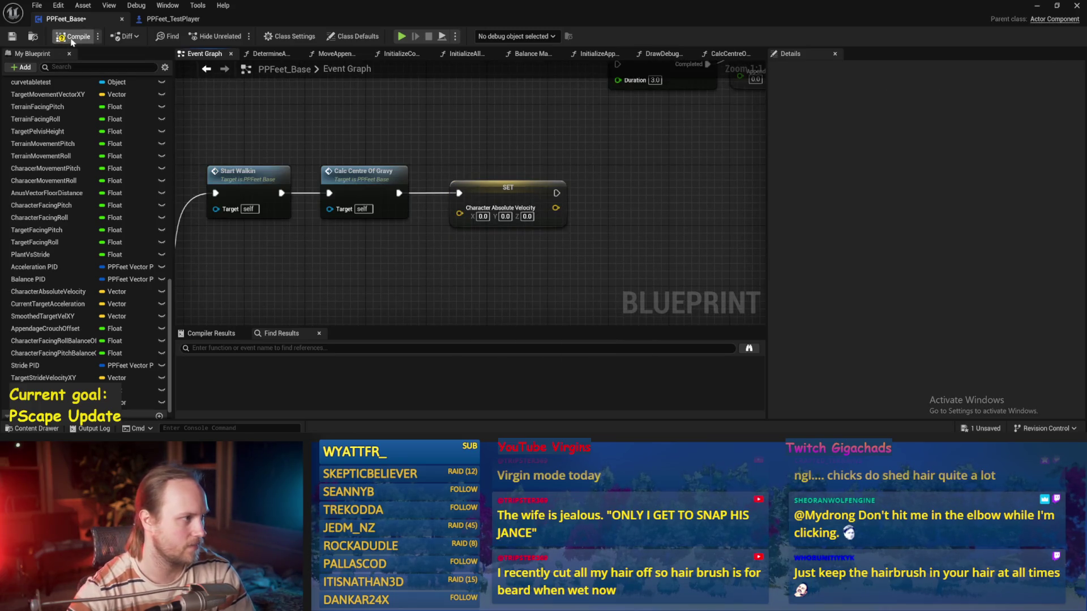
scroll(565, 126, "down", 3)
key("ctrl+s")
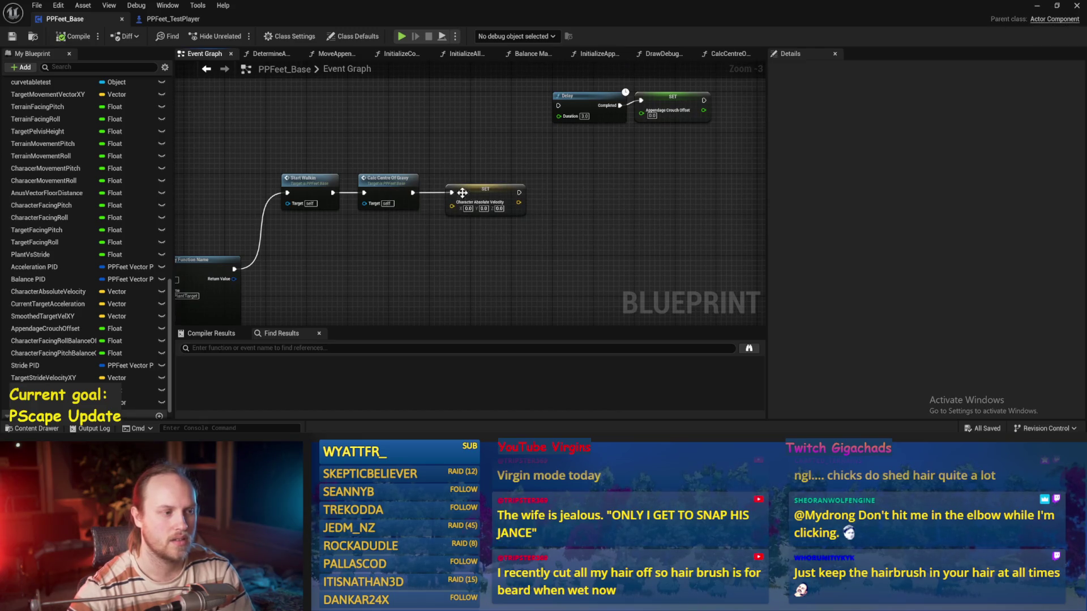
left_click(1037, 6)
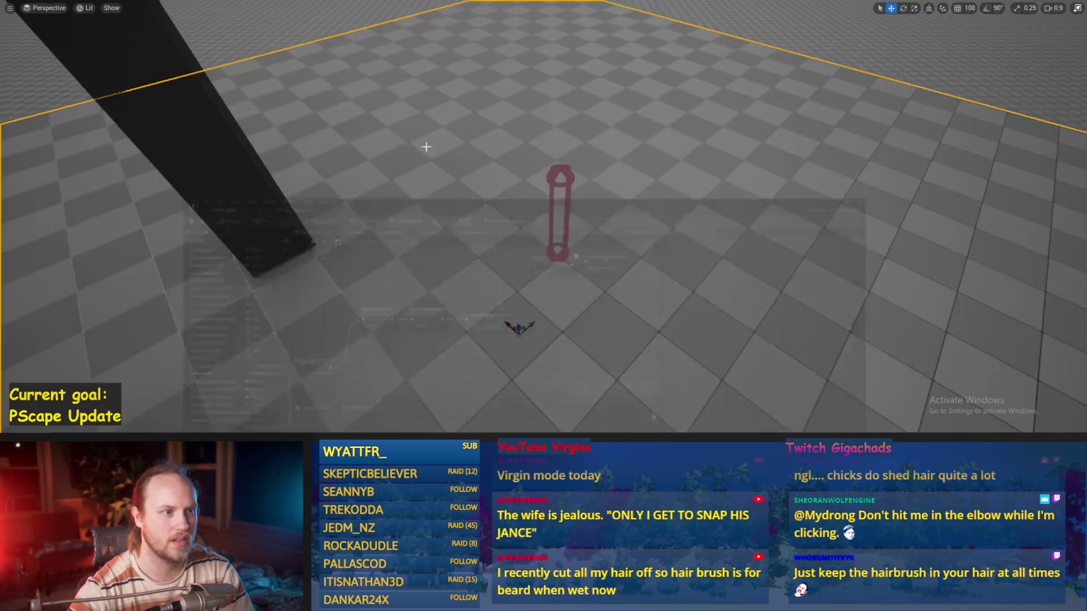
- Run repeated Alt+P play tests of the capsule walker, then restore the PPFeet_Base Event Graph
key("alt+p")
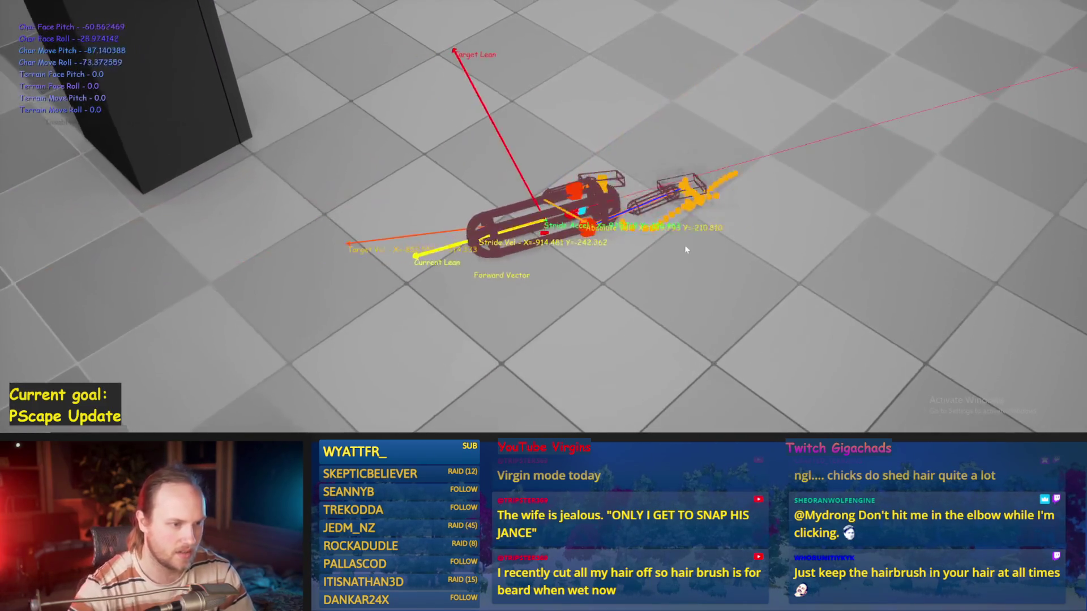
key("Escape")
key("alt+p")
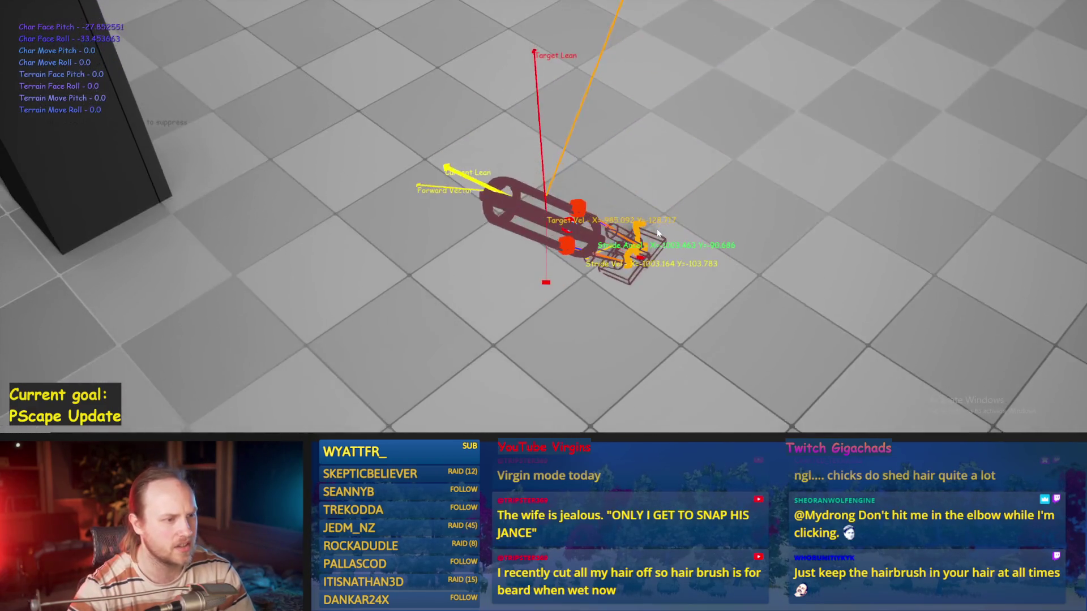
key("Escape")
key("alt+p")
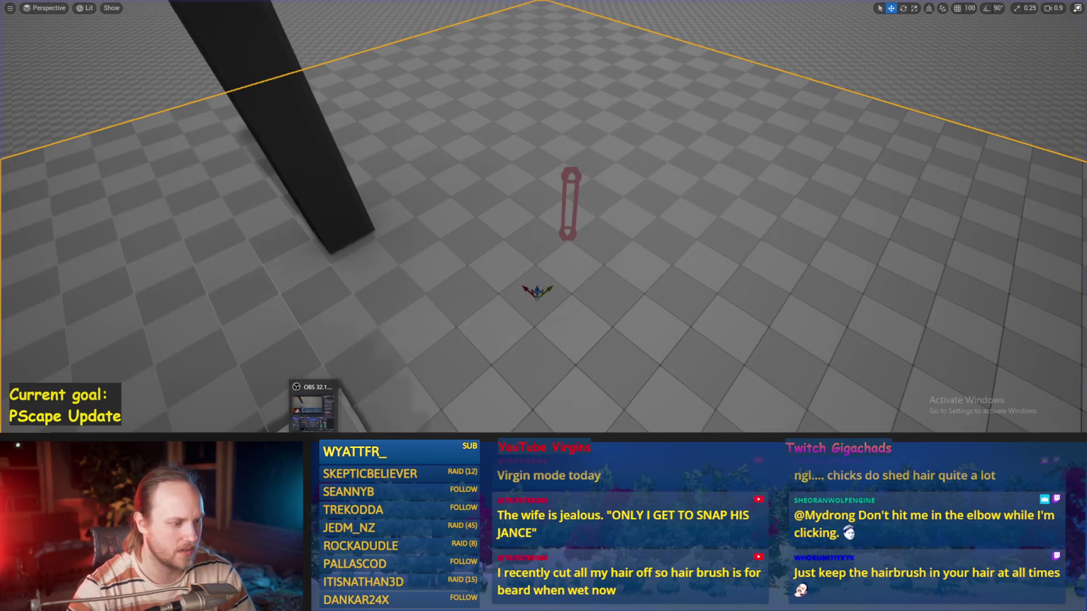
left_click(436, 409)
mouse_move(476, 250)
left_mouse_down()
mouse_move(582, 234)
mouse_move(740, 93)
left_mouse_up()
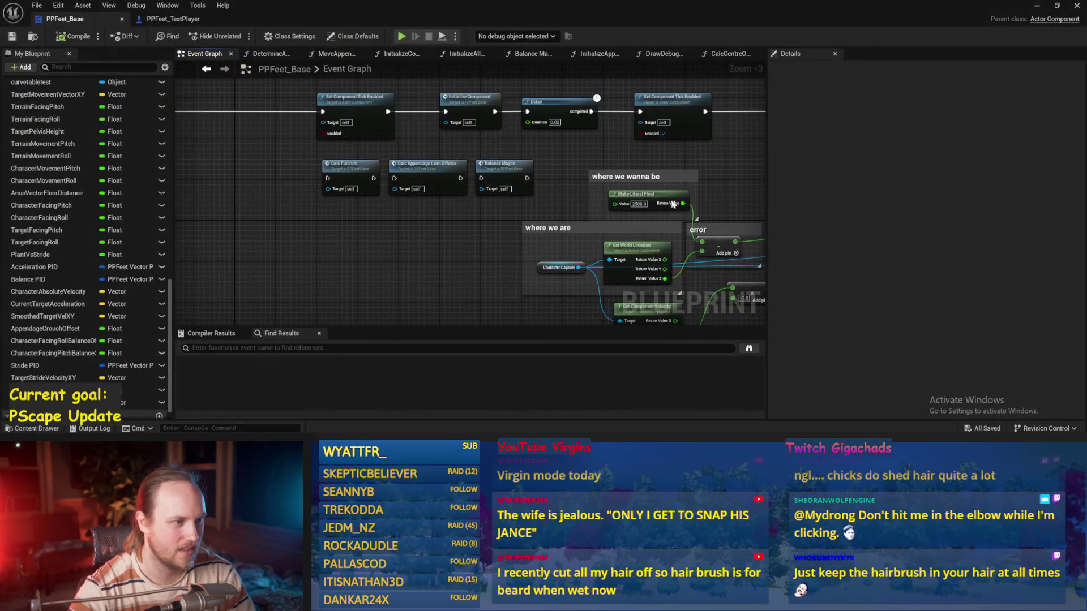
- Swap the two input wires of CalcCentreOfGravy's velocity subtraction node and save the Blueprint
double_click(557, 166)
scroll(400, 165, "up", 2)
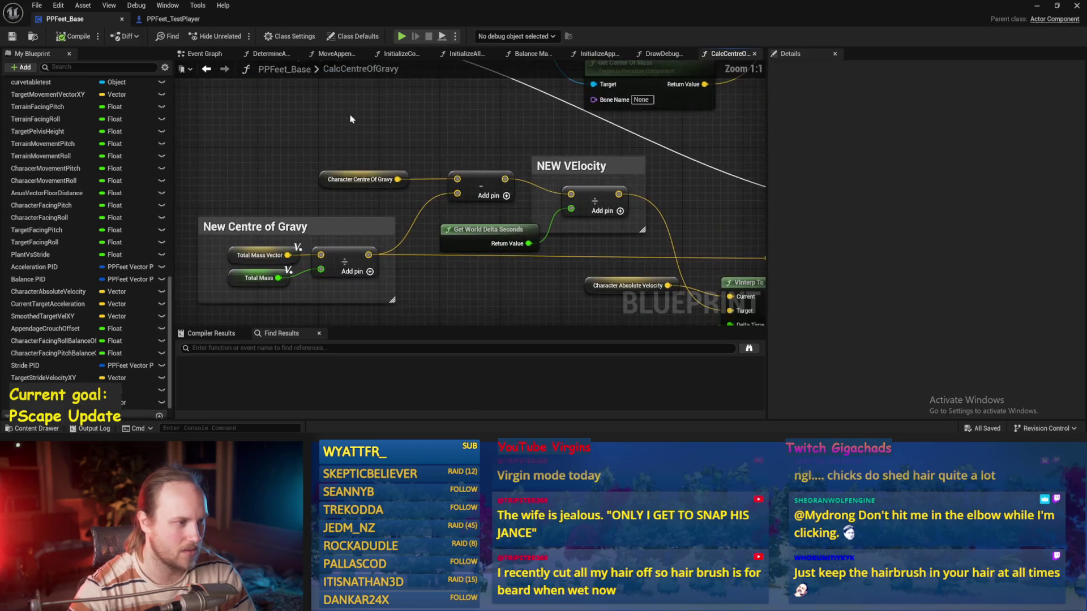
mouse_move(457, 193)
left_mouse_down()
mouse_move(458, 179)
mouse_move(398, 179)
left_mouse_up()
left_click_drag(418, 141, 328, 136)
key("ctrl+s")
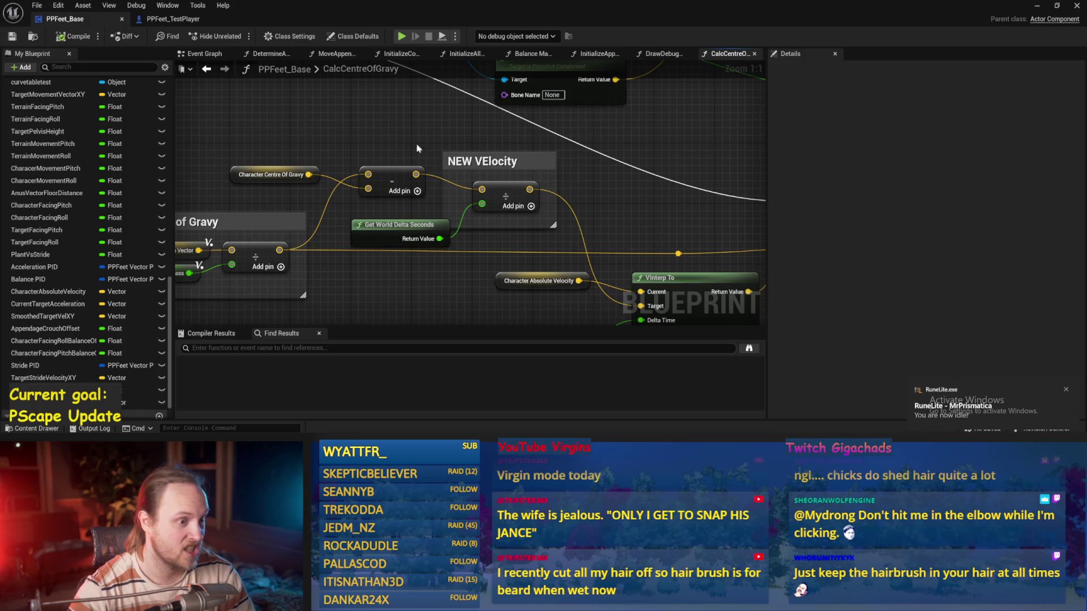
- Follow the chain to both SET Character Absolute Velocity nodes, then hide the editor for a play test
scroll(417, 149, "down", 1)
left_click_drag(417, 148, 256, 113)
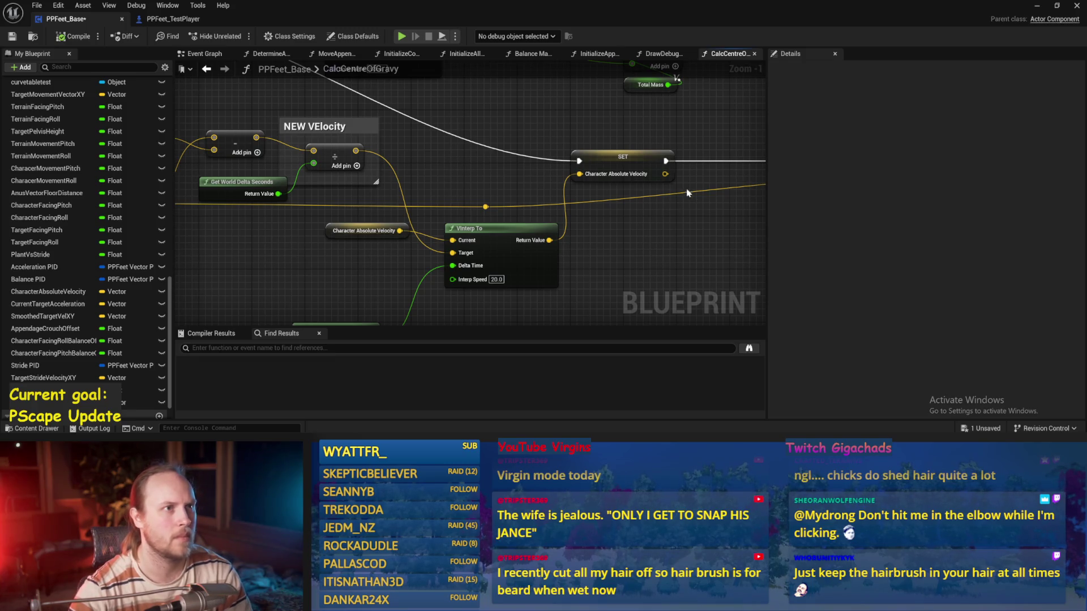
left_click_drag(687, 193, 604, 239)
mouse_move(630, 187)
left_mouse_down()
mouse_move(633, 157)
mouse_move(552, 98)
mouse_move(620, 128)
left_mouse_up()
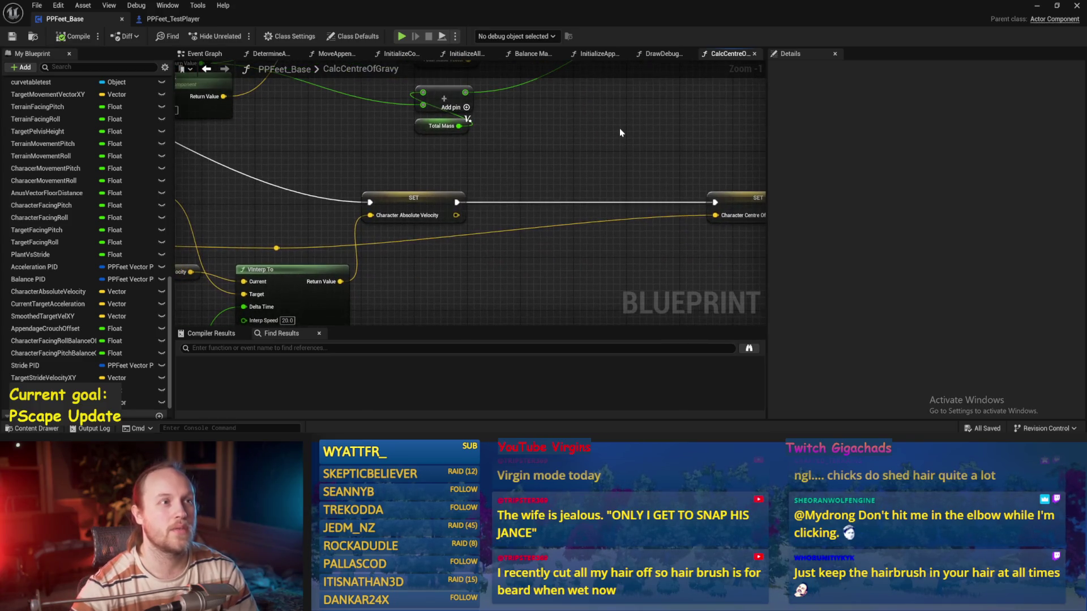
left_click(1037, 6)
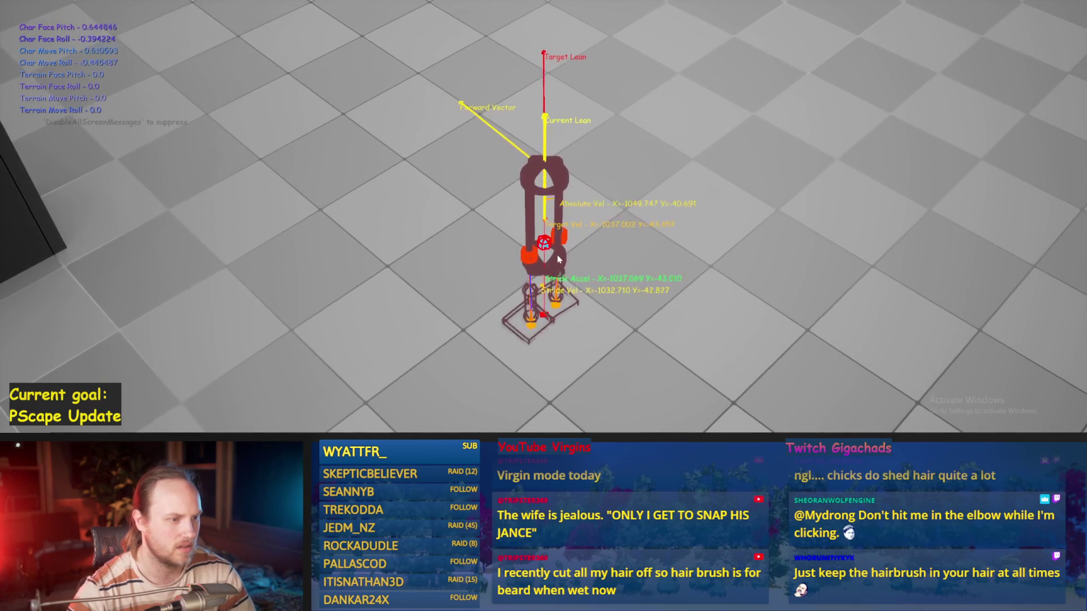
- Stop play, change VInterp To's Interp Speed from 20 to 10, and start a new test
key("Escape")
left_click(457, 410)
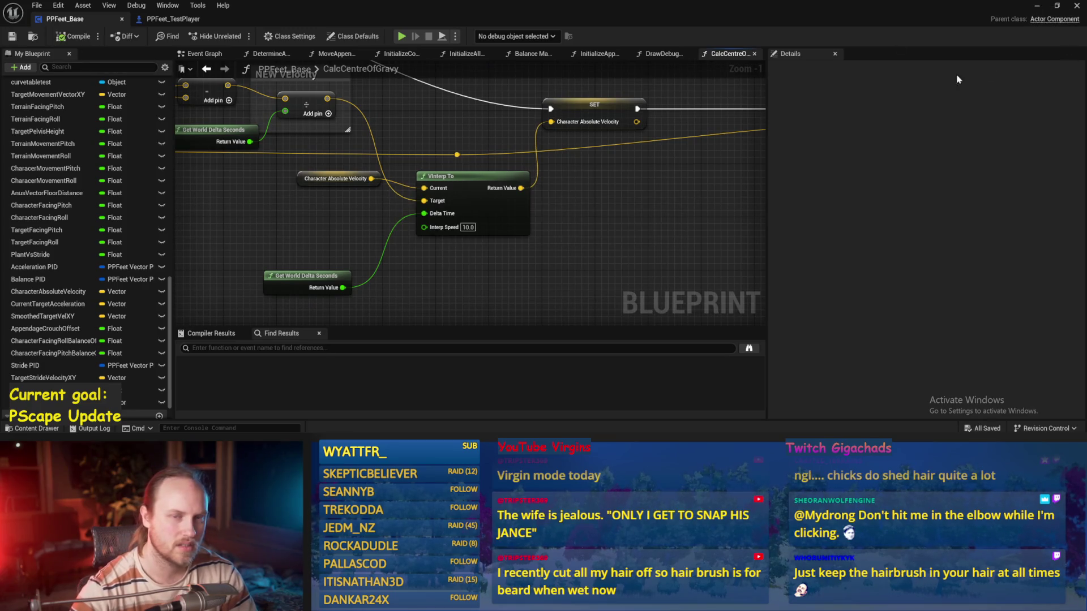
left_click(1036, 7)
key("alt+p")
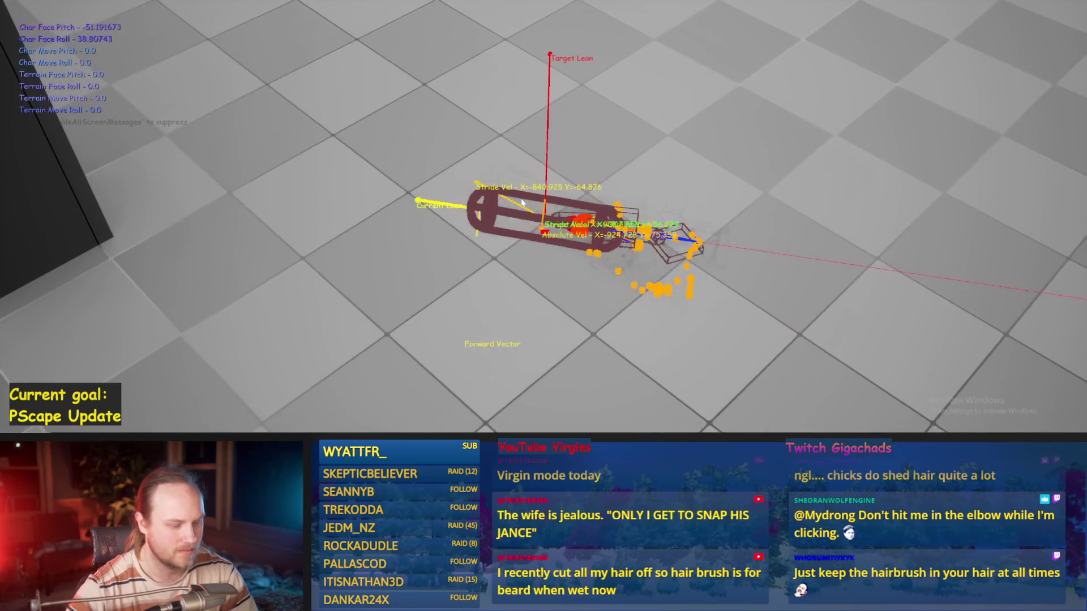
- Restart the play test several times as the walker falls, then return to the Blueprint
key("Escape")
key("alt+p")
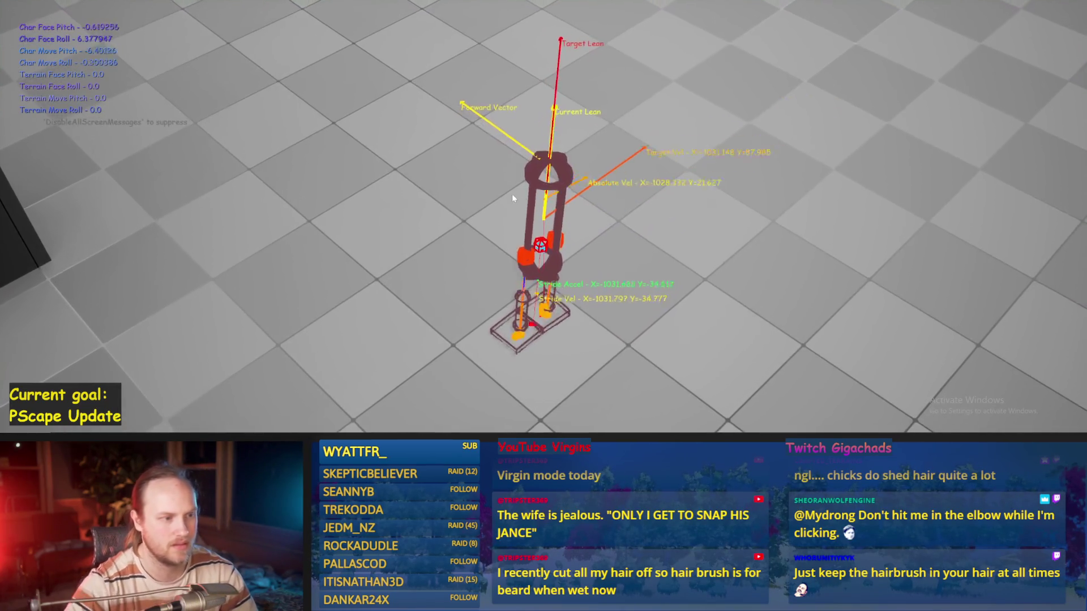
key("Escape")
key("alt+p")
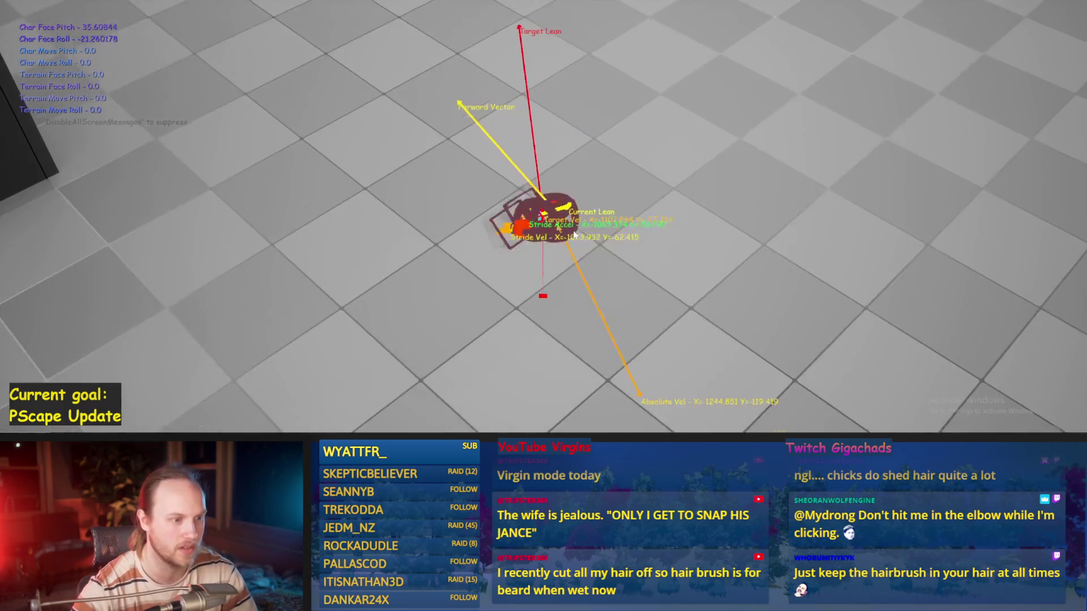
key("Escape")
key("alt+p")
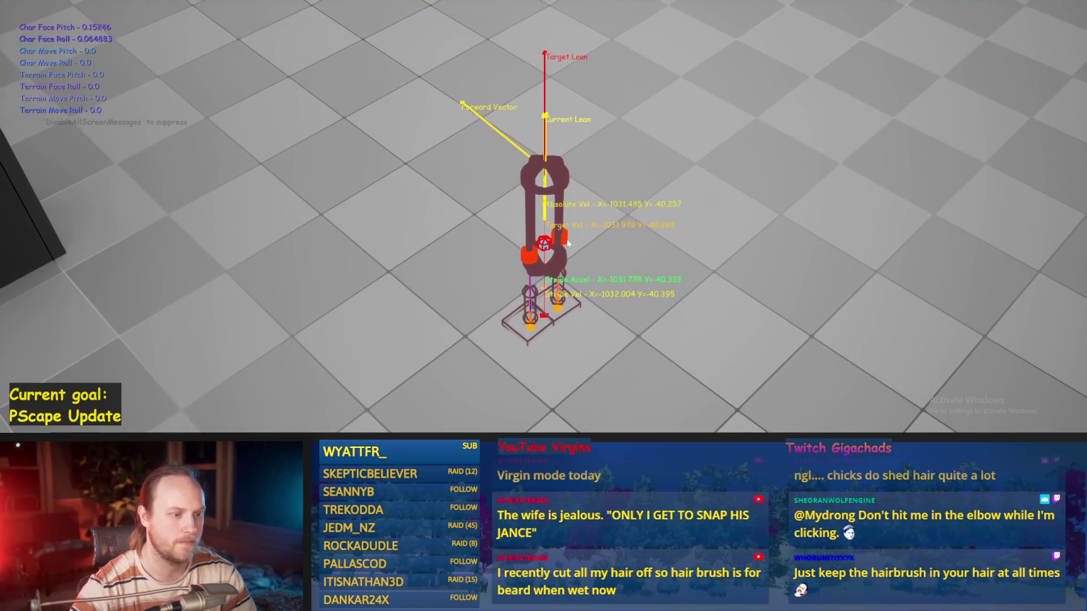
key("Escape")
key("alt+Tab")
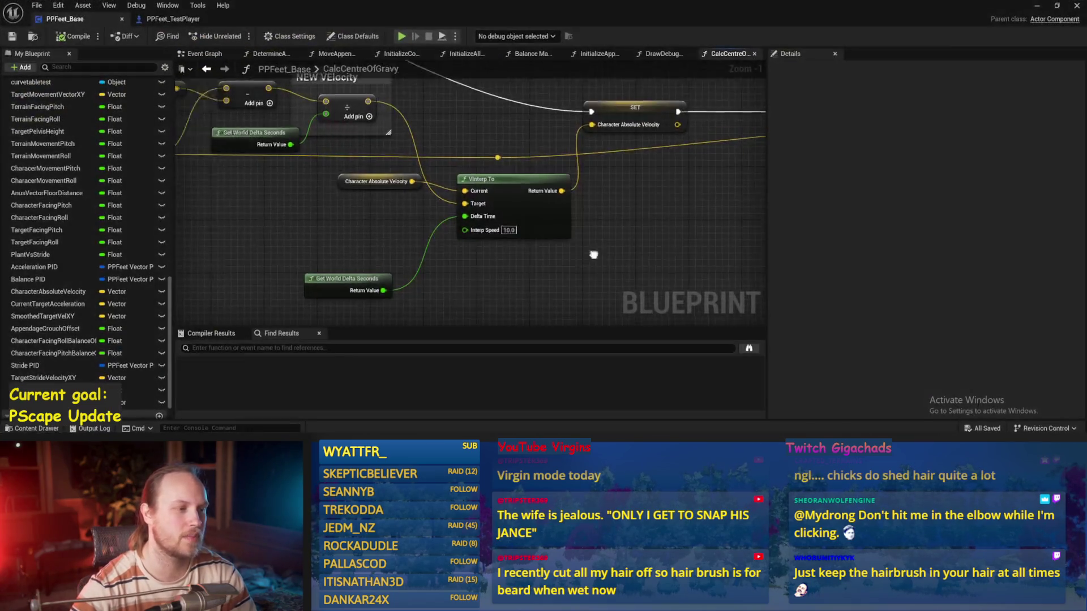
- Move the Character Absolute Velocity getter down-left, save, and watch the walker in play
left_click(380, 231)
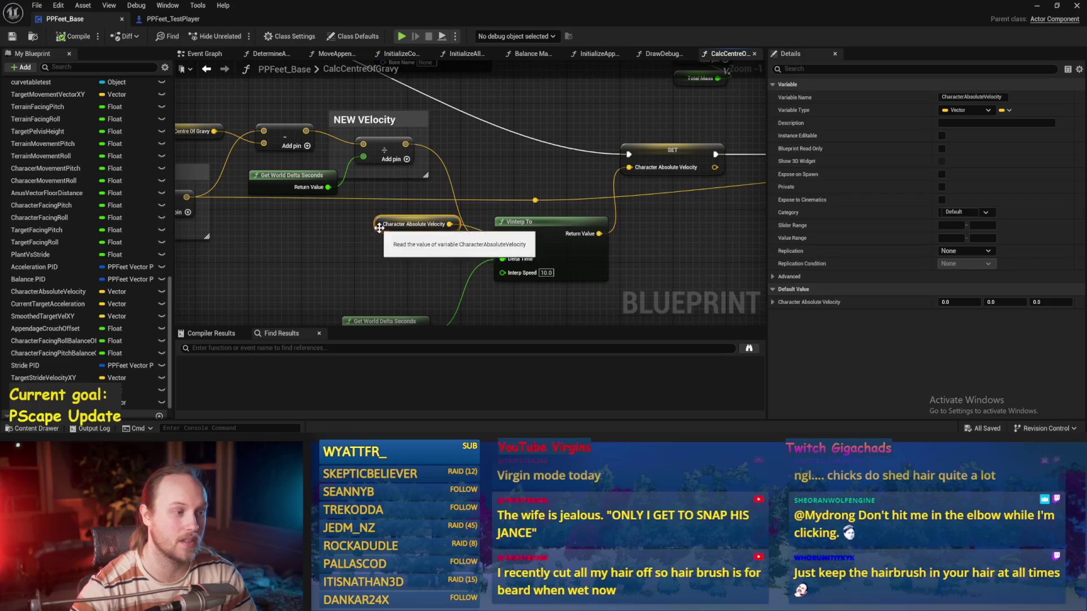
left_click_drag(380, 231, 348, 258)
key("ctrl+s")
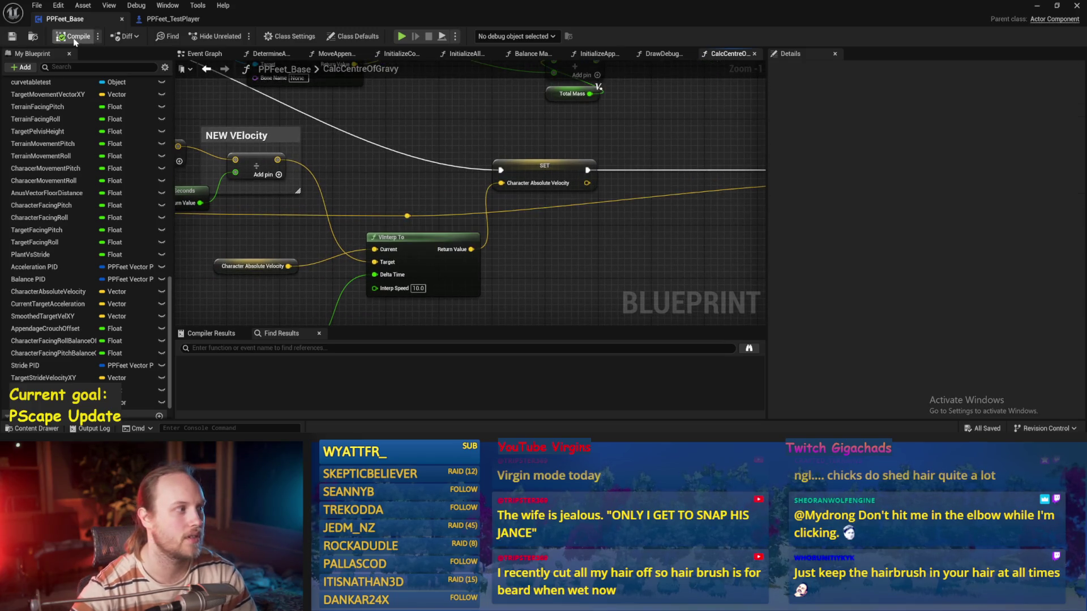
left_click(1037, 6)
scroll(352, 194, "up", 5)
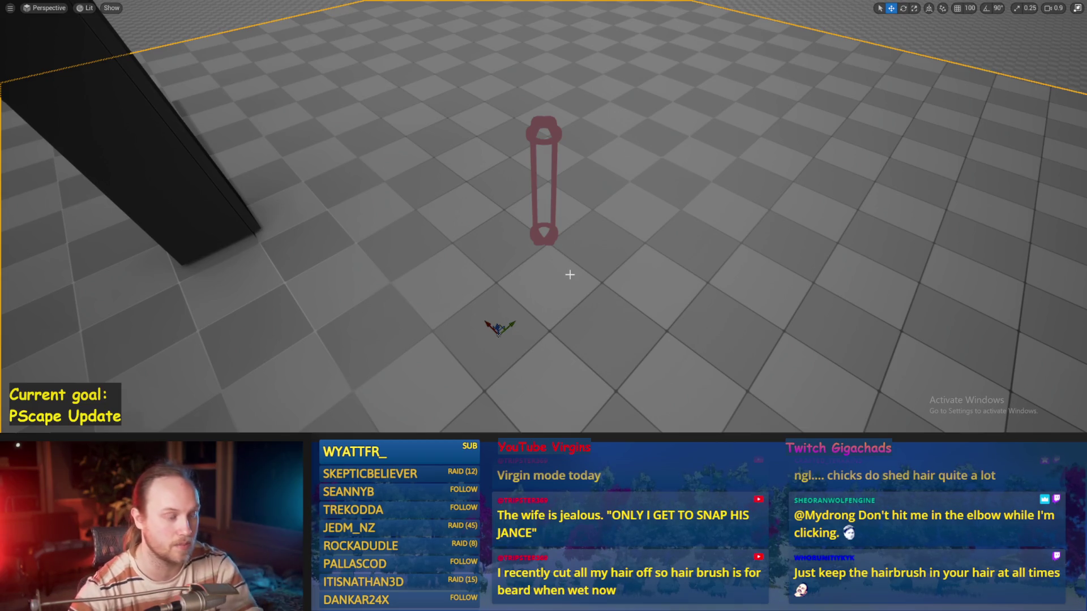
scroll(569, 275, "down", 5)
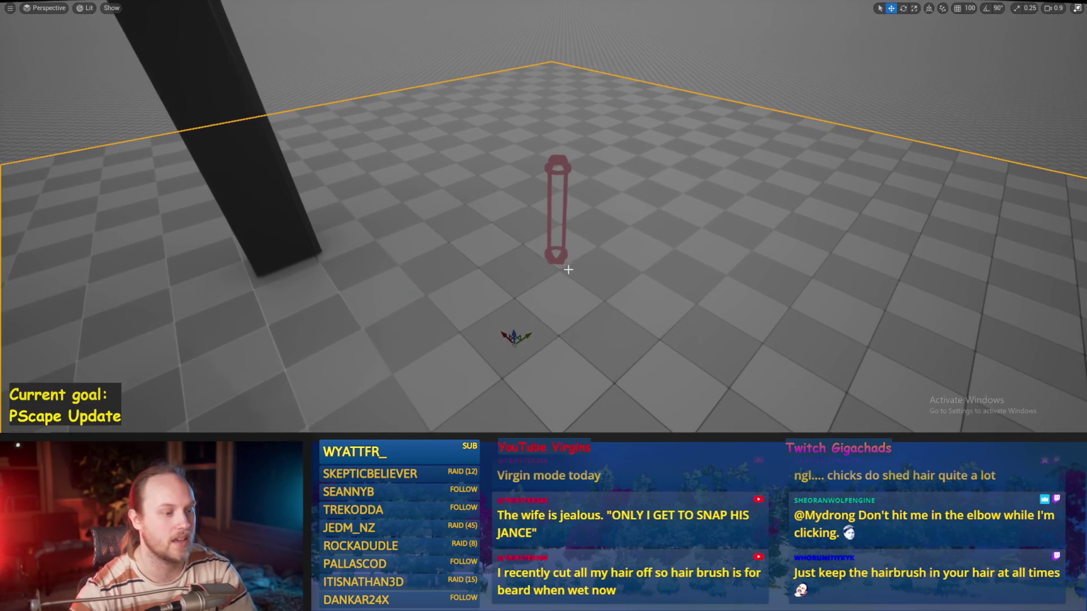
- Check the VInterp To and NEW VElocity nodes, switch to the Event Graph, then stop play
key("alt+Tab")
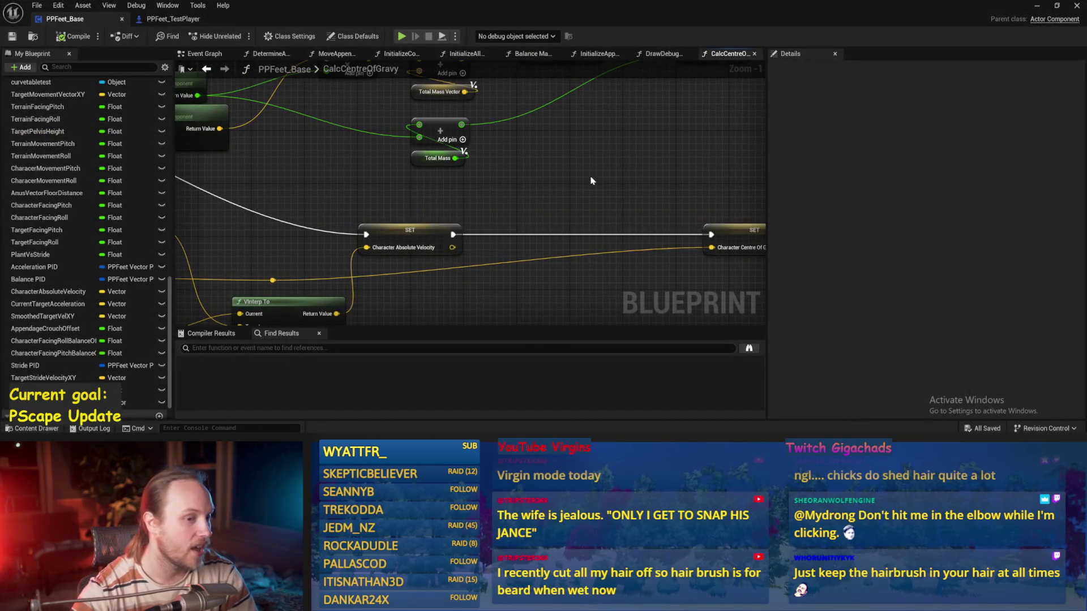
left_click_drag(447, 240, 573, 152)
scroll(573, 151, "down", 2)
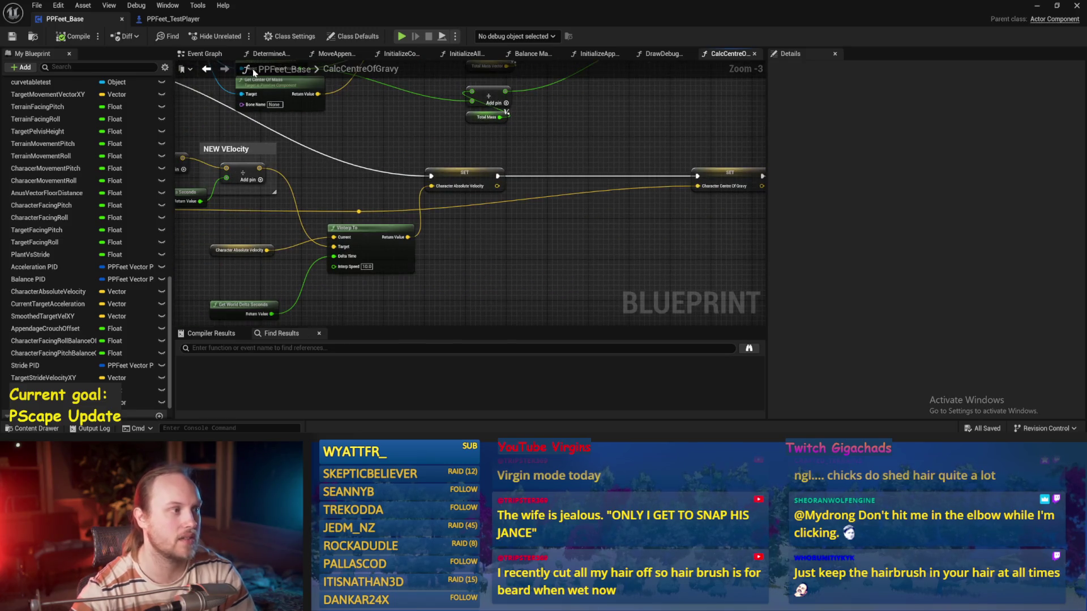
left_click(205, 54)
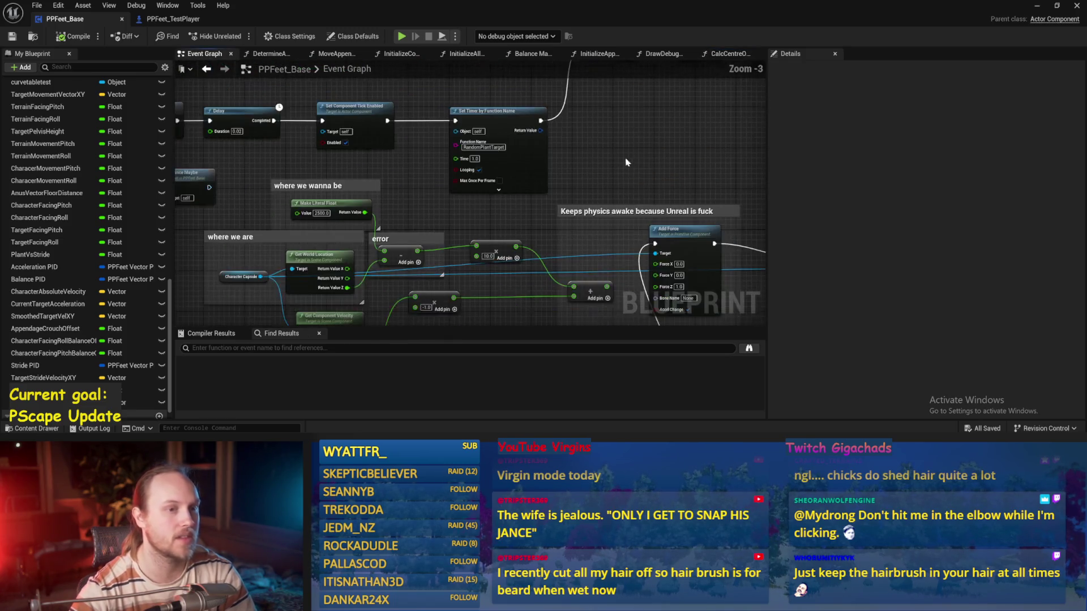
left_click(1045, 6)
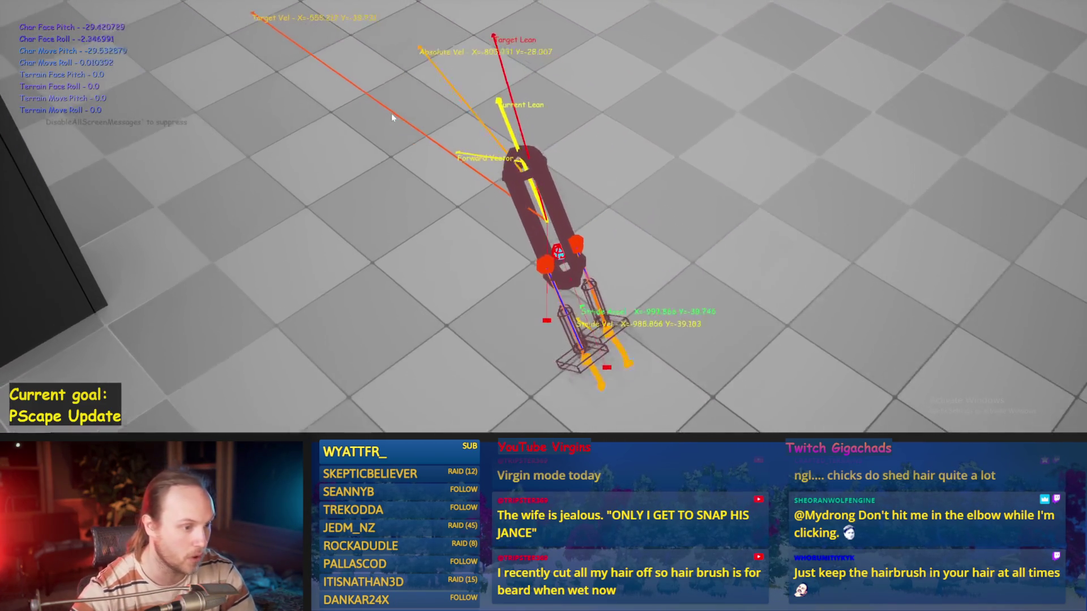
key("Escape")
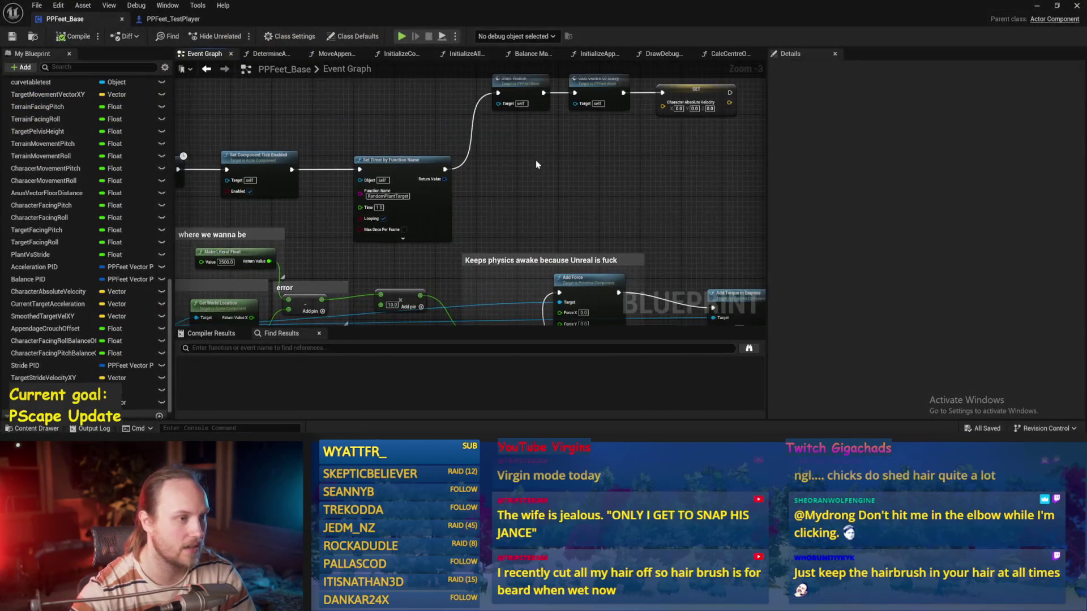
- Change the Get World Rotation torque values to 50, 50 and -50 (yaw from -30), then show the level
mouse_move(461, 131)
left_mouse_down()
mouse_move(379, 181)
mouse_move(351, 182)
mouse_move(711, 214)
mouse_move(522, 213)
mouse_move(541, 158)
mouse_move(411, 181)
mouse_move(539, 89)
mouse_move(475, 160)
mouse_move(617, 238)
mouse_move(561, 268)
mouse_move(428, 218)
left_mouse_up()
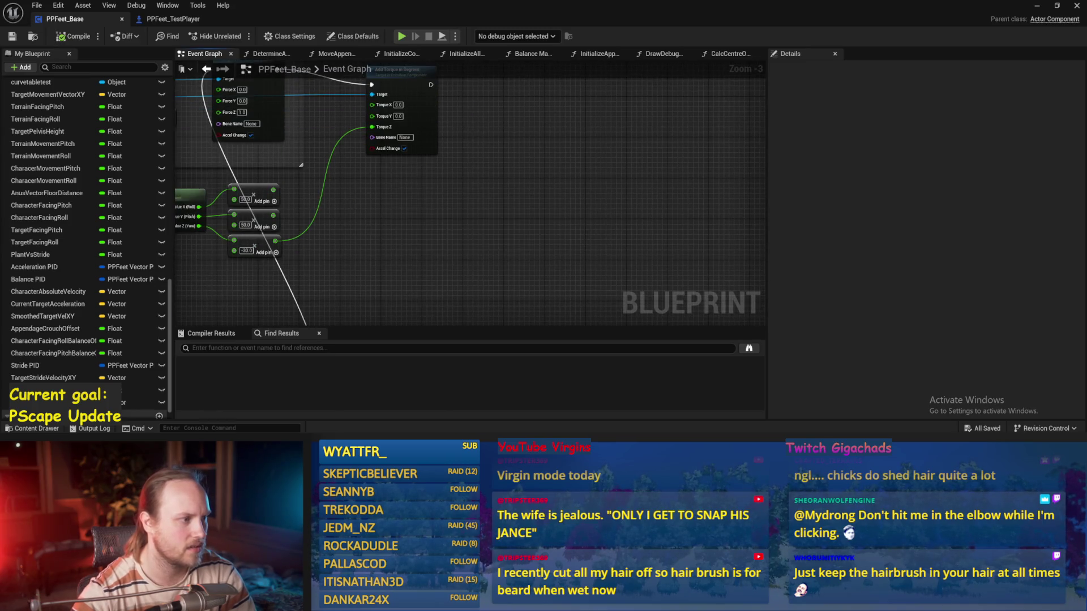
scroll(351, 274, "up", 4)
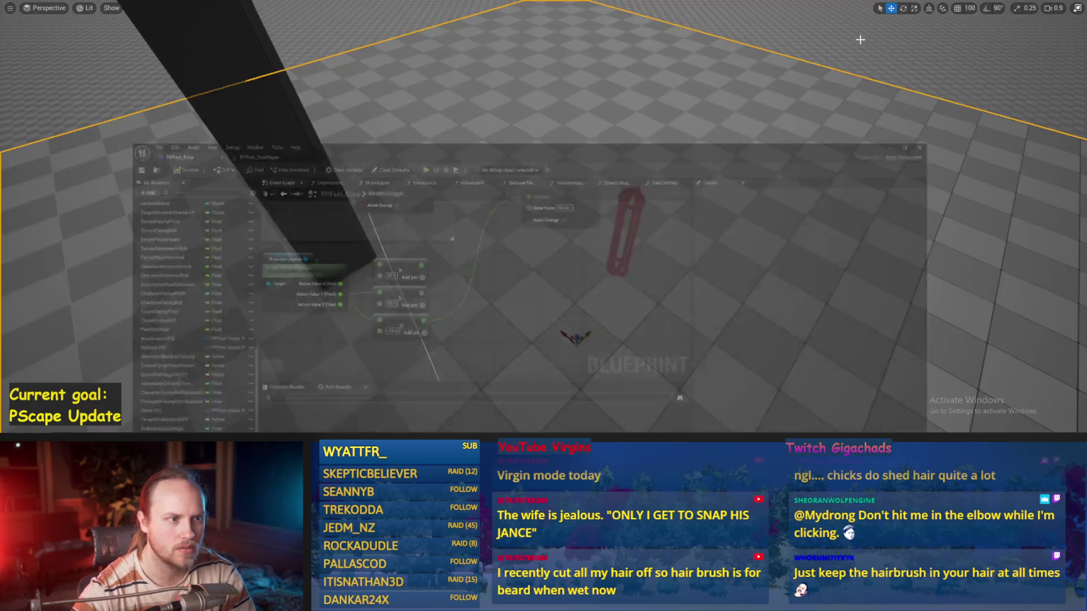
left_click(1038, 6)
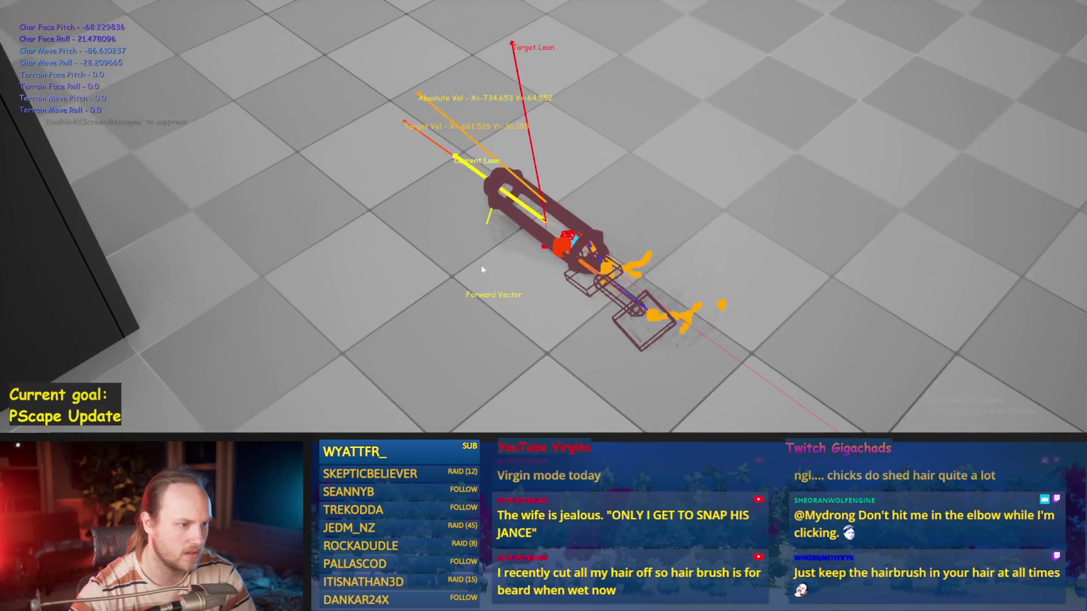
- In Balance Maybe, change Balance PID's Proportional Factor from 0.001 to 0.0005 and save
key("Escape")
key("alt+Tab")
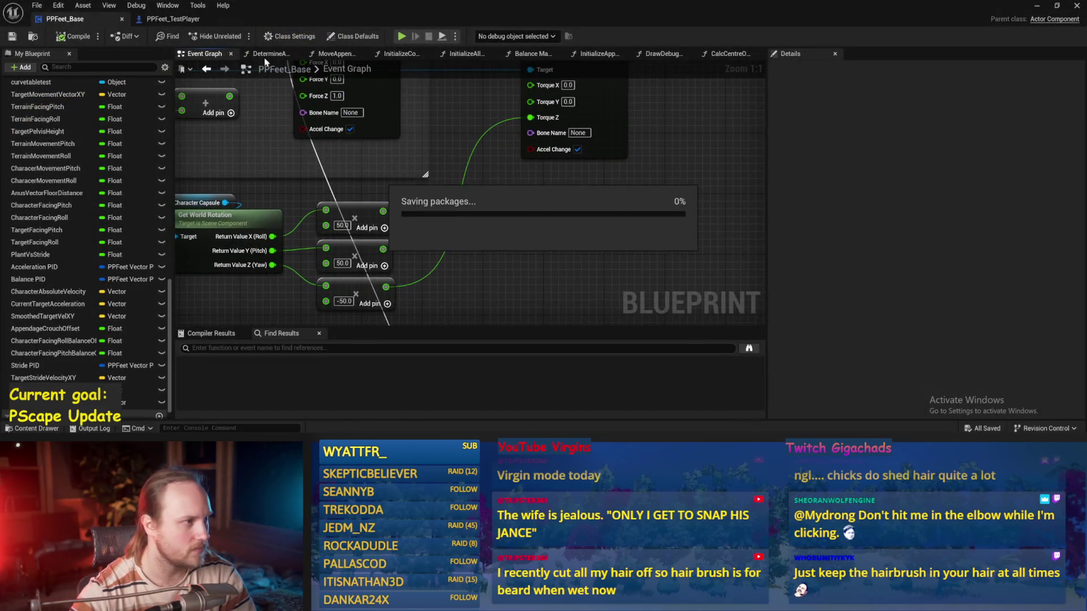
left_click(520, 55)
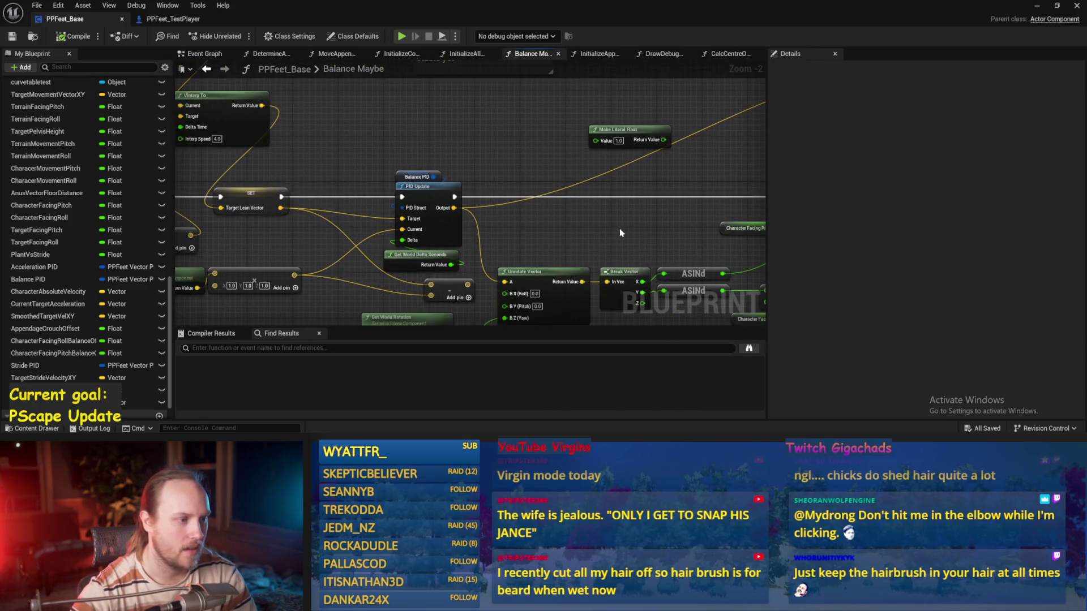
left_click_drag(661, 179, 662, 179)
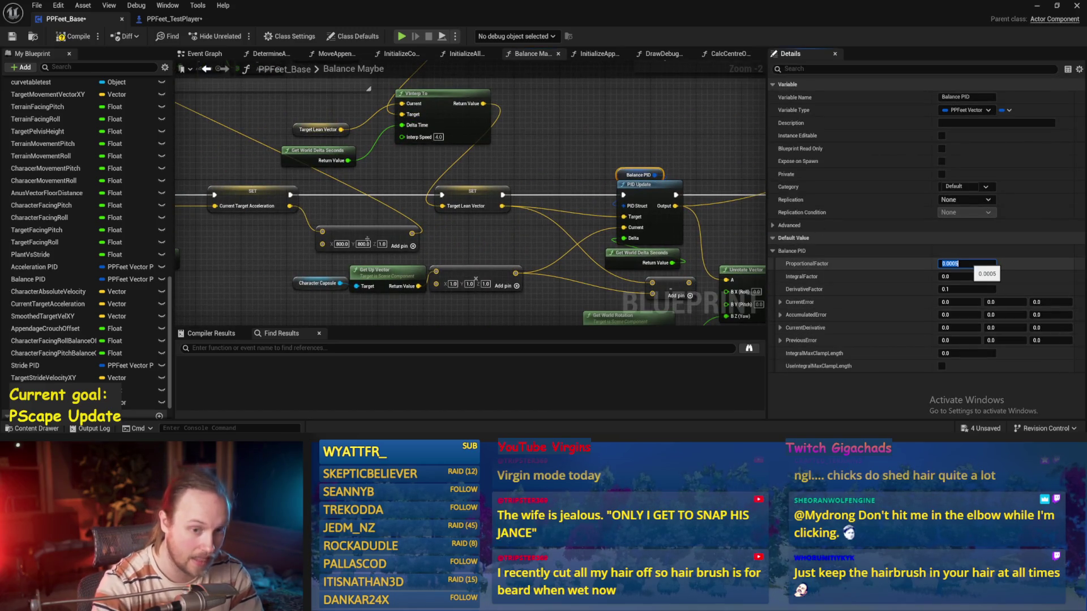
left_click(503, 95)
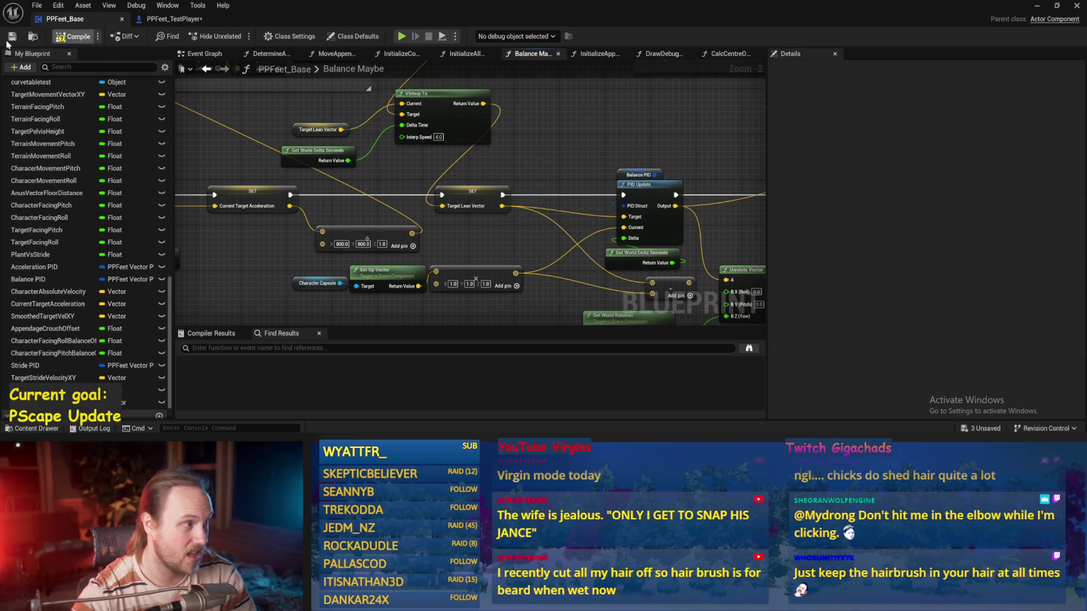
left_click(10, 38)
- Play-test the walker, then return to the graph and reselect Balance PID
left_click(1037, 6)
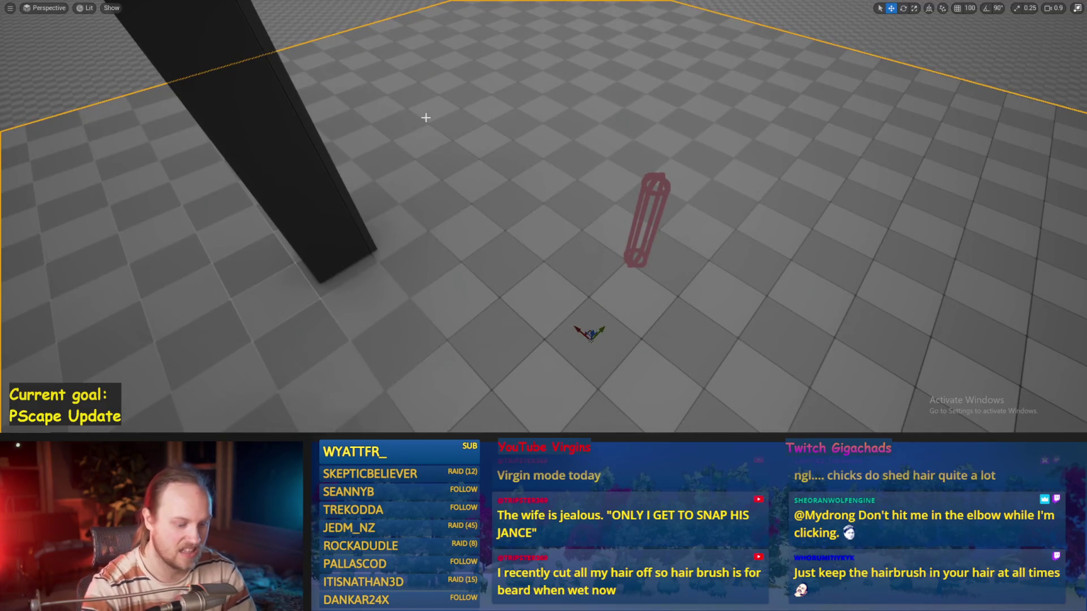
key("alt+p")
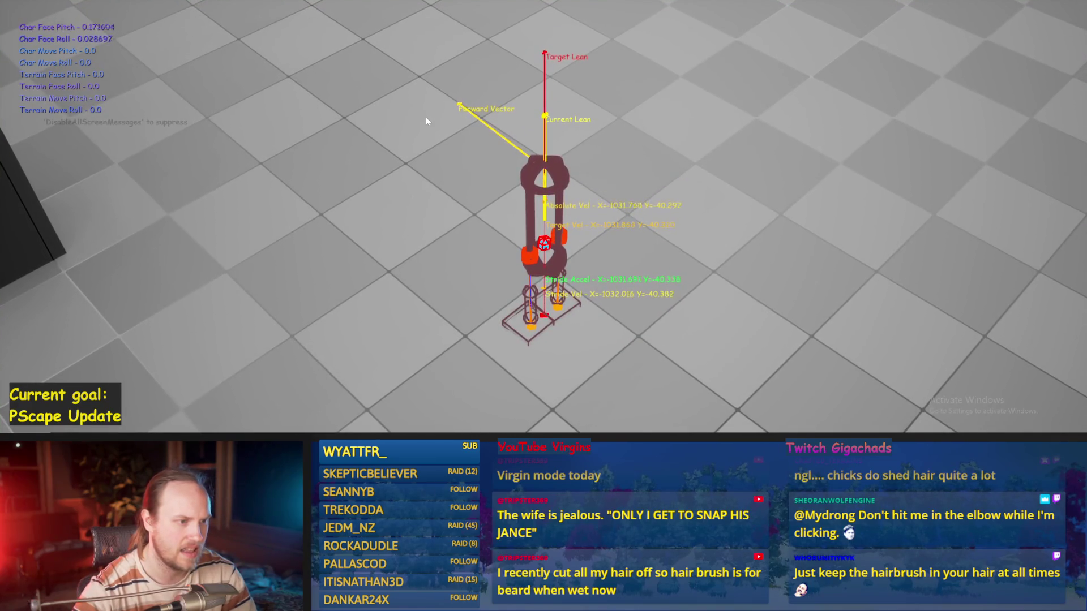
key("Escape")
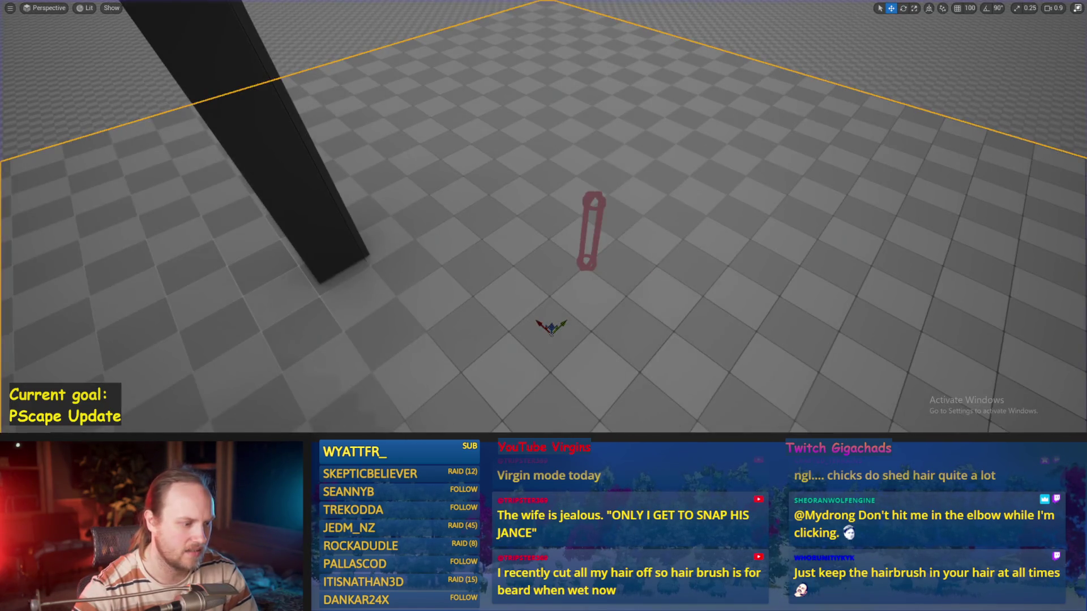
key("alt+Tab")
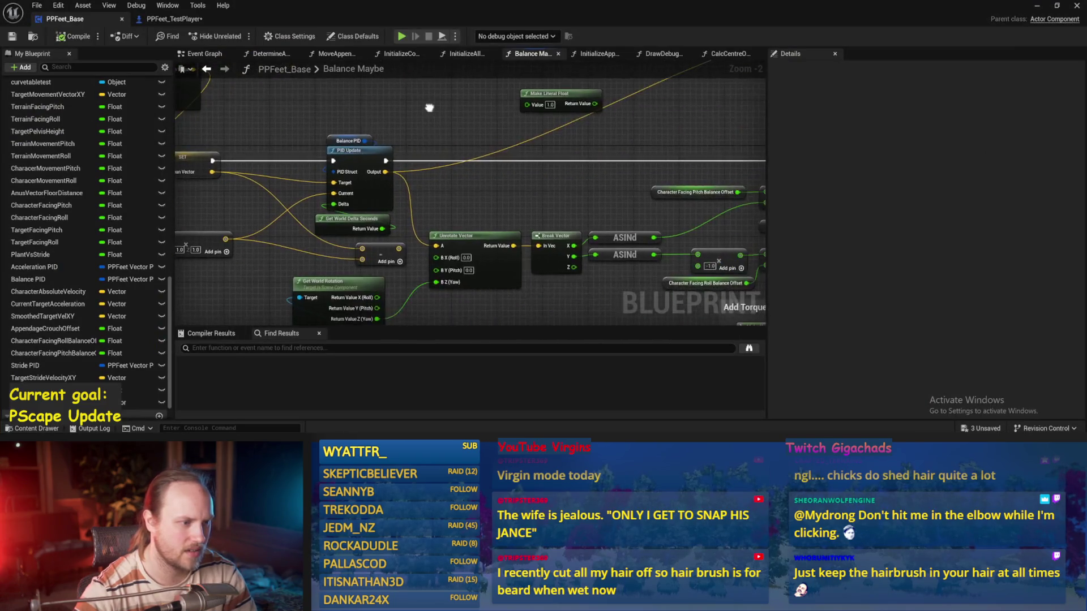
scroll(452, 147, "up", 1)
left_click(486, 170)
- Lower Balance PID's Proportional Factor to 0.0001 and save the Blueprint
left_click(965, 263)
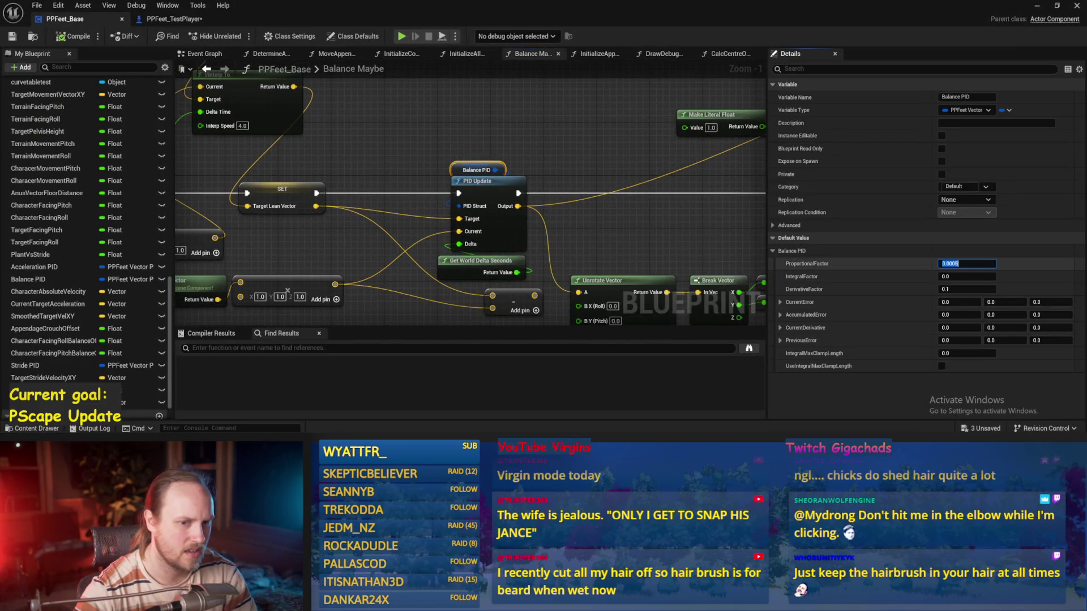
scroll(570, 175, "down", 2)
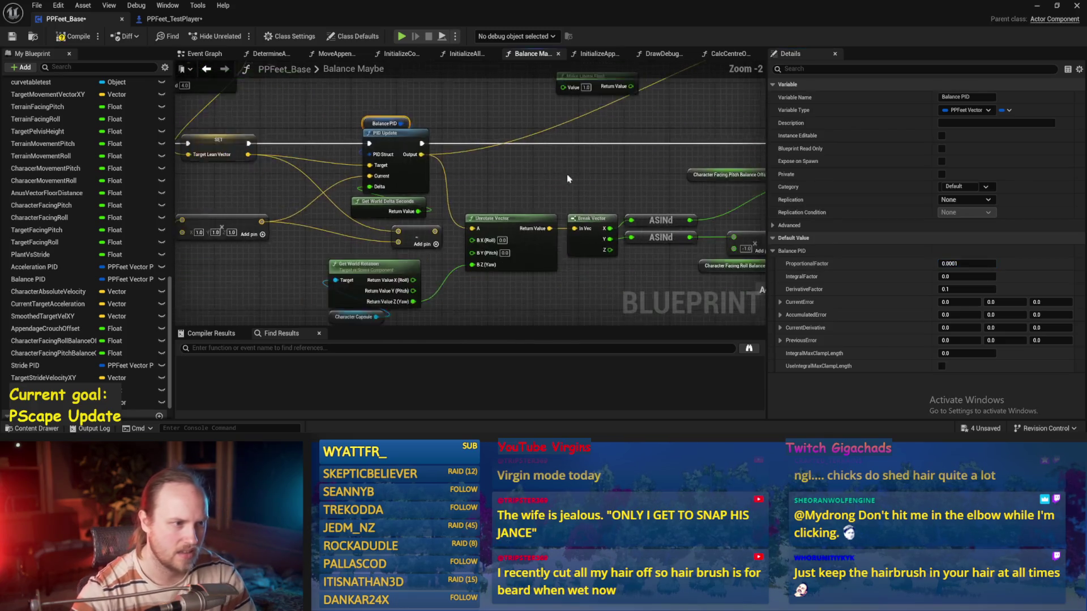
left_click(577, 177)
key("ctrl+s")
mouse_move(568, 175)
left_mouse_down()
mouse_move(469, 166)
mouse_move(378, 195)
left_mouse_up()
left_click(13, 36)
left_click_drag(461, 218, 404, 213)
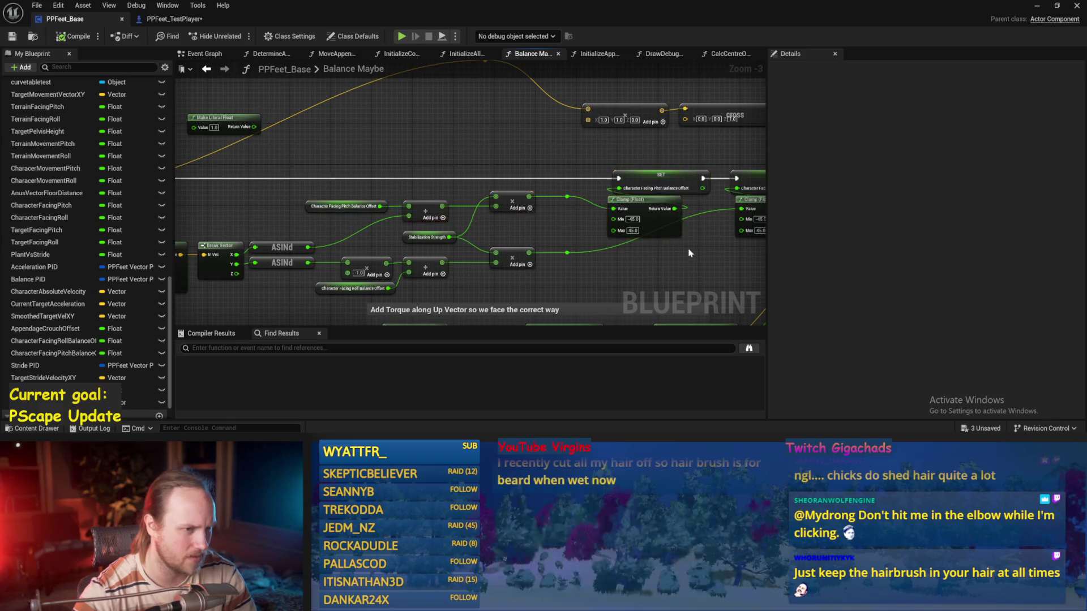
left_click_drag(608, 201, 453, 249)
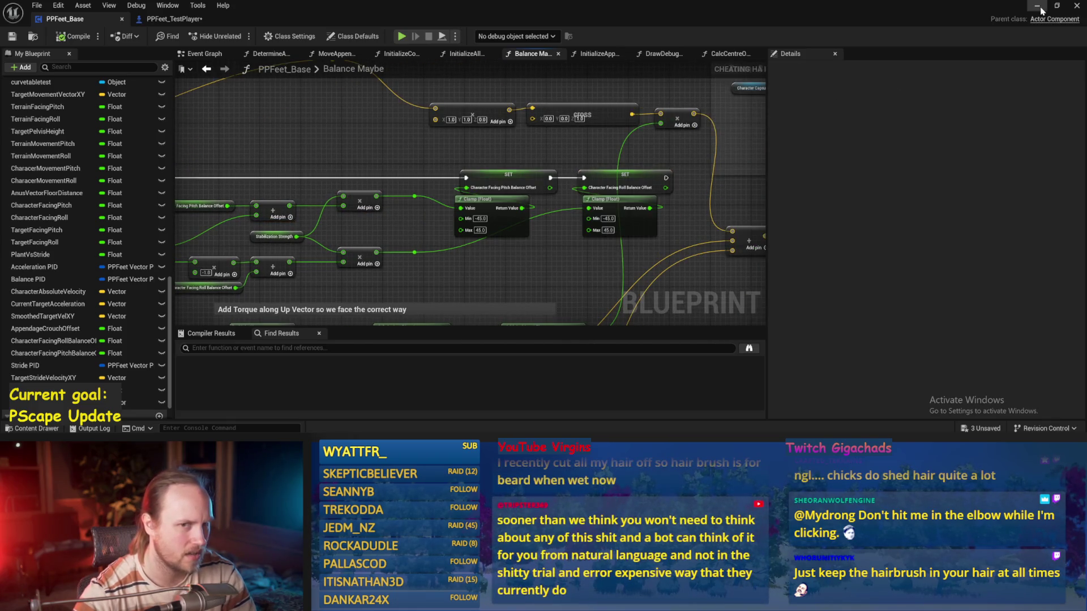
- Play-test the walker twice until it falls over
left_click(1038, 6)
key("alt+p")
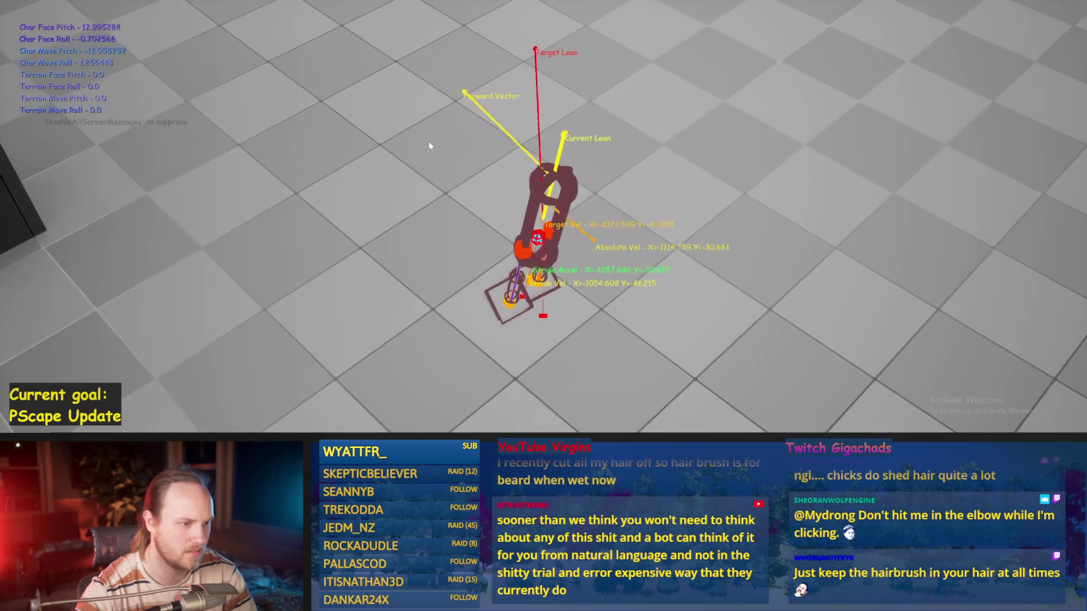
key("Escape")
key("alt+p")
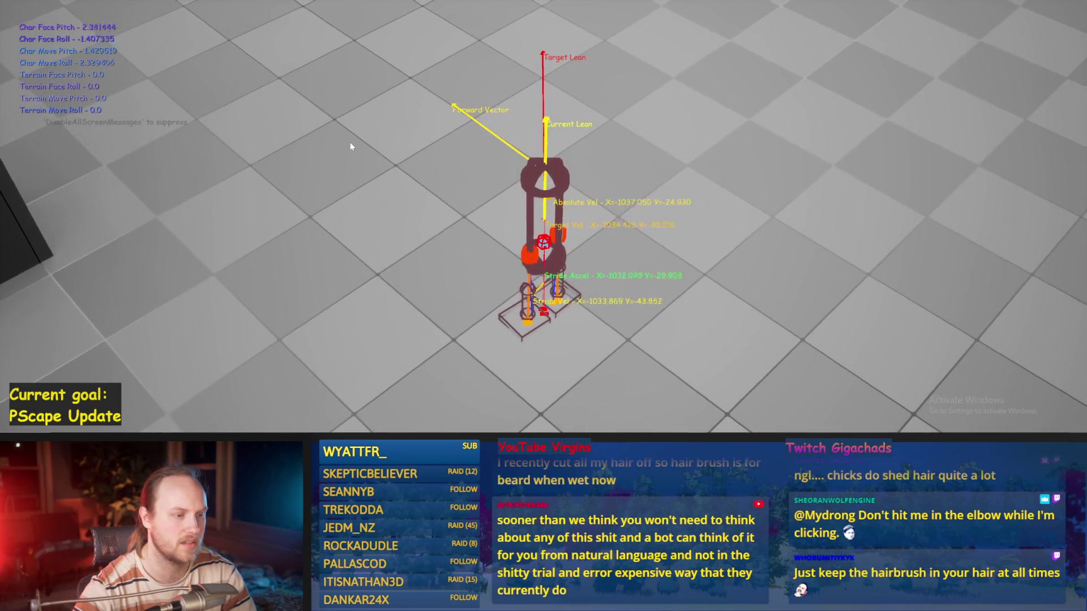
key("Escape")
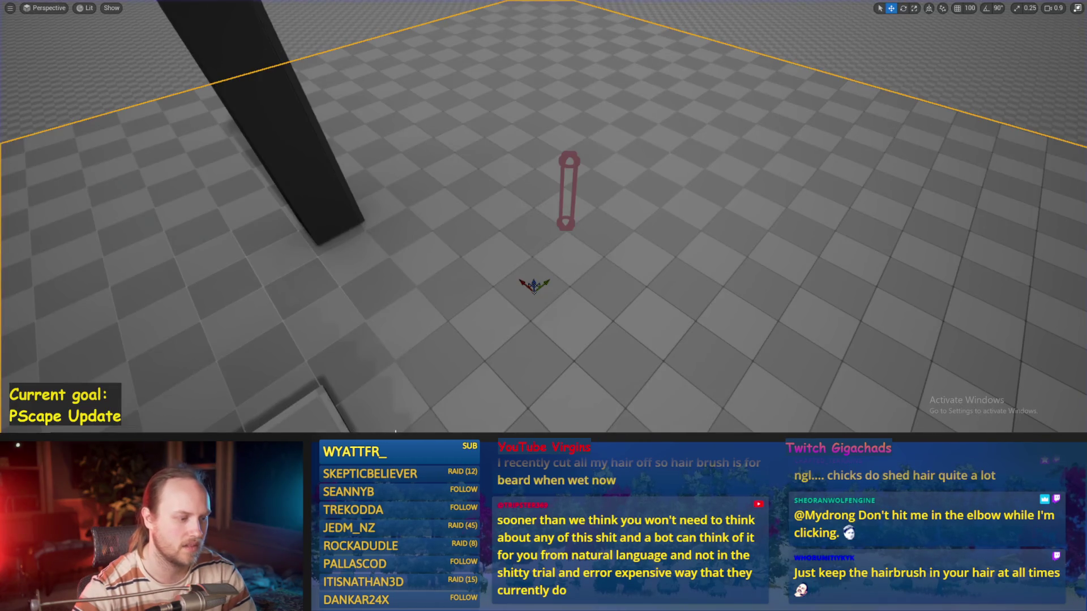
- Adjust the Balance PID proportional gain once more, save, and run another play test
mouse_move(395, 433)
left_click(459, 405)
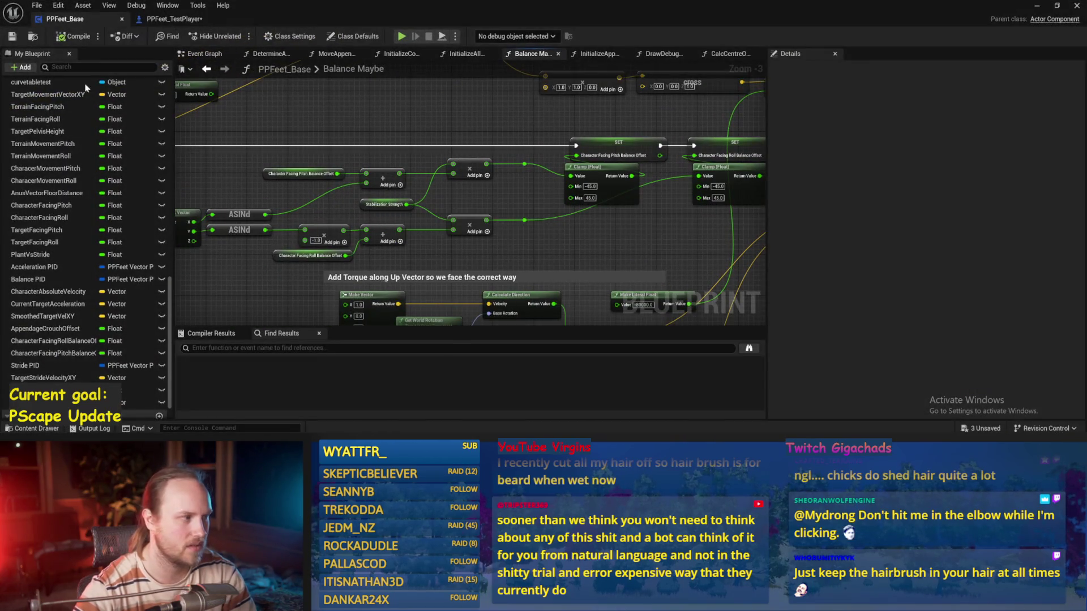
mouse_move(490, 250)
left_mouse_down()
mouse_move(334, 315)
mouse_move(582, 199)
left_mouse_up()
left_click_drag(289, 207, 357, 203)
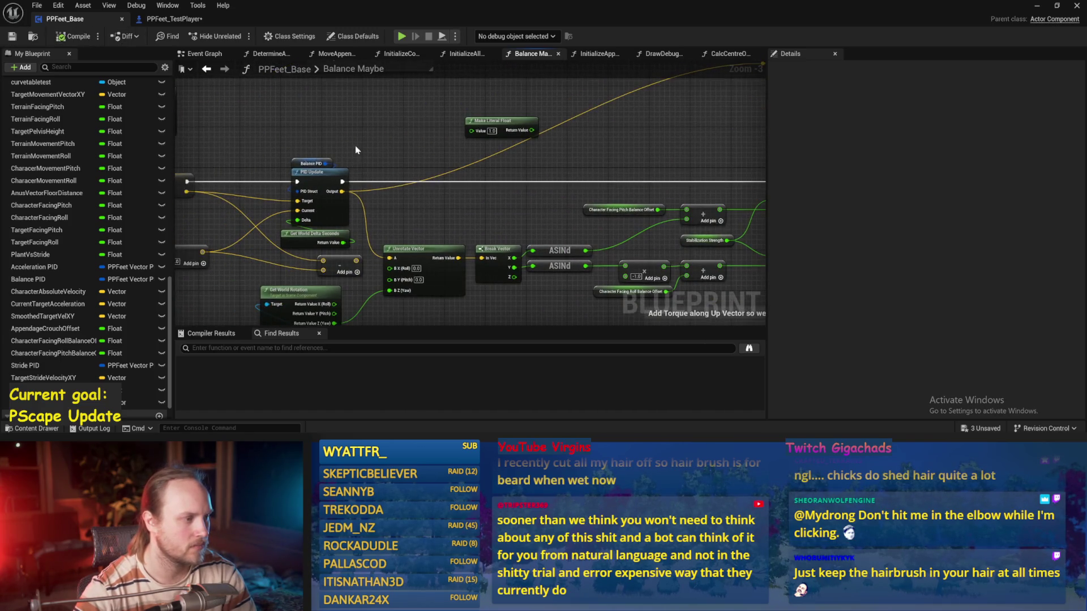
left_click(967, 264)
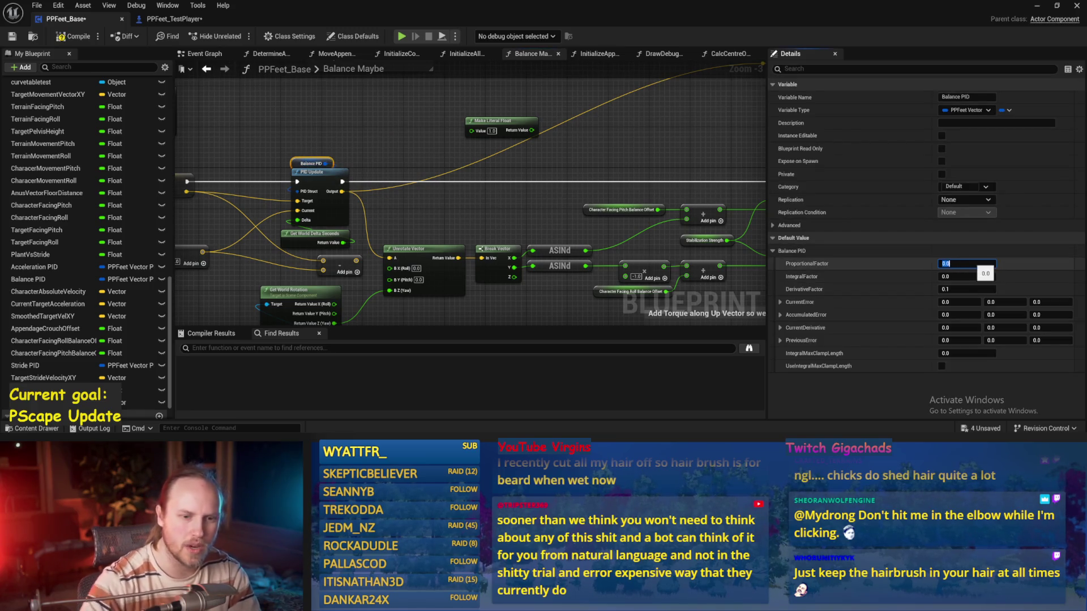
key("Return")
key("ctrl+s")
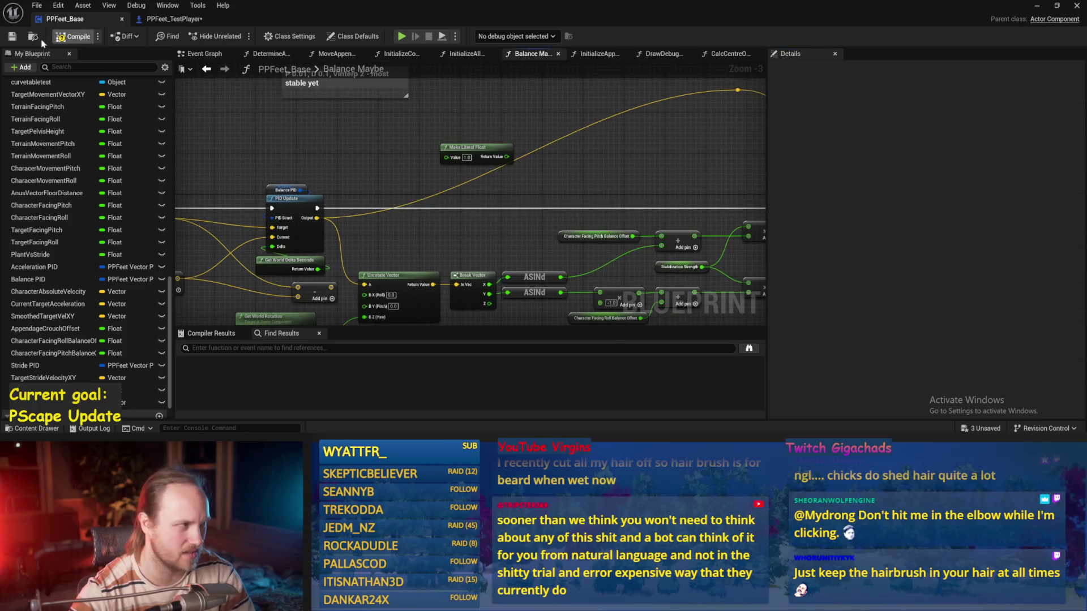
left_click(1038, 6)
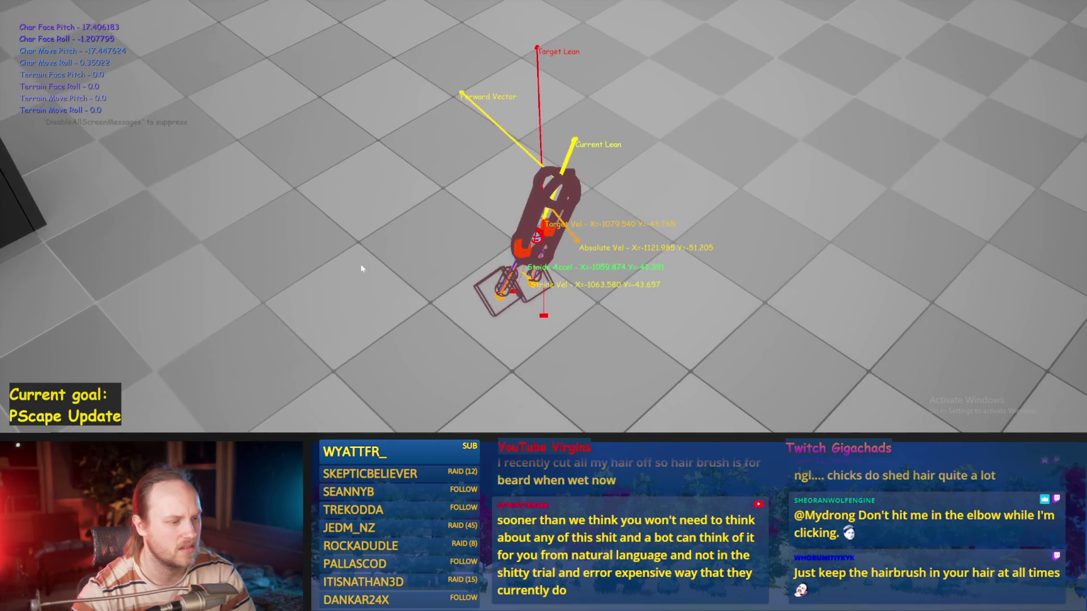
key("Escape")
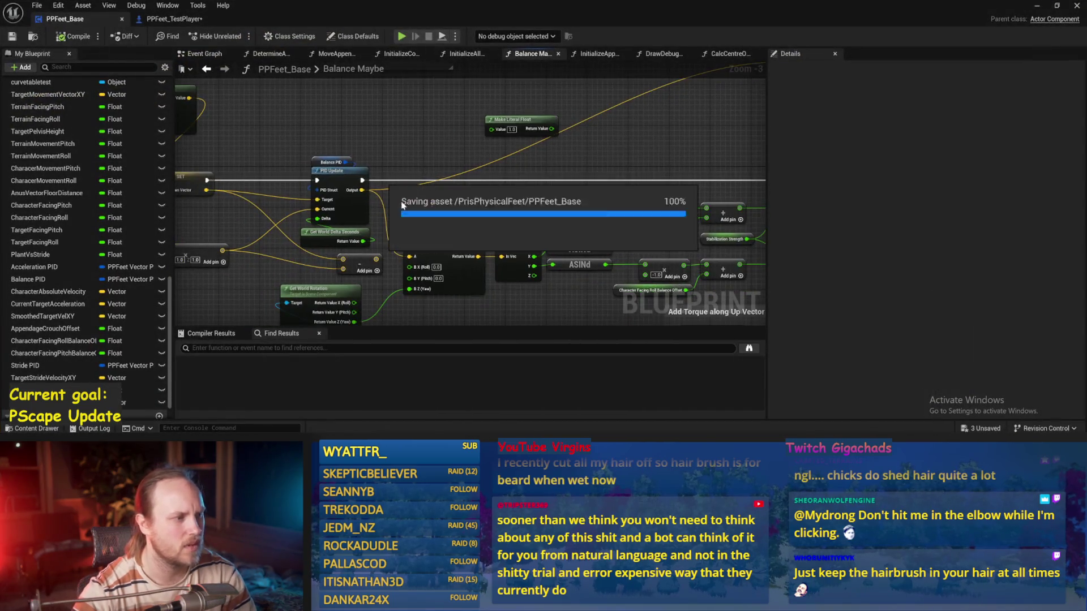
- Review the PID Update, Balance PID and Clamp nodes, then run a quick play test
left_click(445, 191)
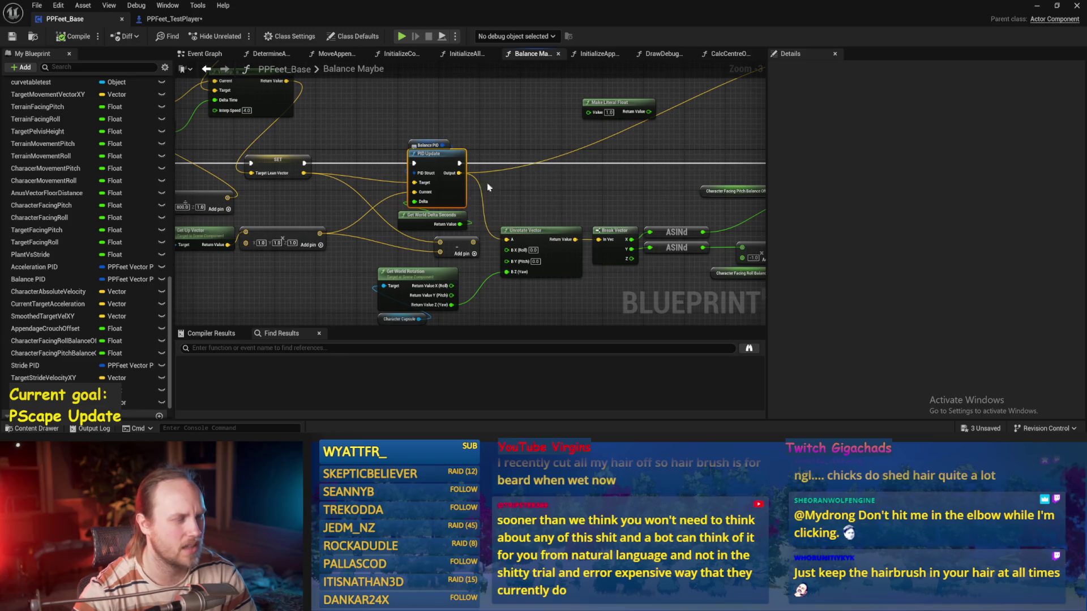
left_click(429, 145)
left_click_drag(429, 145, 84, 136)
left_click_drag(368, 165, 546, 162)
mouse_move(555, 213)
left_mouse_down()
mouse_move(430, 169)
mouse_move(271, 159)
mouse_move(475, 196)
left_mouse_up()
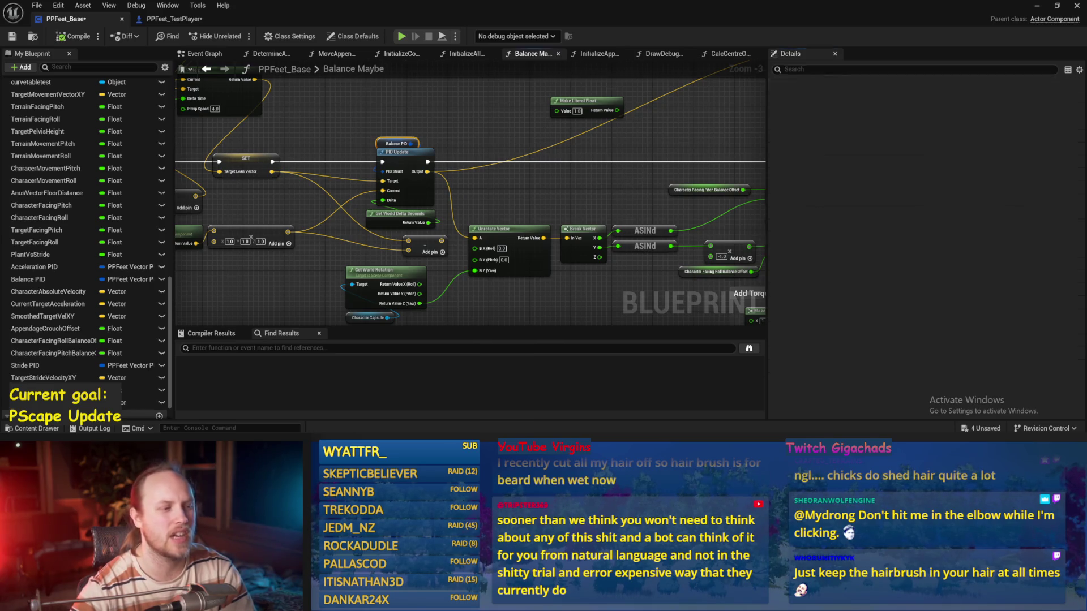
left_click_drag(633, 183, 615, 205)
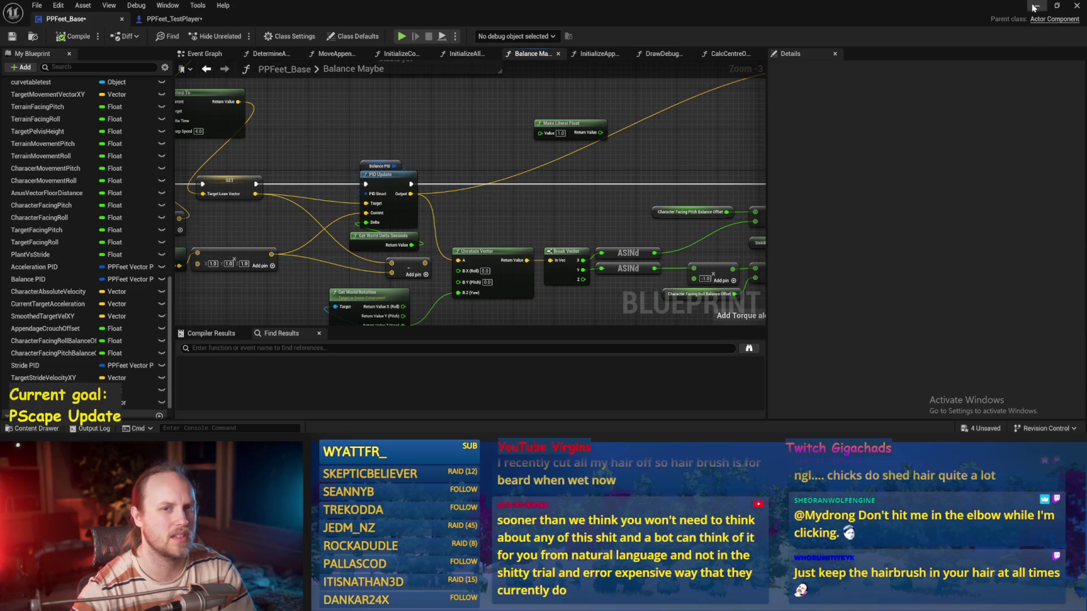
left_click(1033, 7)
key("alt+p")
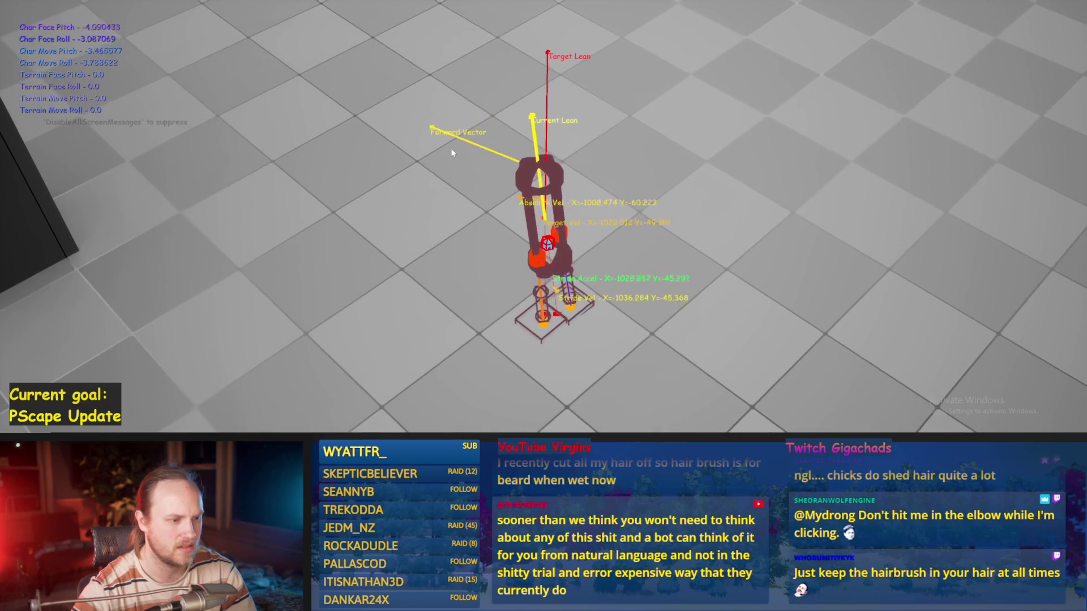
key("Escape")
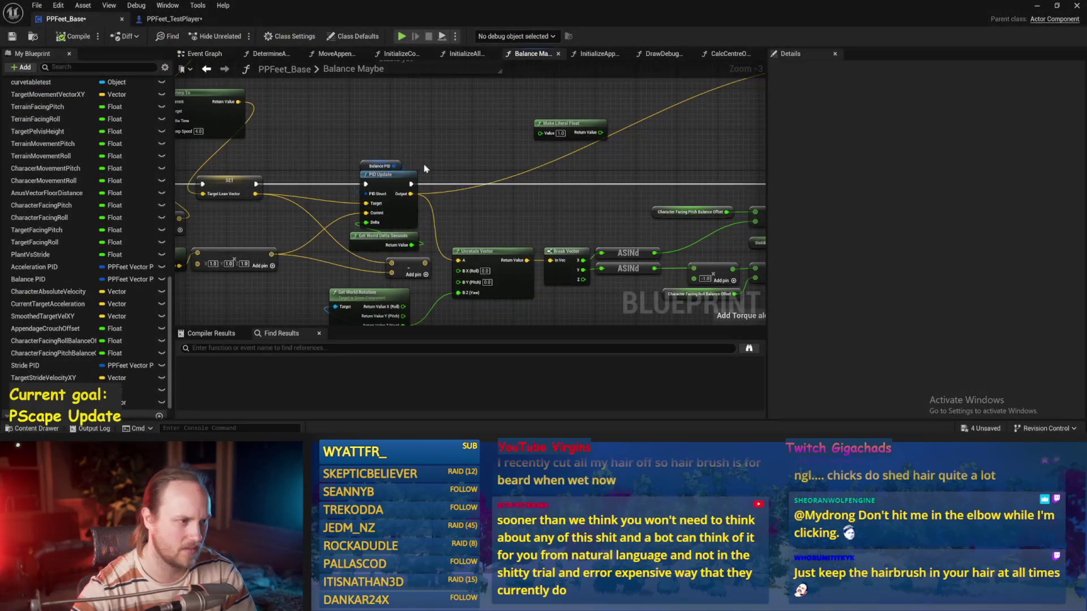
- Raise Balance PID's Derivative Factor from 0.01 to 0.1, compile, and play-test the walker
left_click(385, 166)
left_click(963, 289)
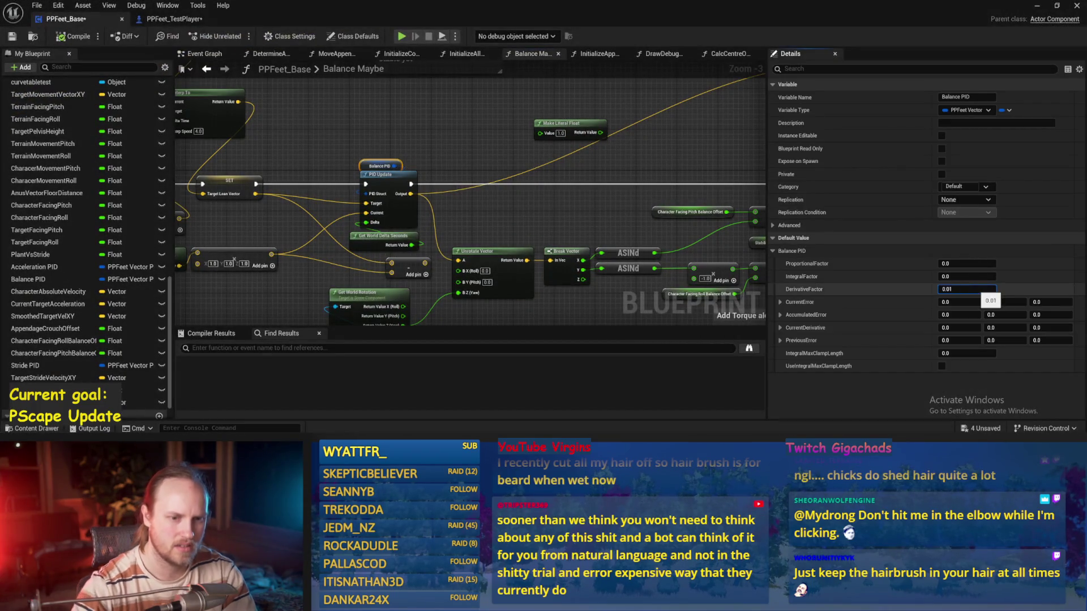
key("Return")
left_click(340, 130)
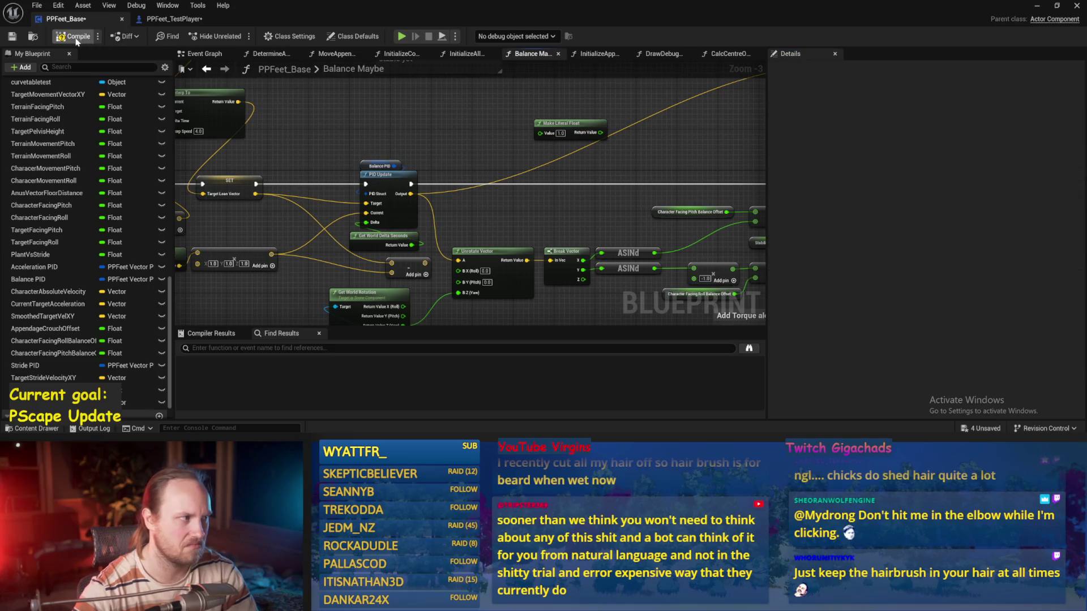
left_click(1037, 6)
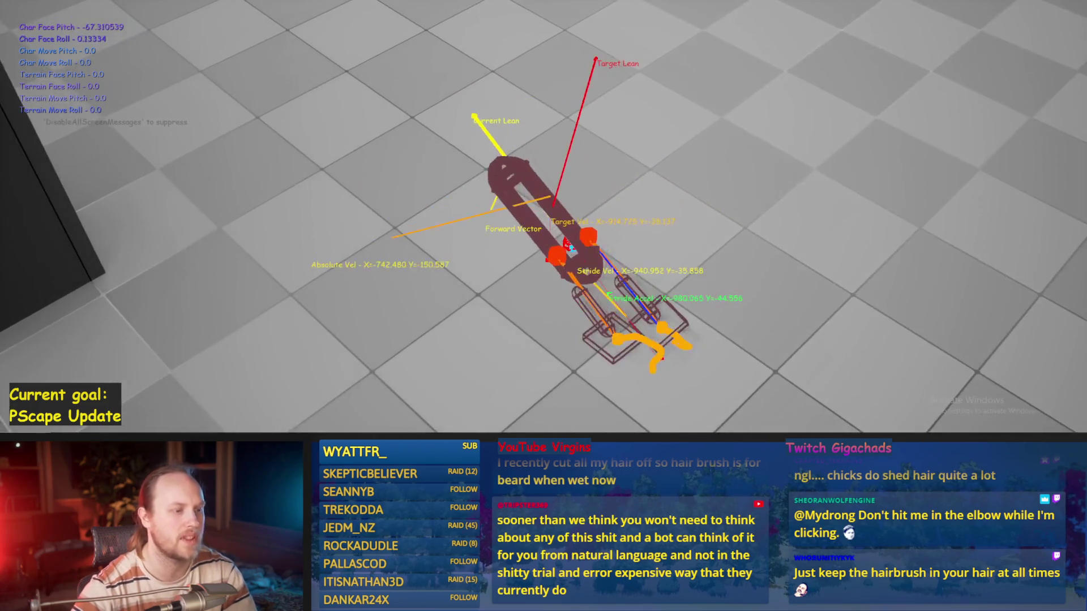
key("Escape")
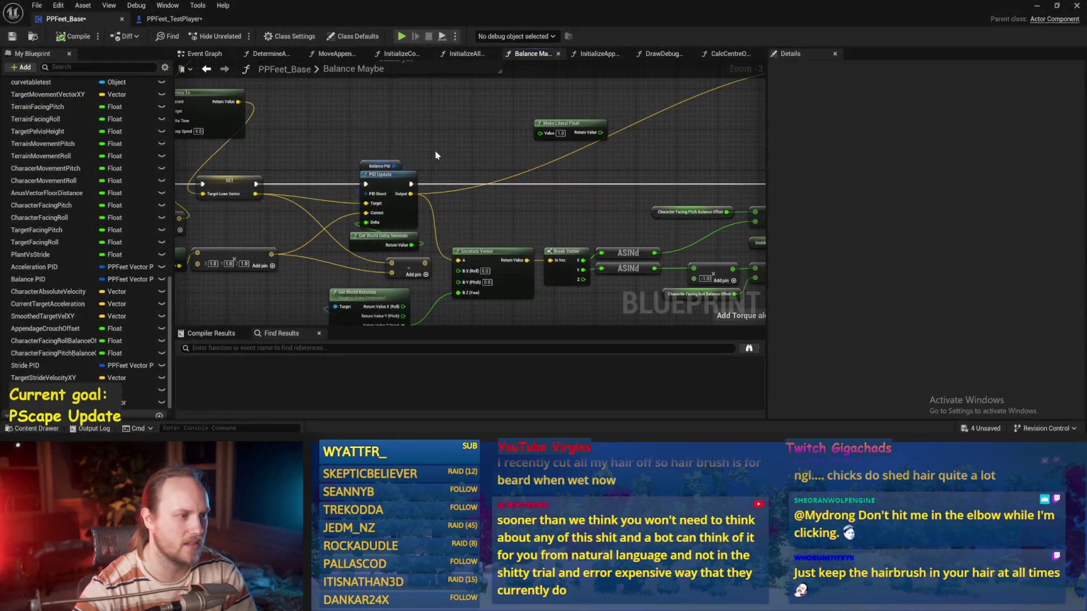
- Lower Balance PID's Proportional Factor and save the Blueprint
left_click(380, 166)
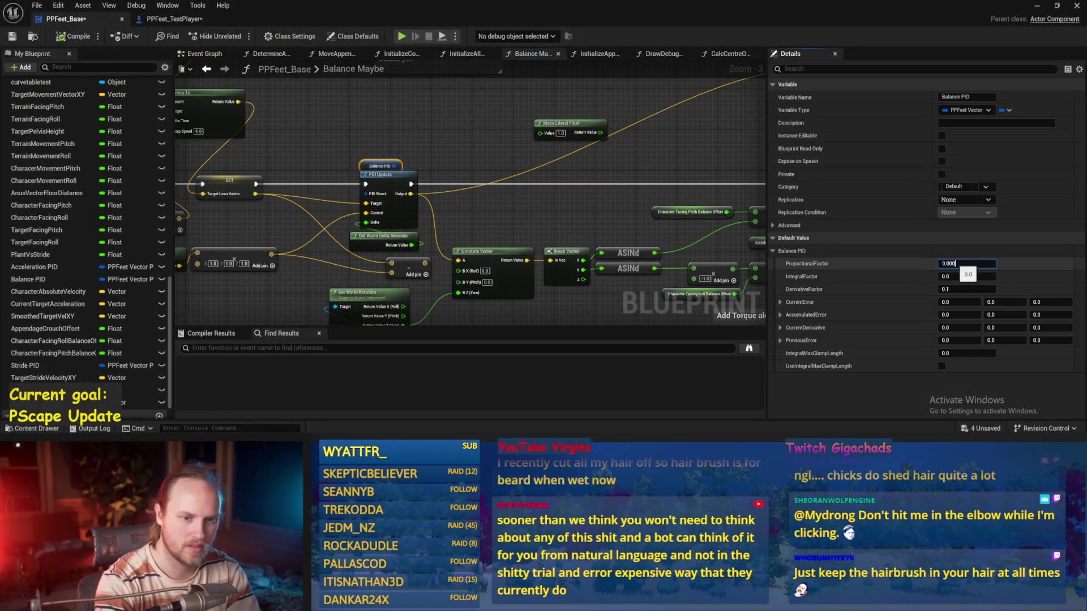
left_click(648, 168)
left_click(11, 36)
- Play-test the walker, move the viewport camera closer to the capsule, and test again
left_click(1037, 6)
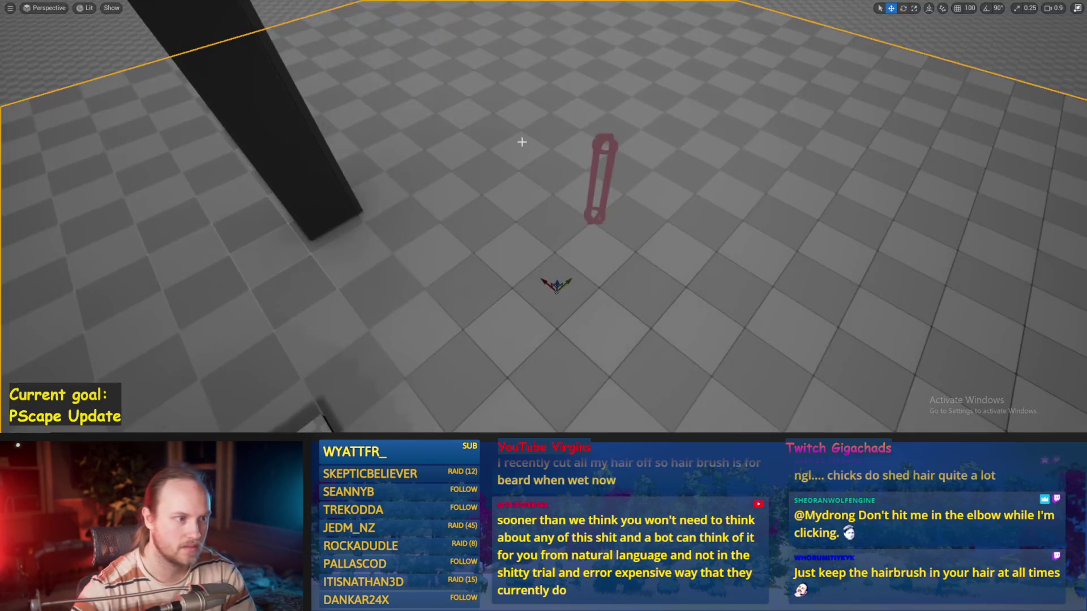
key("alt+p")
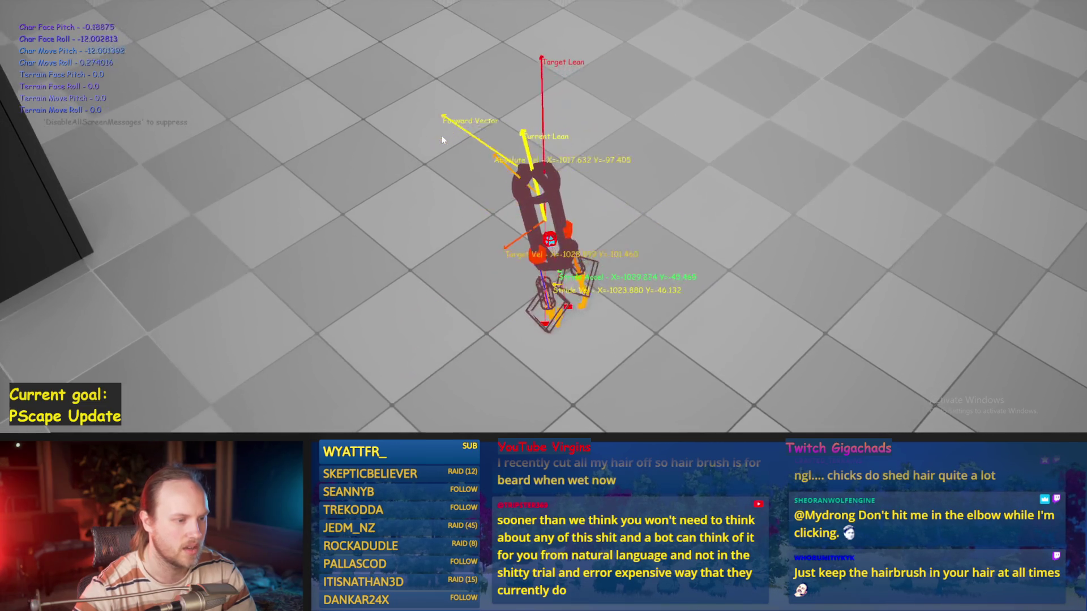
key("Escape")
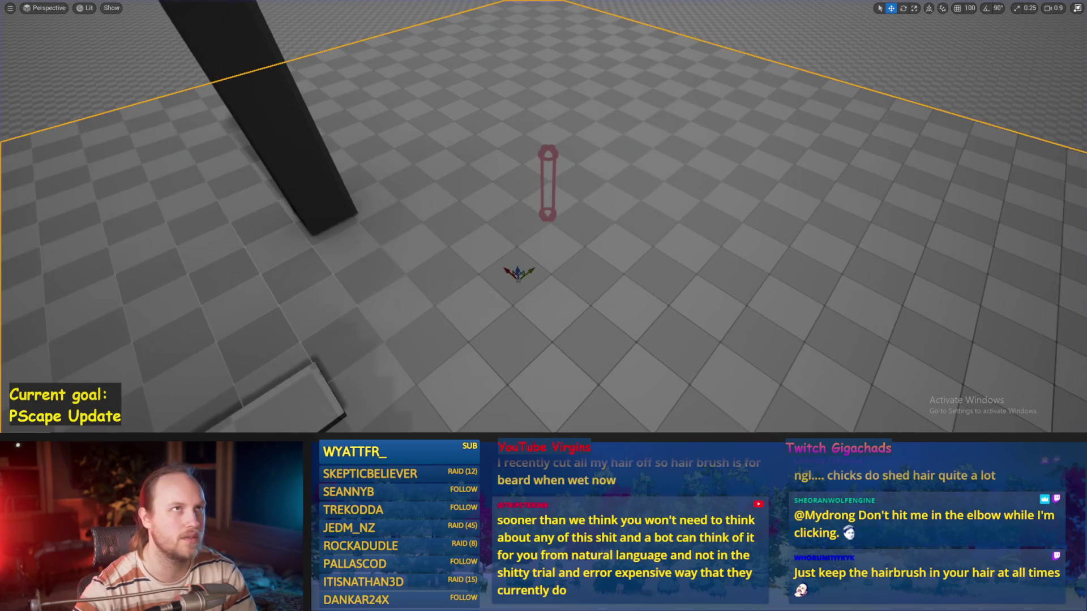
left_click_drag(663, 265, 631, 255)
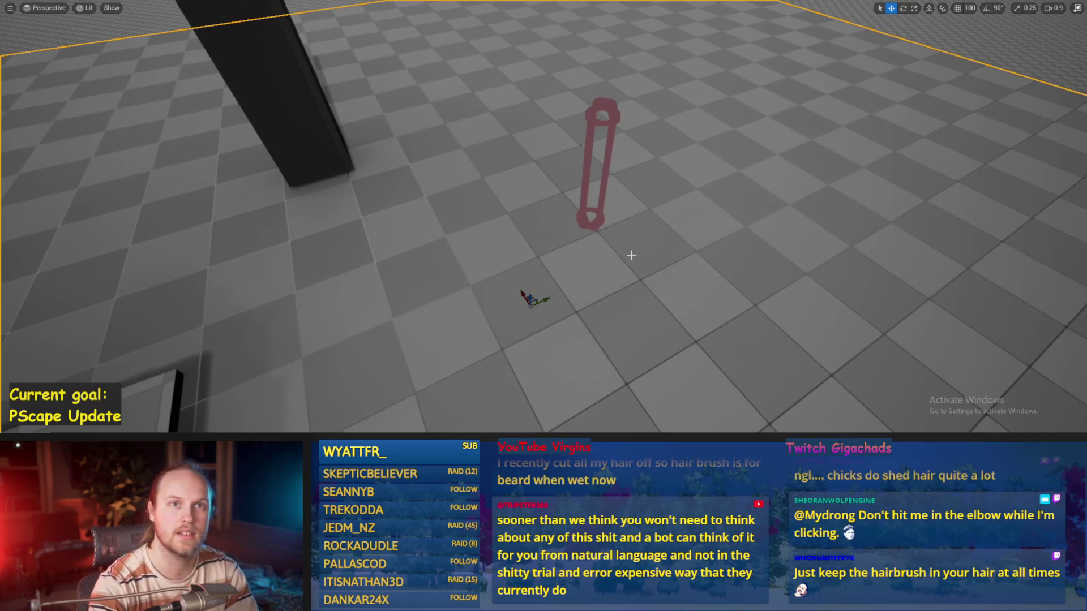
left_click_drag(804, 229, 804, 244)
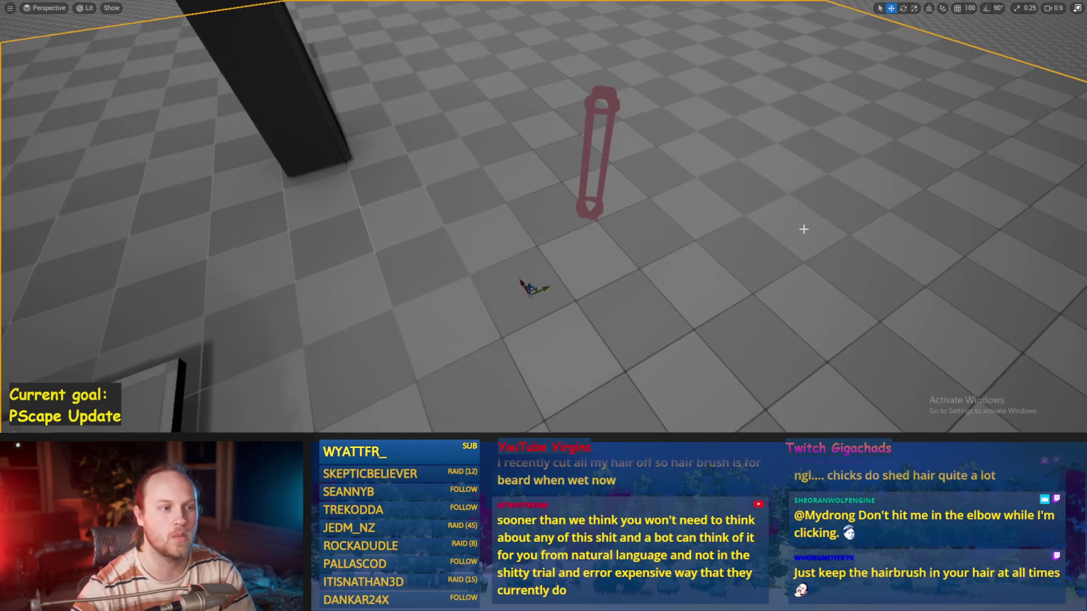
key("alt+p")
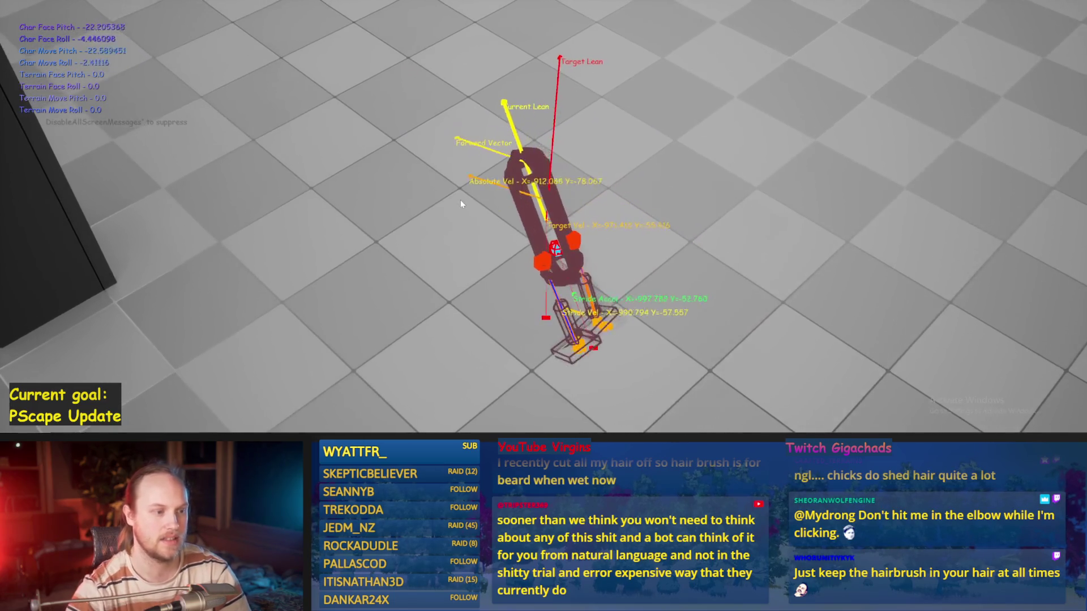
key("Escape")
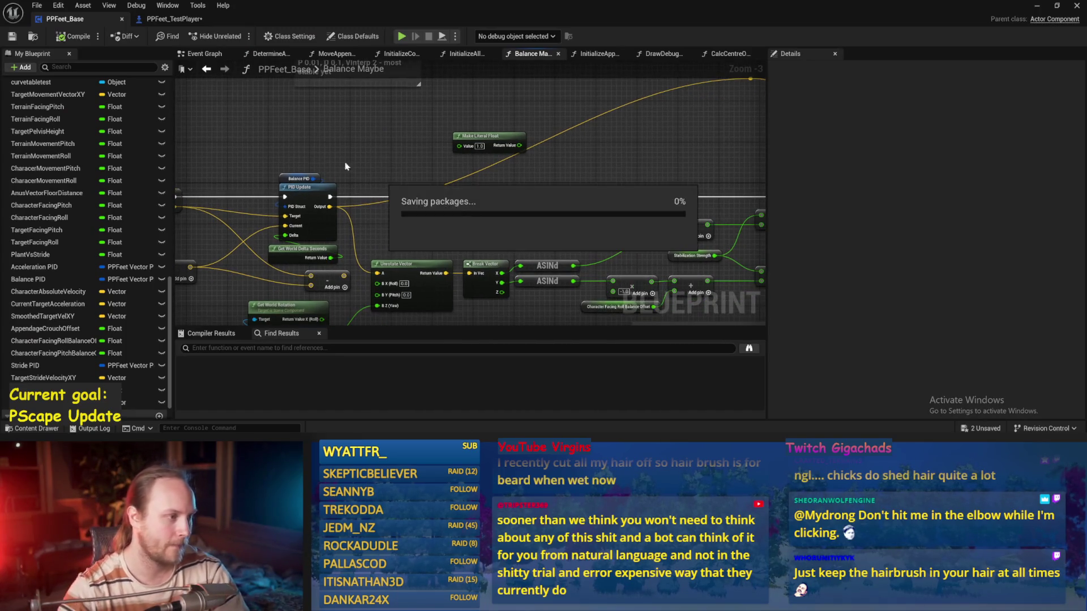
- Edit Balance PID's Proportional Factor again and compile the Blueprint
left_click(299, 179)
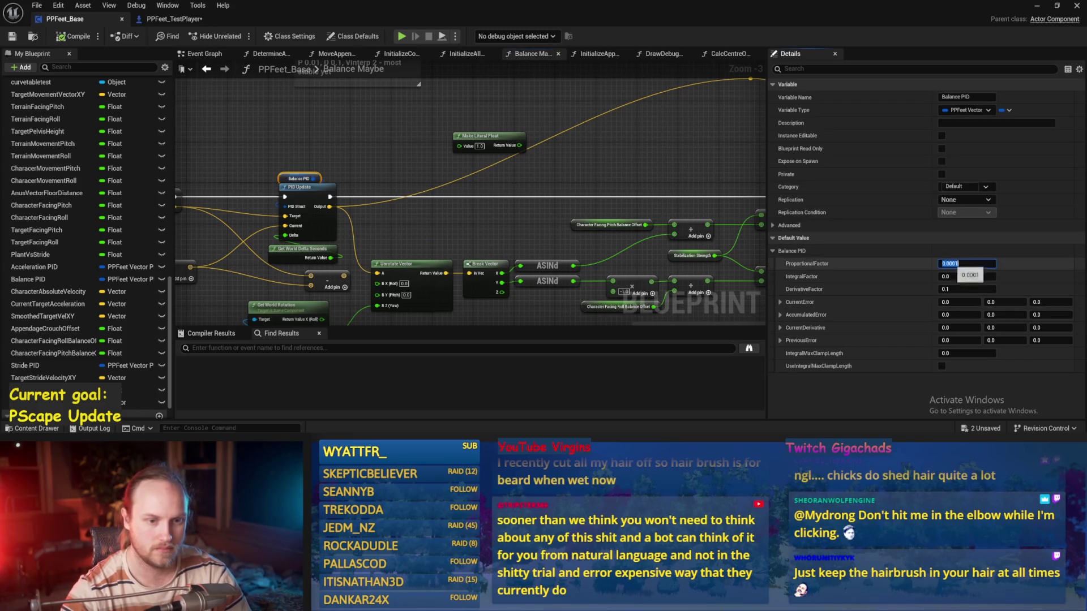
left_click(621, 202)
left_click(64, 39)
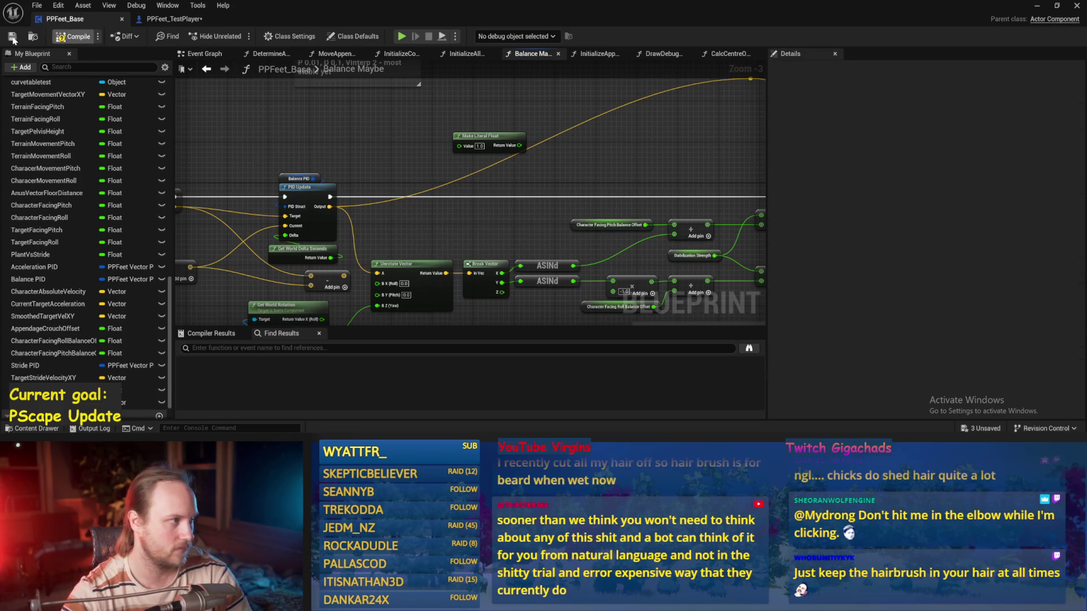
- Play-test the walker twice, restarting with it reset, then stop and return to the graph
left_click(1038, 7)
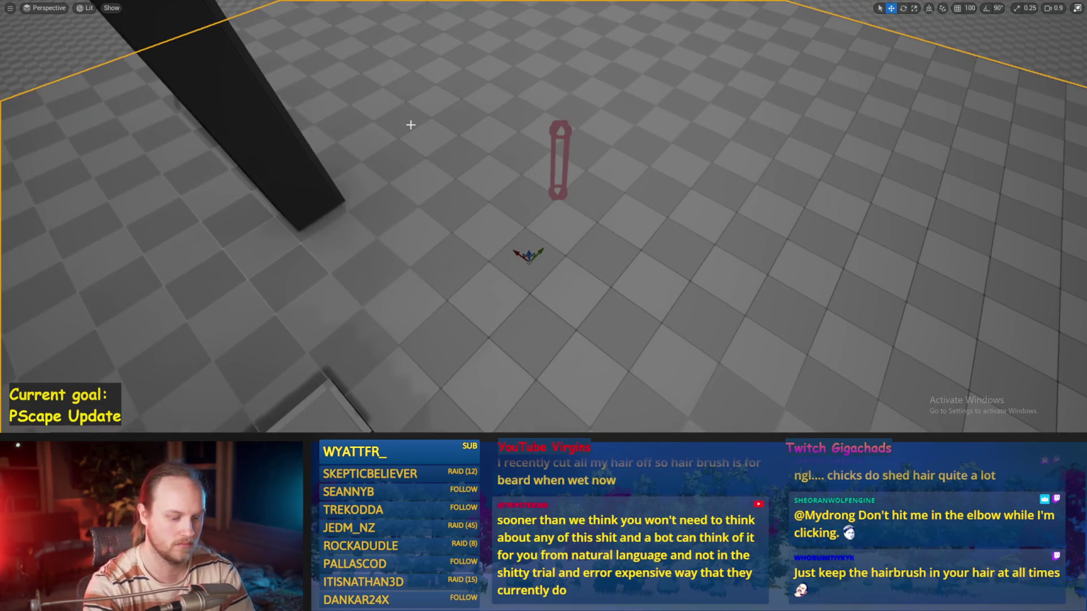
key("alt+p")
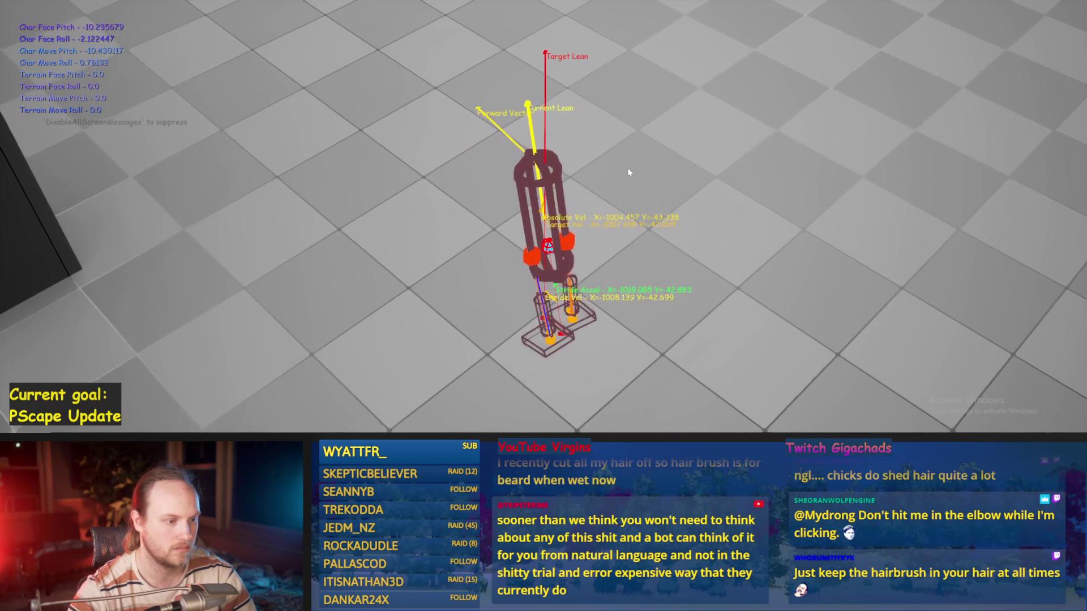
key("Escape")
key("alt+p")
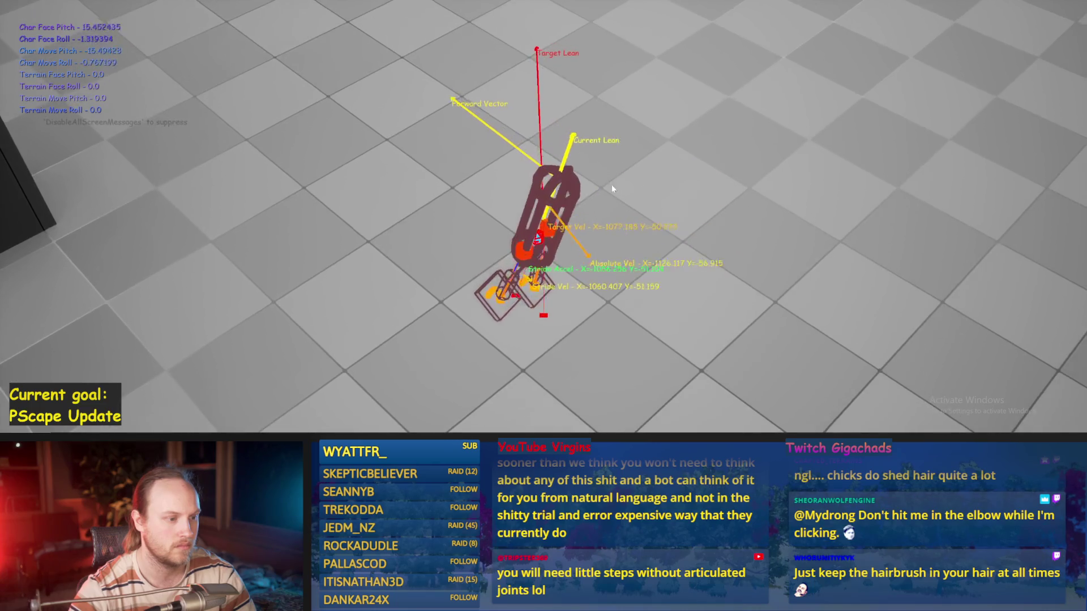
key("Escape")
scroll(580, 233, "down", 3)
- Frame the Stride Acceleration nodes up to the SET Stride Acceleration XY node
scroll(647, 226, "up", 4)
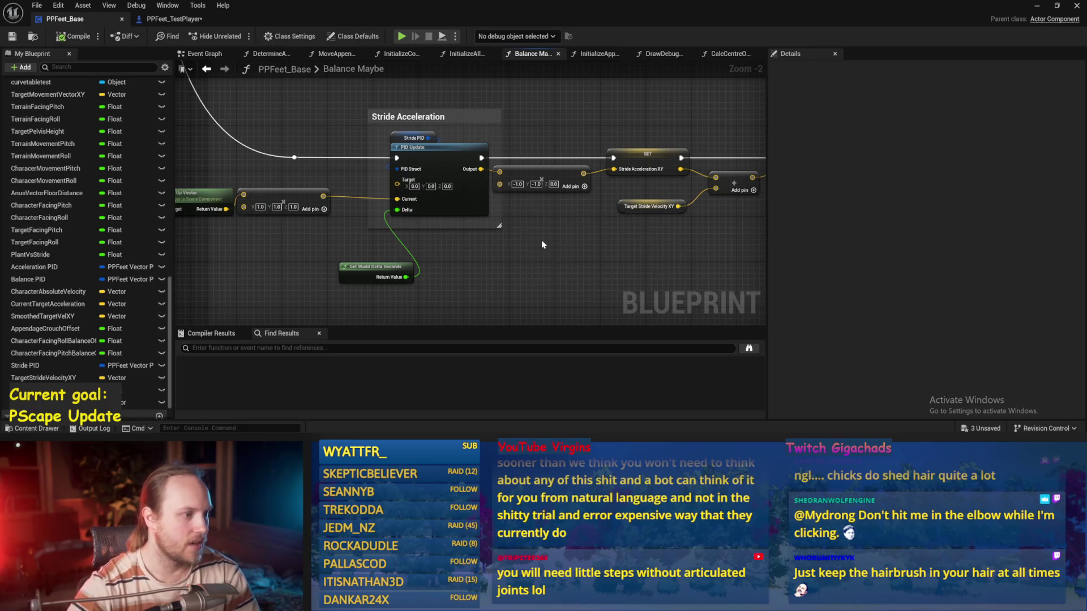
left_click_drag(541, 239, 648, 238)
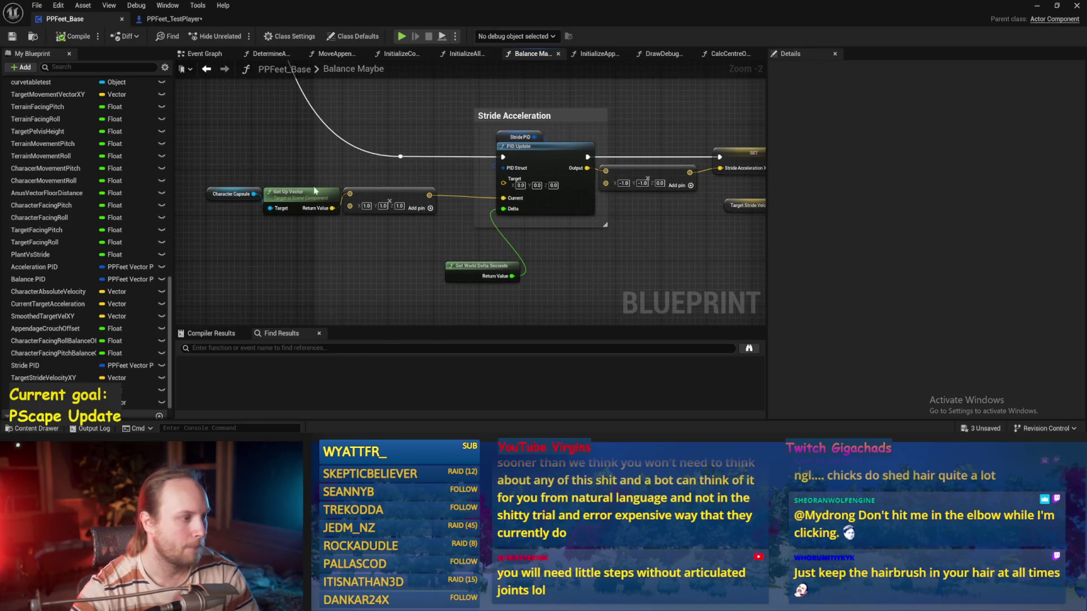
left_click_drag(420, 220, 420, 221)
scroll(469, 216, "up", 2)
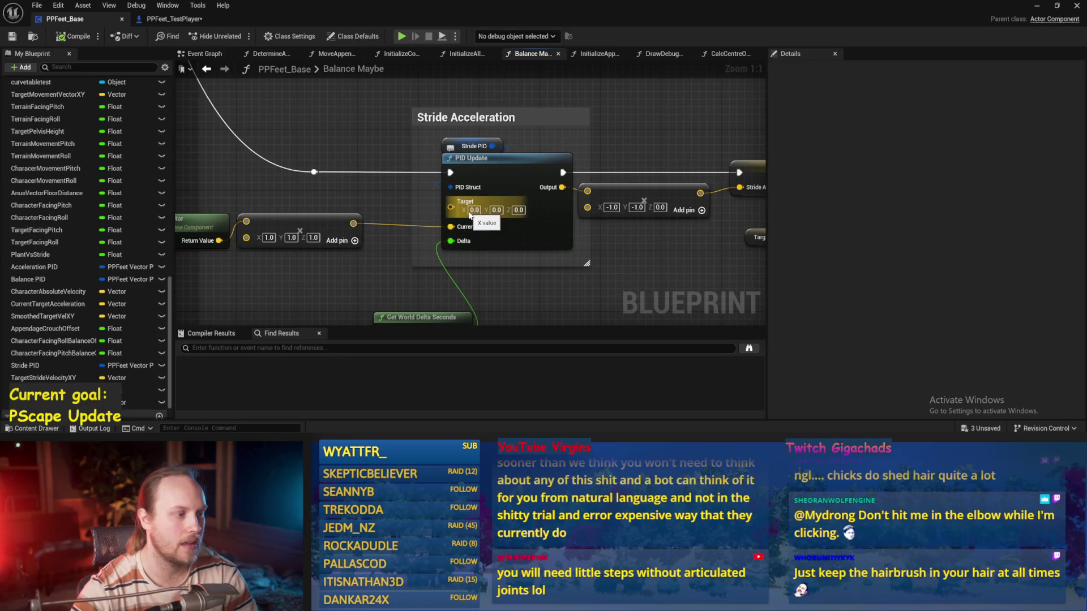
scroll(469, 215, "down", 3)
scroll(412, 239, "up", 3)
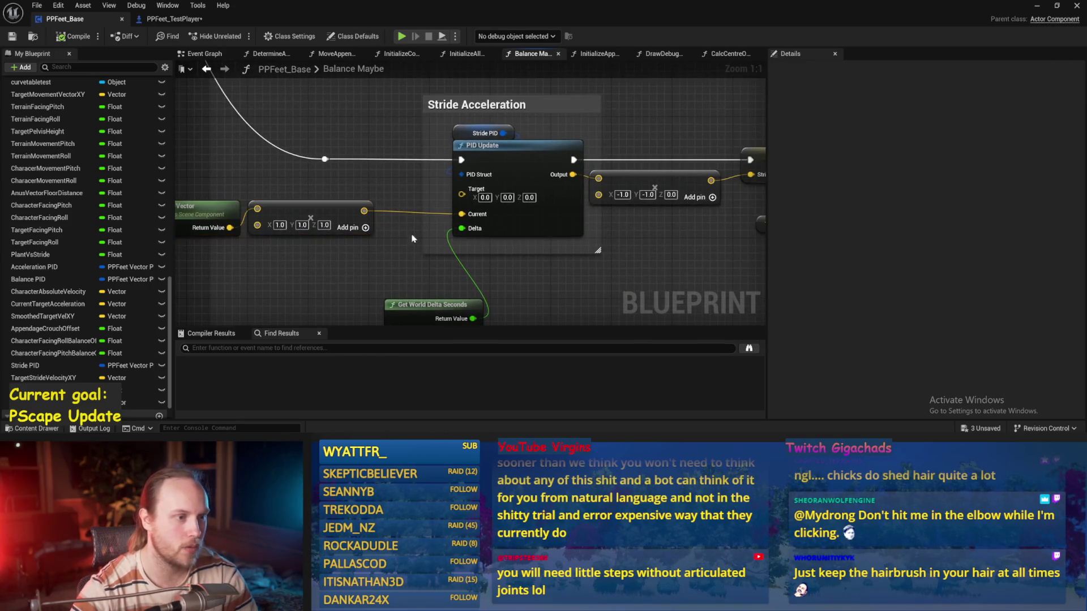
left_click_drag(697, 237, 511, 237)
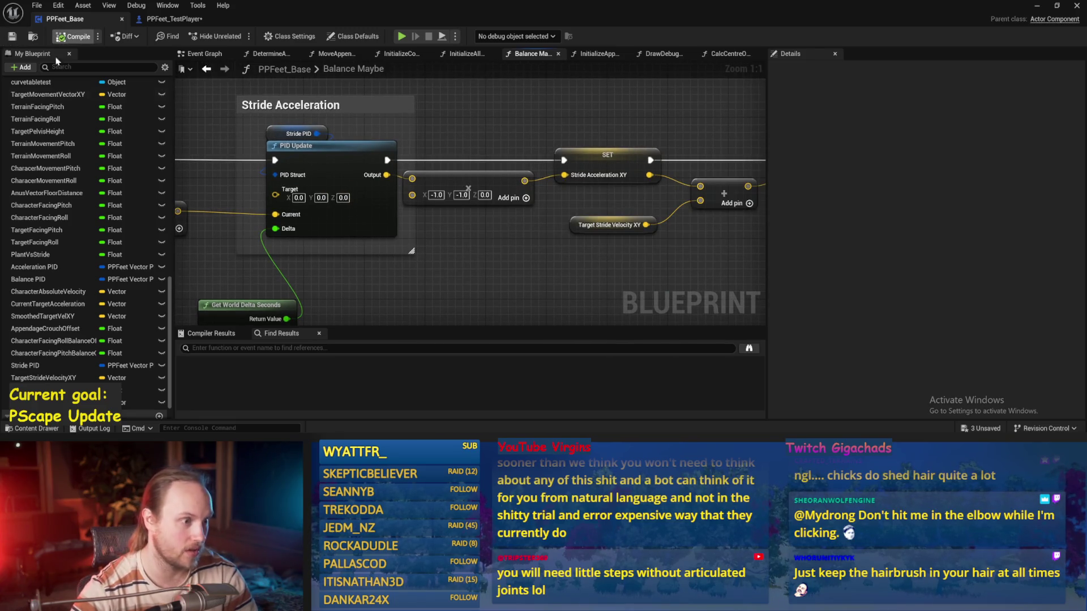
left_click_drag(492, 274, 504, 268)
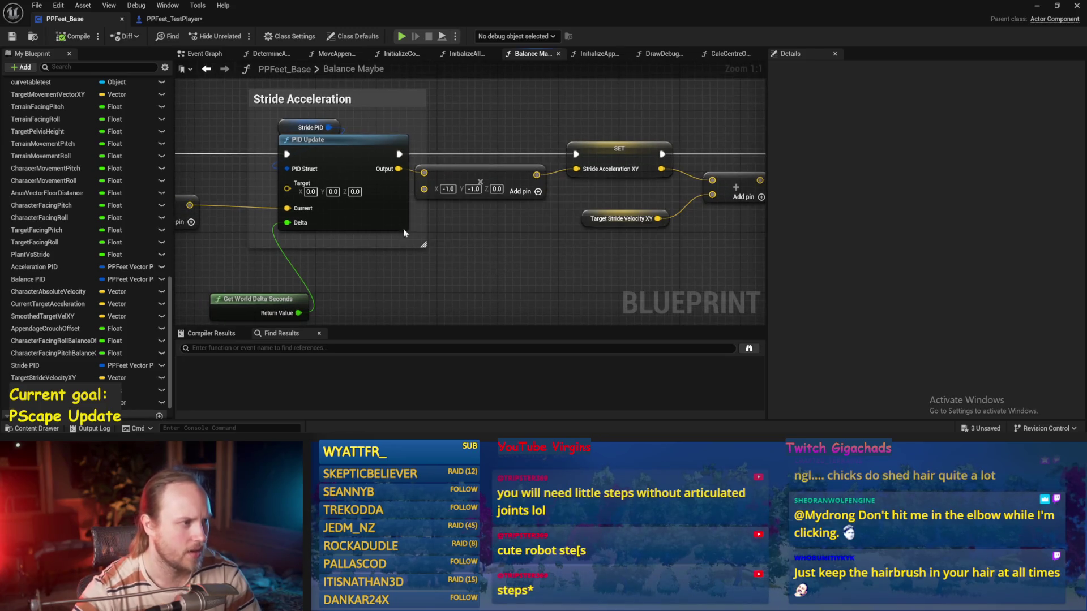
- Check the Stride PID gains, select the Add and SET nodes, and run a play test
left_click(312, 127)
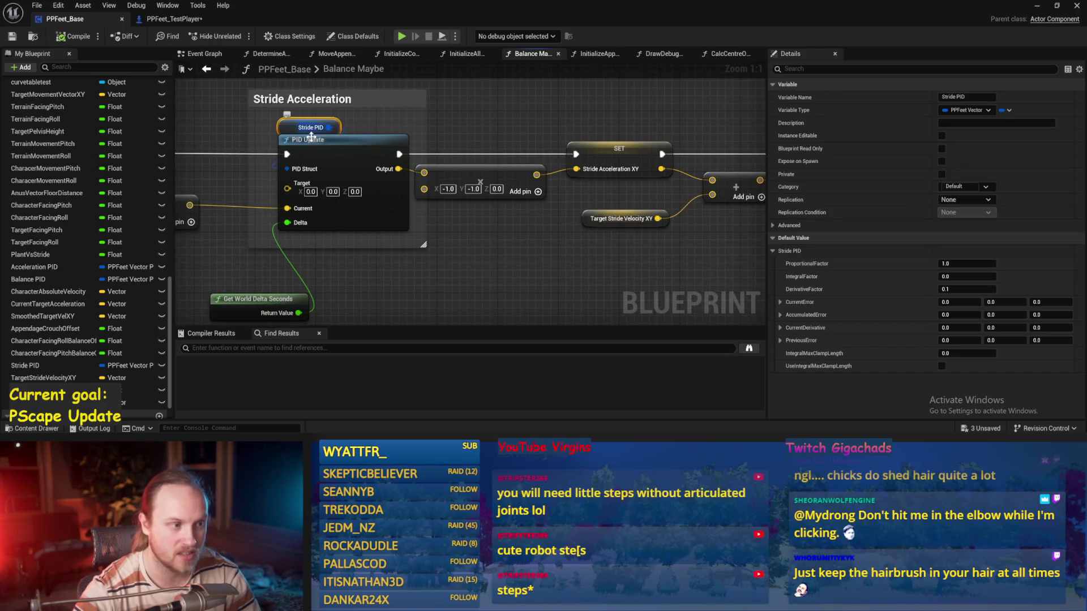
mouse_move(446, 131)
left_mouse_down()
mouse_move(624, 152)
mouse_move(625, 224)
mouse_move(534, 182)
left_mouse_up()
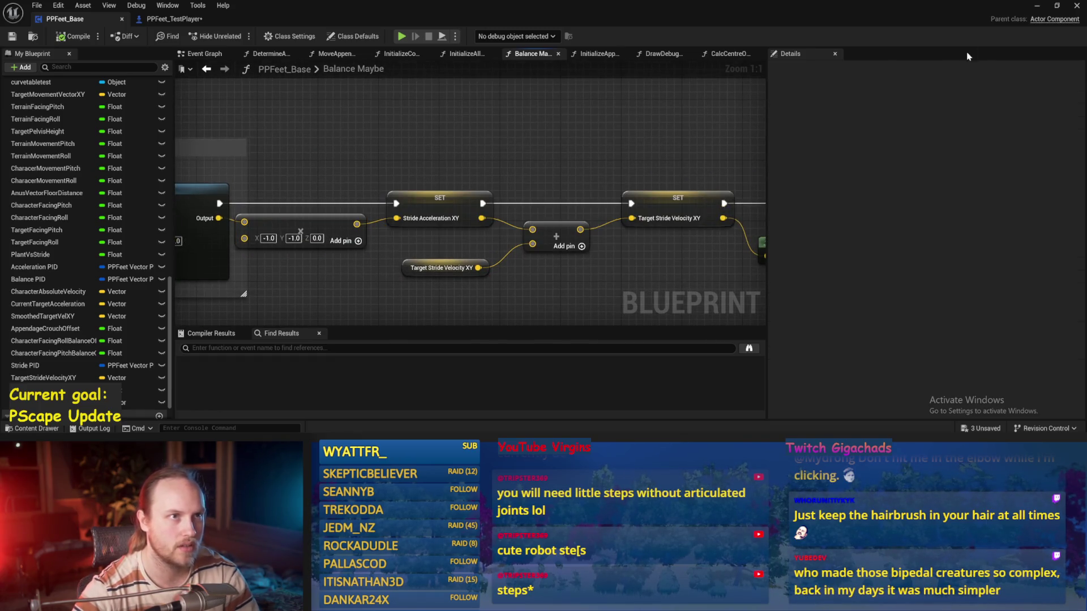
left_click(1037, 5)
left_click(437, 128)
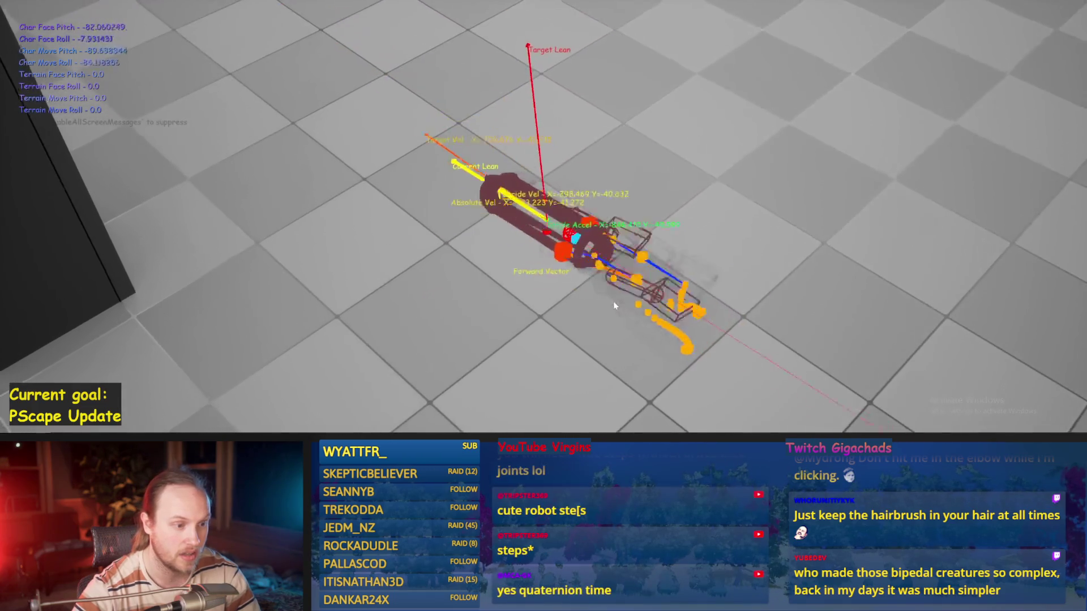
key("Escape")
scroll(457, 310, "up", 2)
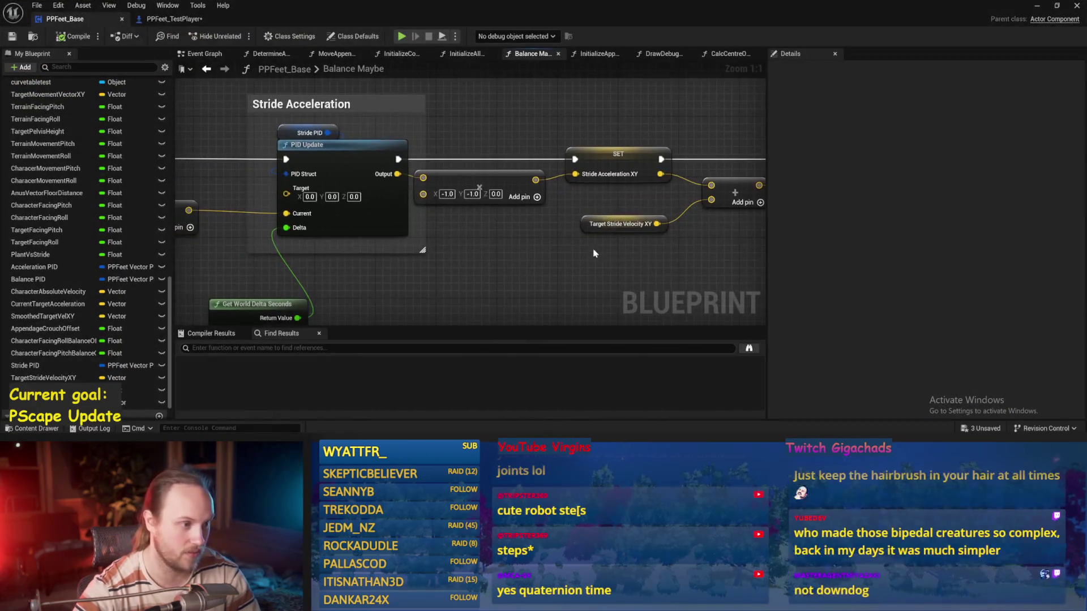
- Set the Stride PID proportional factor to 10 in Details
left_click(465, 135)
left_click(967, 263)
type("0")
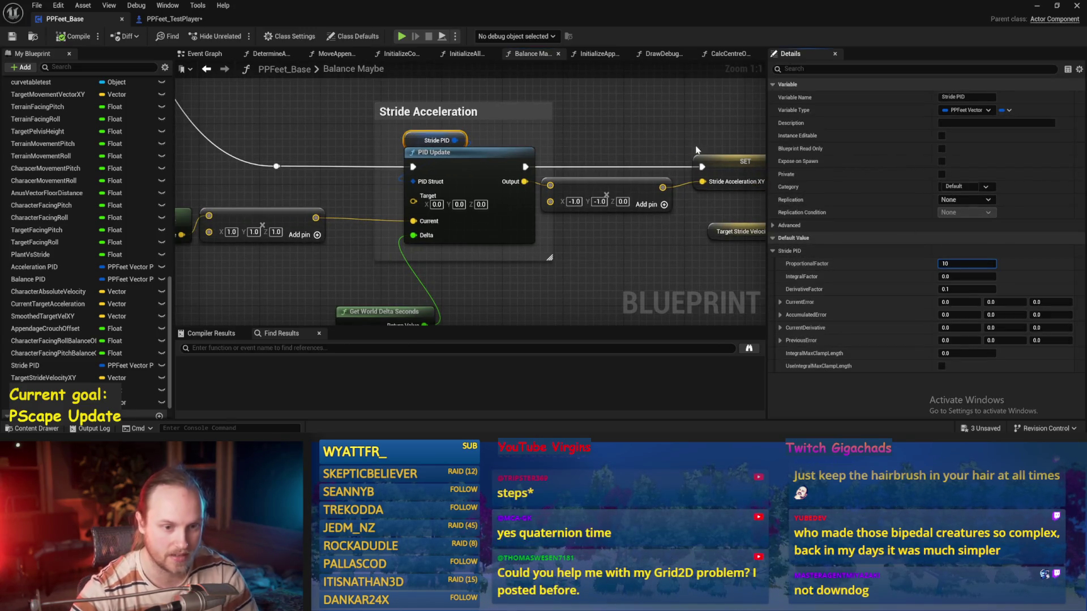
left_click(633, 141)
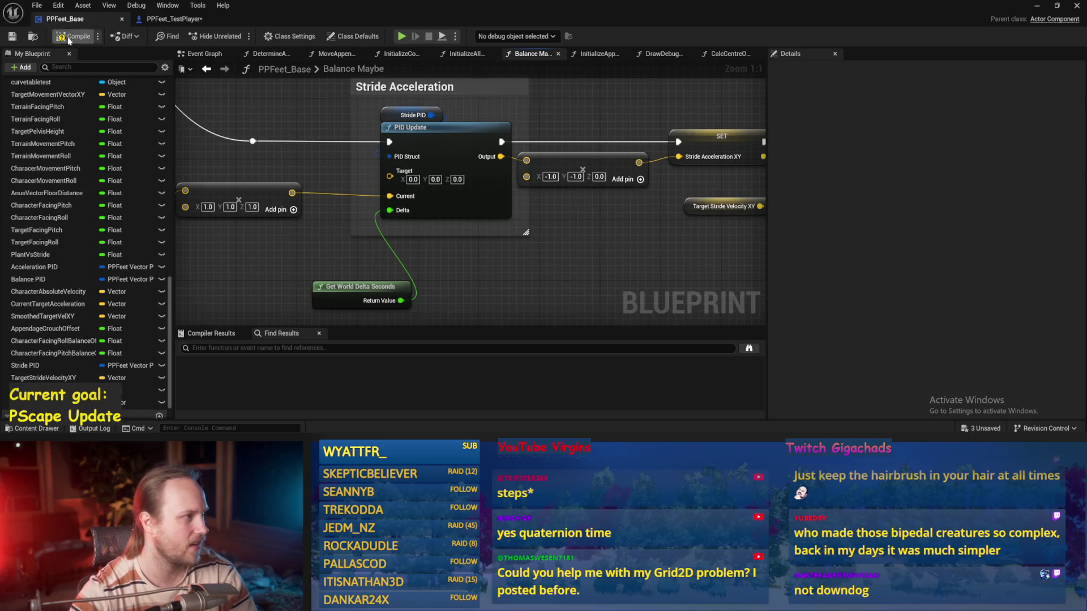
- Run two play-in-editor tests of the capsule walker
left_click(1037, 6)
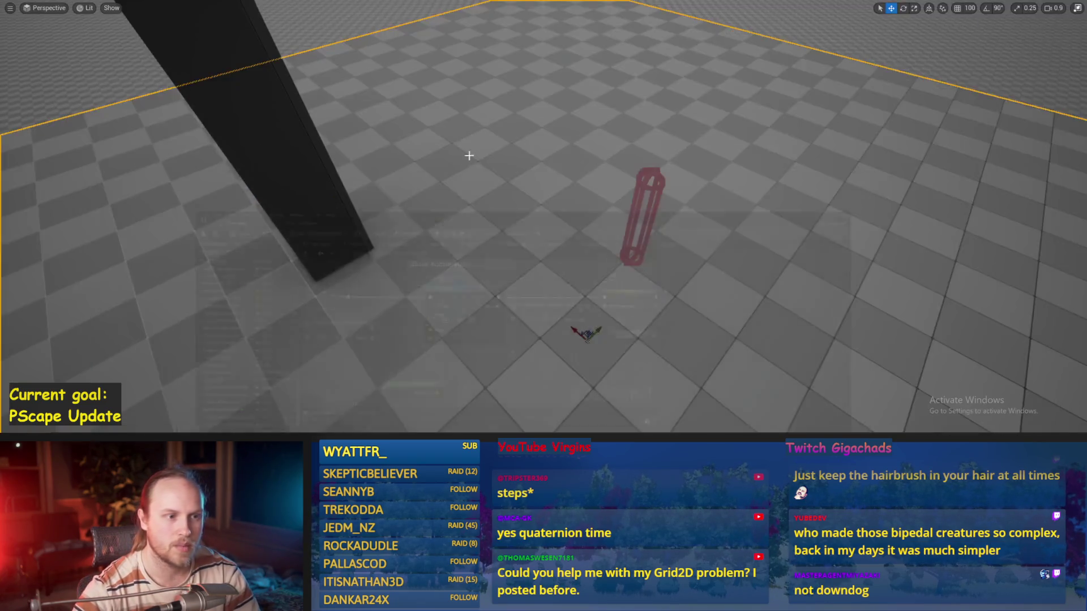
key("alt+p")
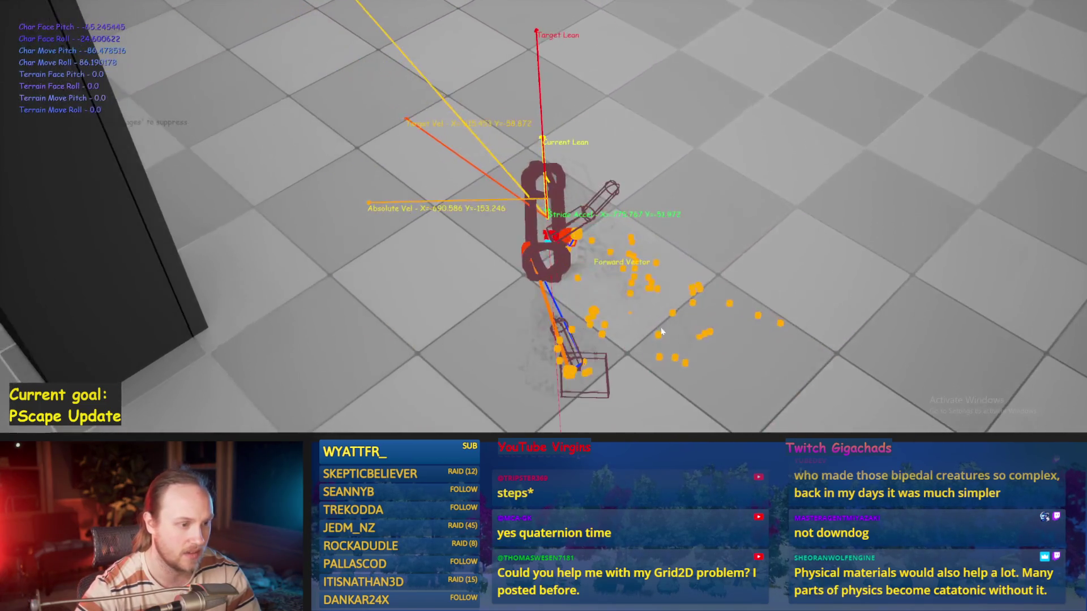
key("Escape")
key("alt+p")
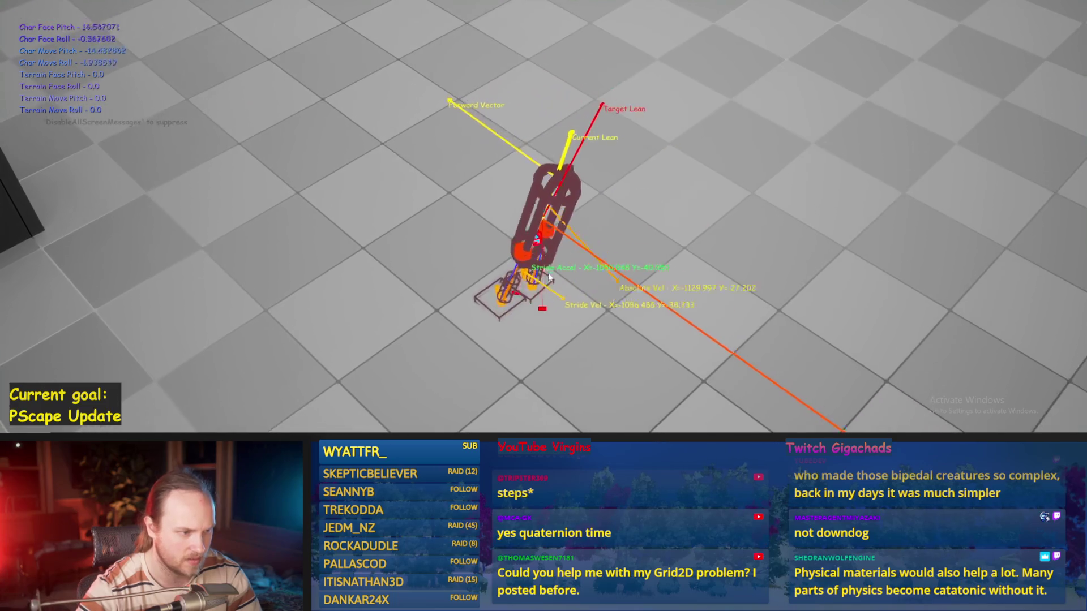
key("Escape")
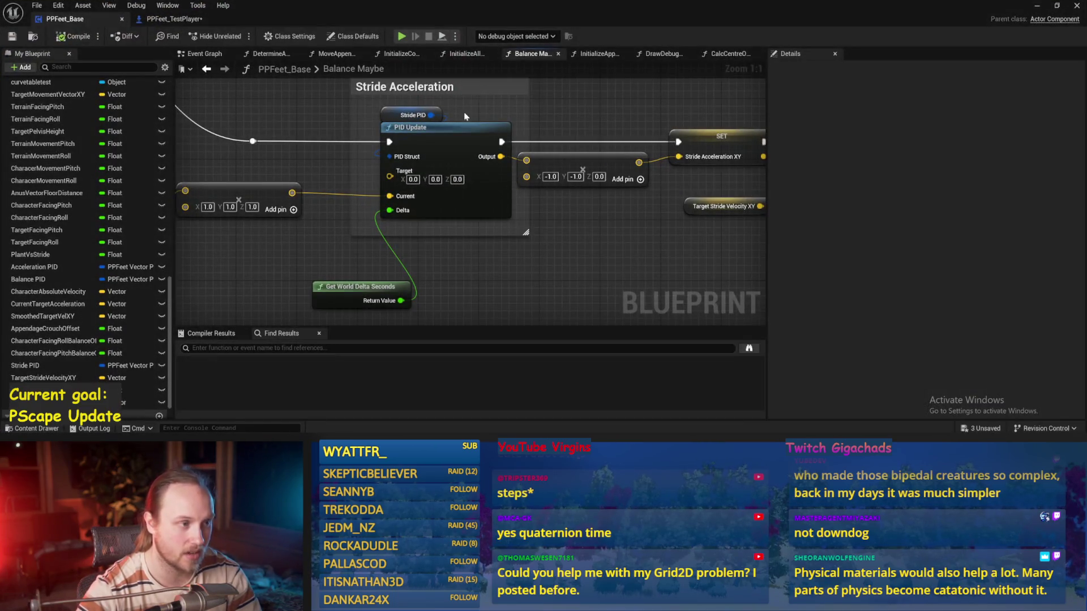
- Recommit the Stride PID gain, save PPFeet_Base, and start another play test
left_click(419, 115)
type("100")
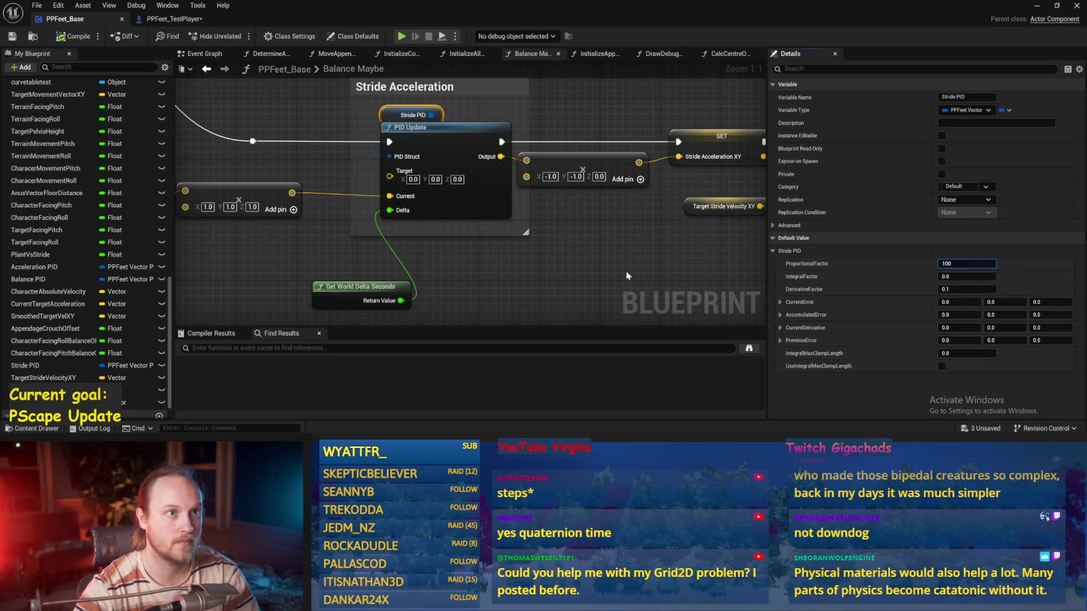
left_click(621, 244)
key("ctrl+s")
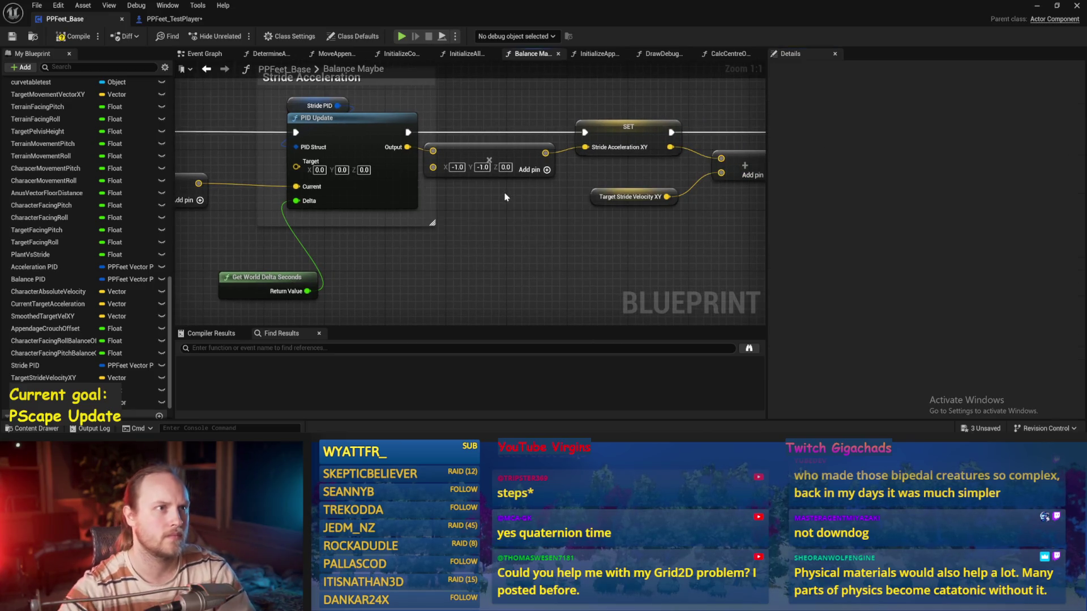
left_click_drag(514, 221, 517, 254)
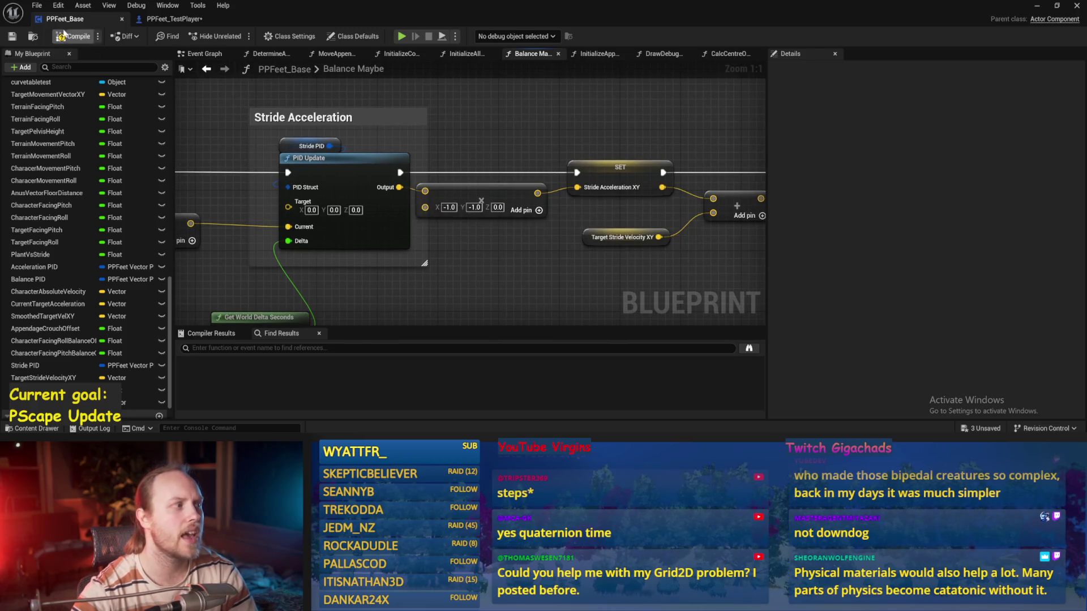
key("alt+p")
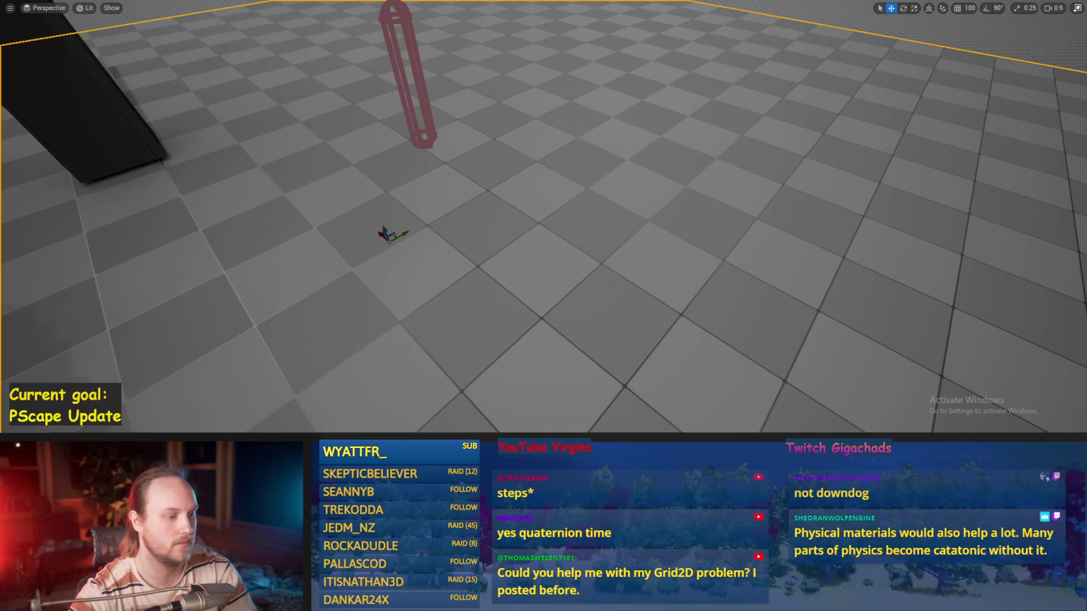
scroll(554, 265, "down", 3)
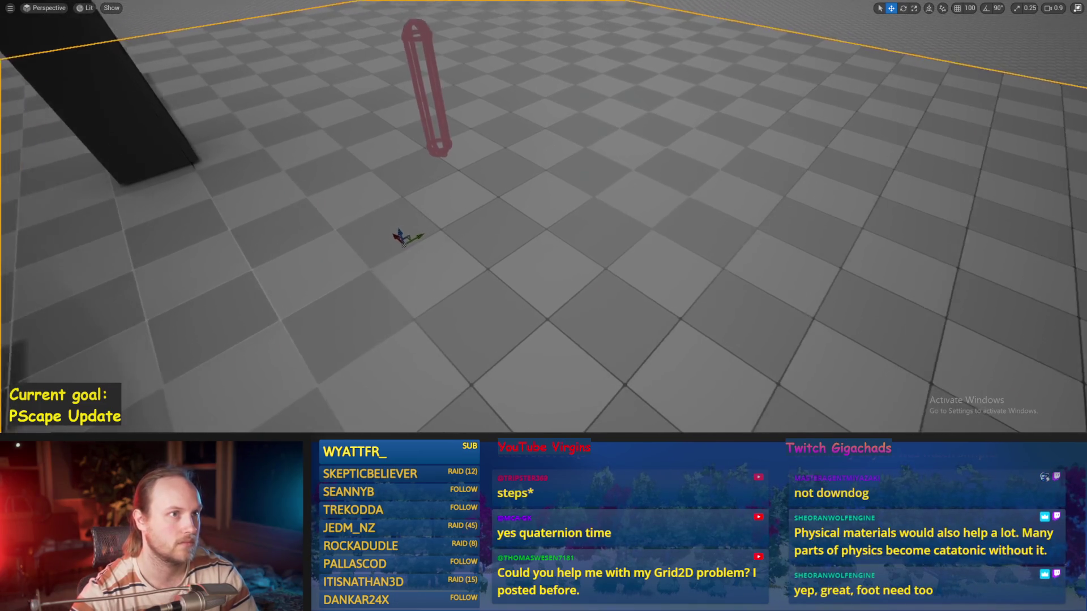
mouse_move(541, 248)
left_mouse_down()
mouse_move(519, 198)
mouse_move(550, 185)
mouse_move(539, 248)
left_mouse_up()
key("ctrl+s")
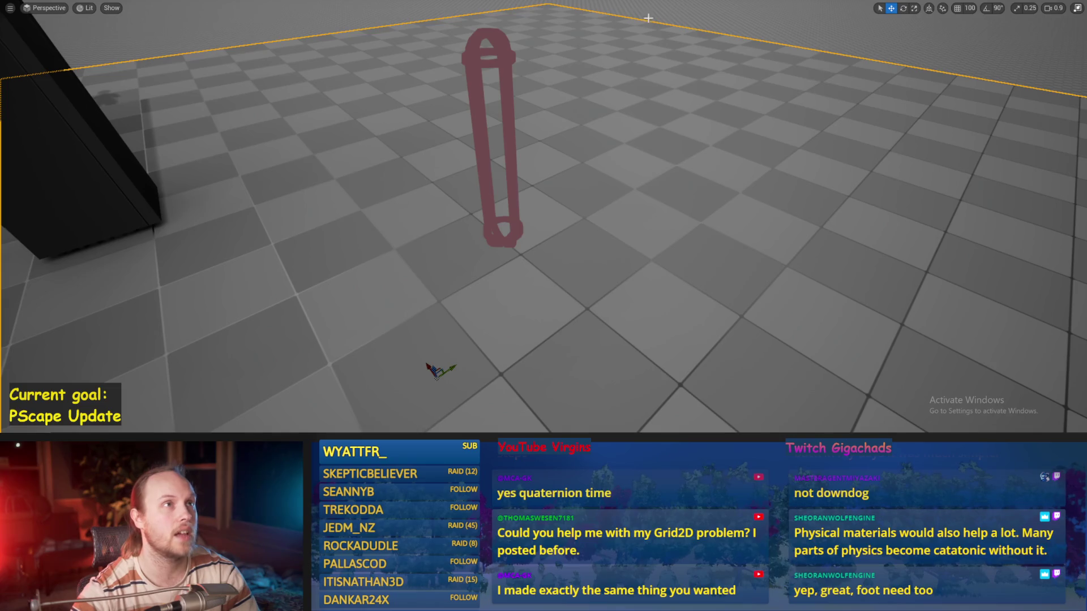
left_click_drag(590, 174, 588, 173)
key("alt+p")
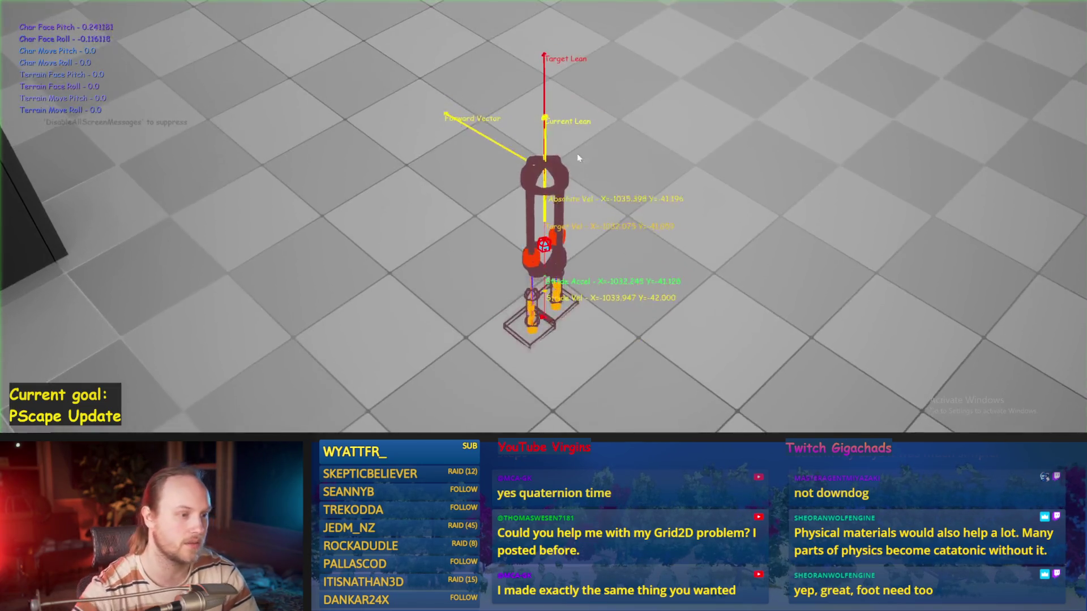
key("Escape")
key("alt+p")
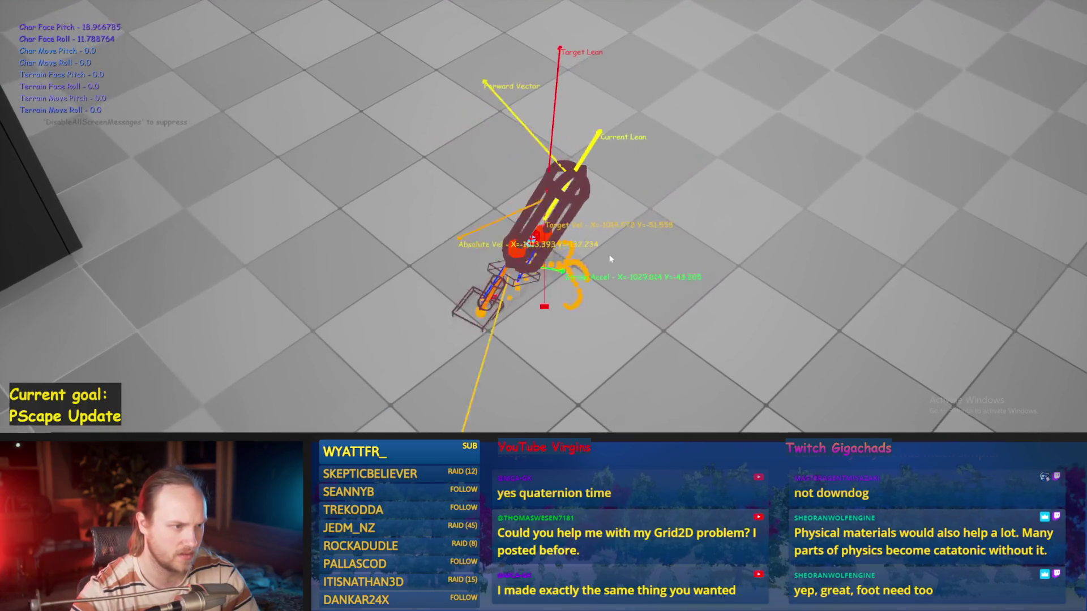
key("Escape")
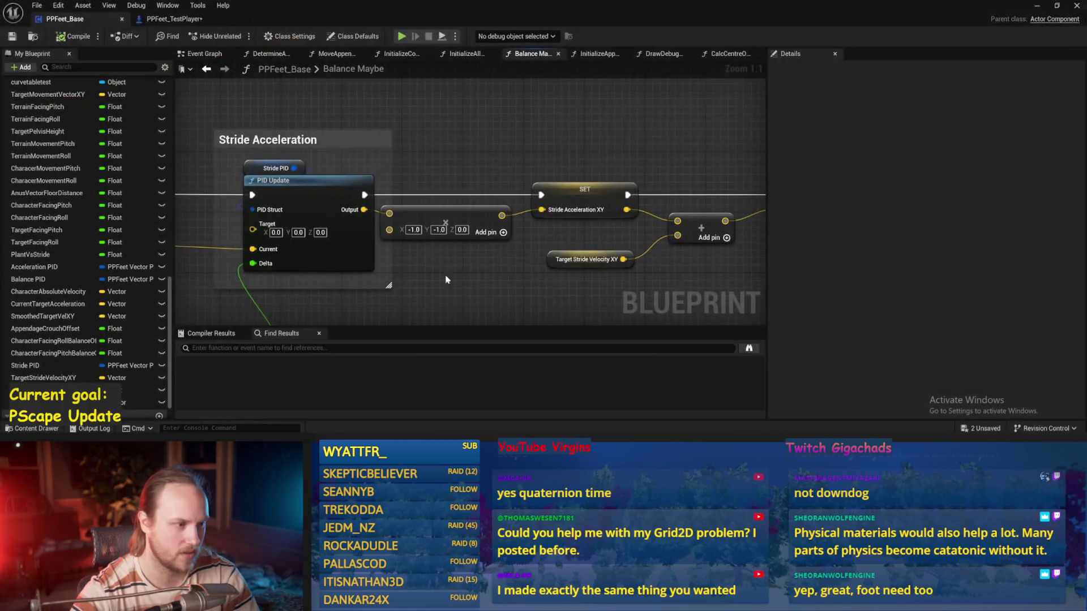
left_click_drag(445, 279, 551, 257)
- Reduce the Stride PID proportional gain to 1 in Details
left_click(380, 145)
left_click(967, 264)
key("BackSpace")
type("1")
- Edit the output multiplier's X value, compile and save, and run a walker test
left_click(517, 207)
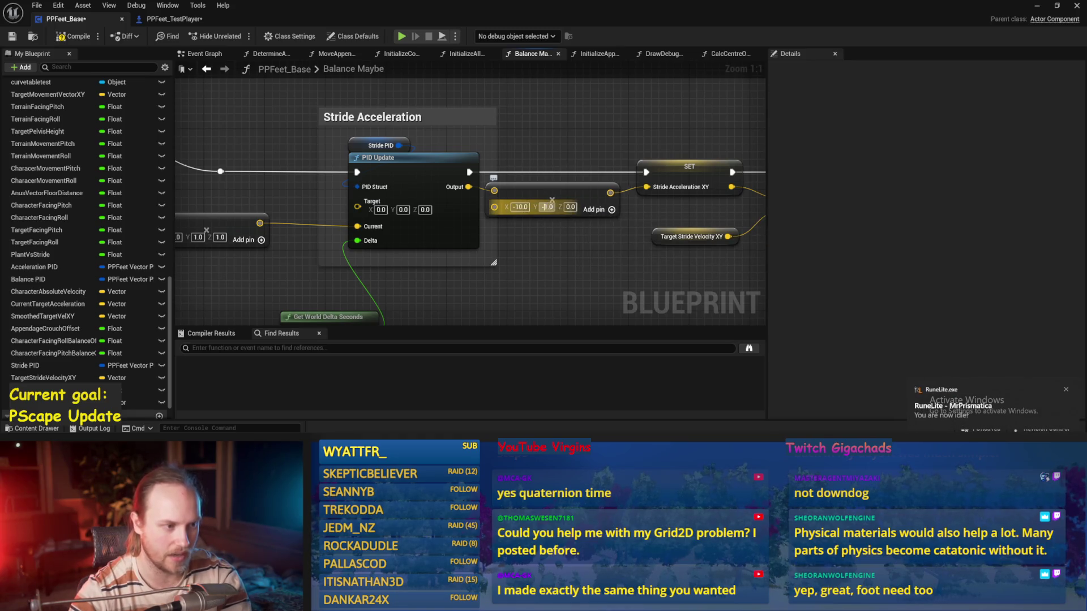
left_click(12, 37)
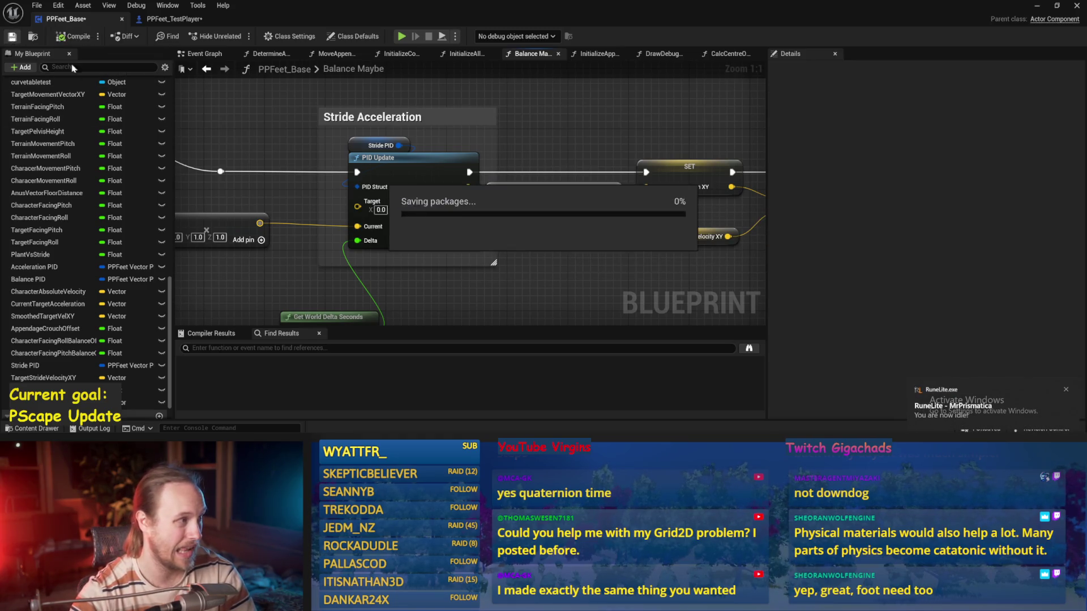
left_click(1037, 7)
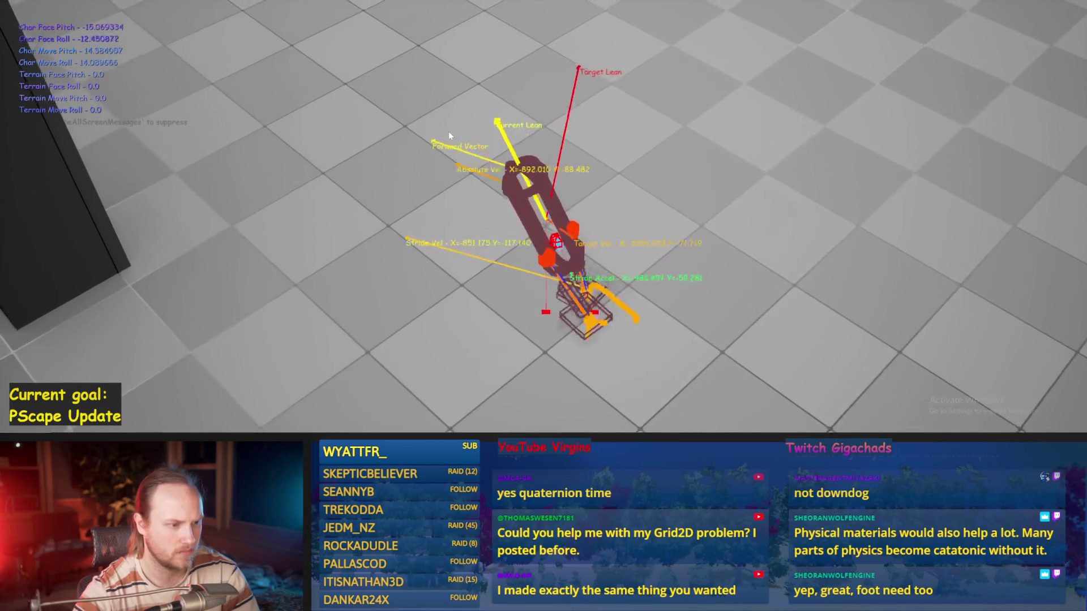
key("Escape")
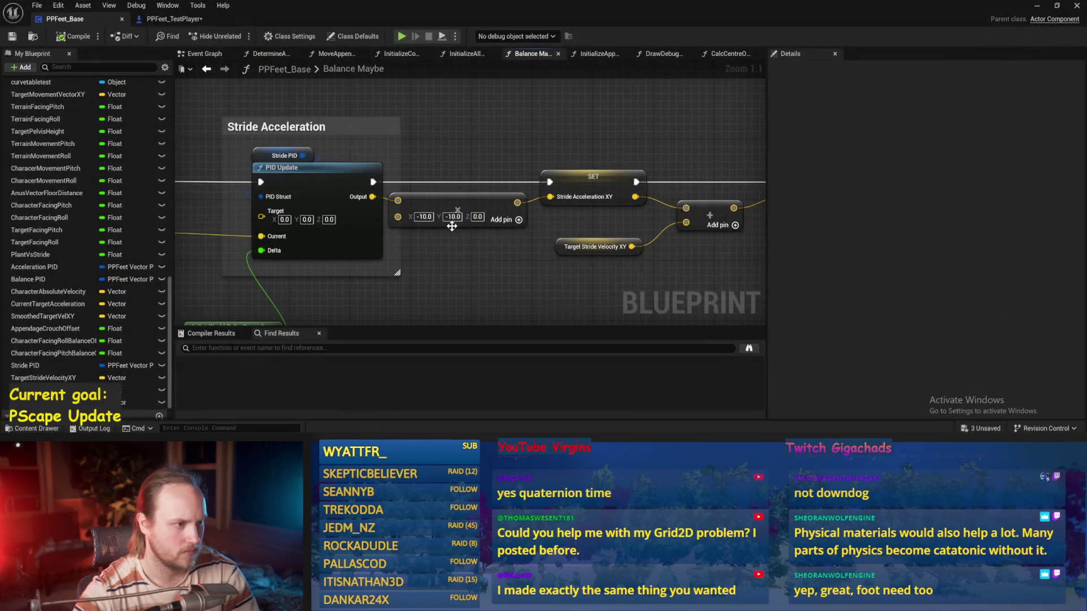
- Set the Stride PID derivative gain to 10
left_click(284, 156)
left_click(967, 263)
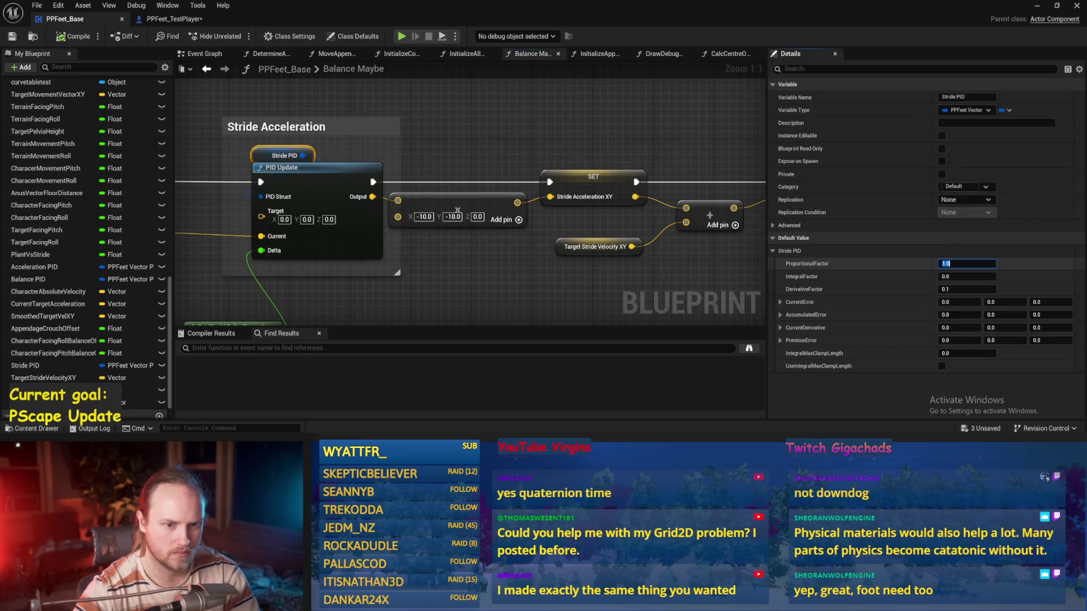
type("10")
left_click(967, 289)
left_click(545, 170)
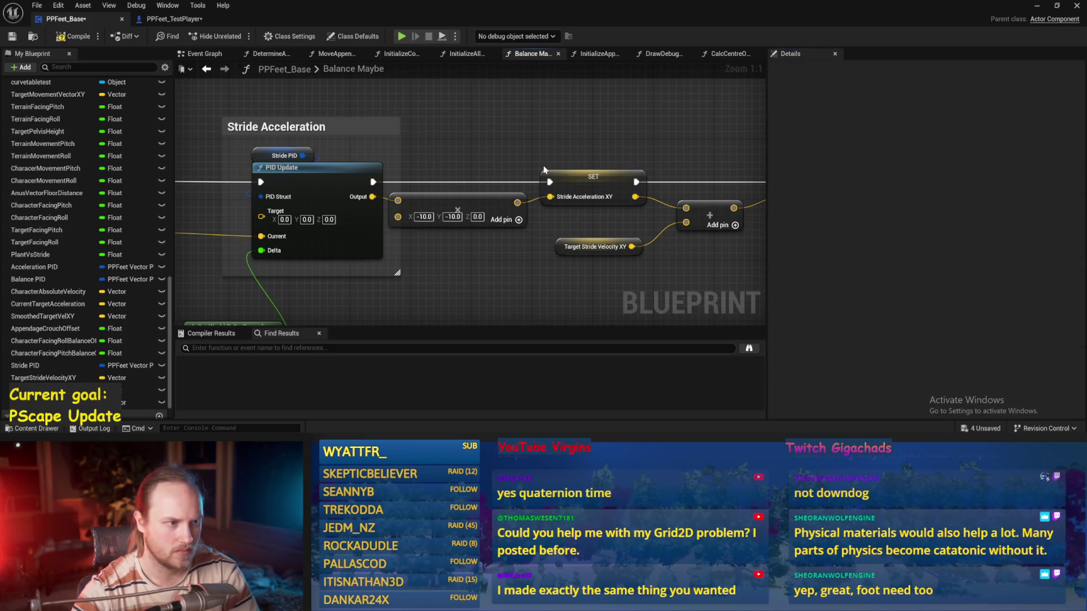
- Save PPFeet_Base and run another walker test, returning to the blueprint editor
left_click(12, 39)
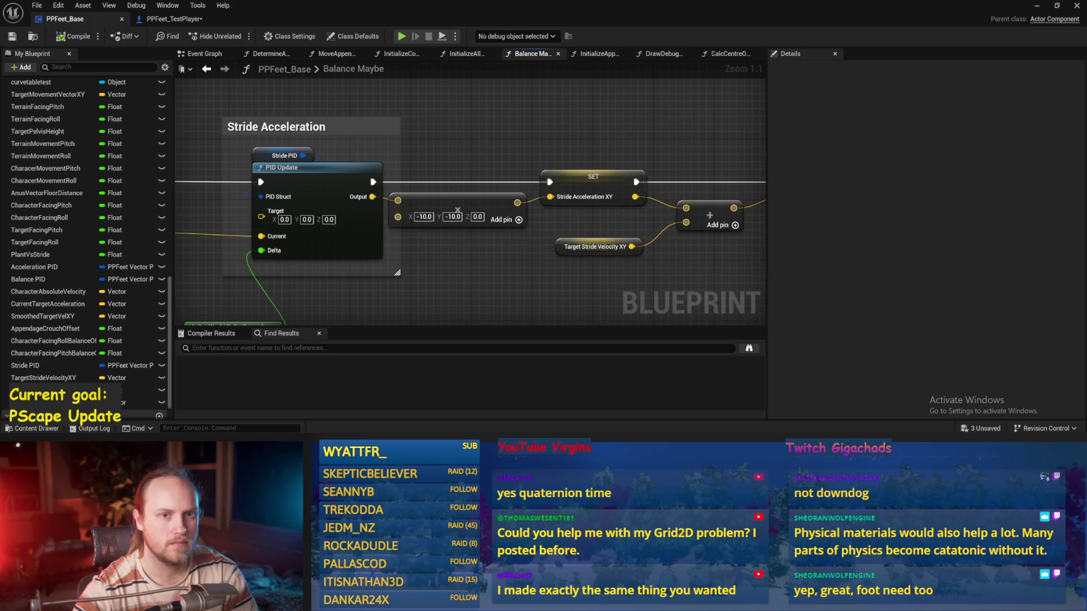
left_click(1036, 6)
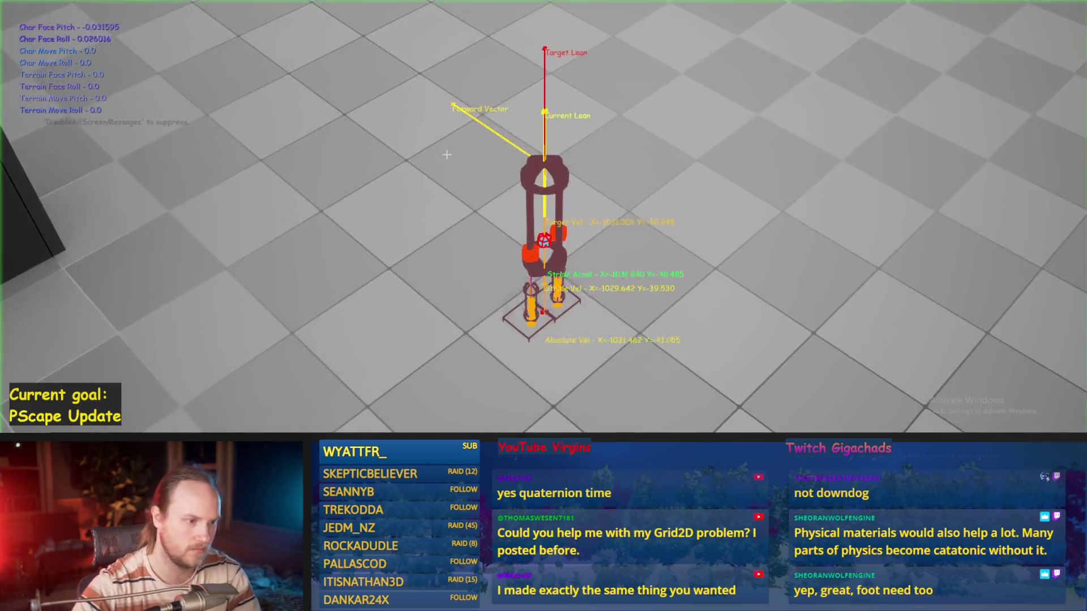
key("Escape")
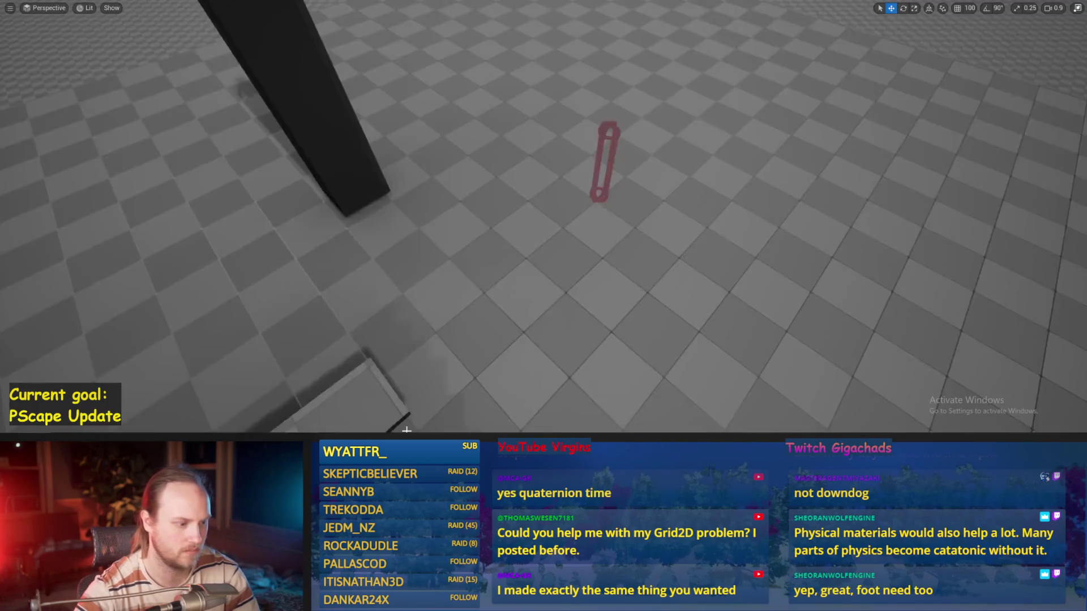
left_click(444, 419)
- Adjust the Stride PID derivative gain again, compile, and play-test the walker
left_click(288, 156)
left_click(967, 290)
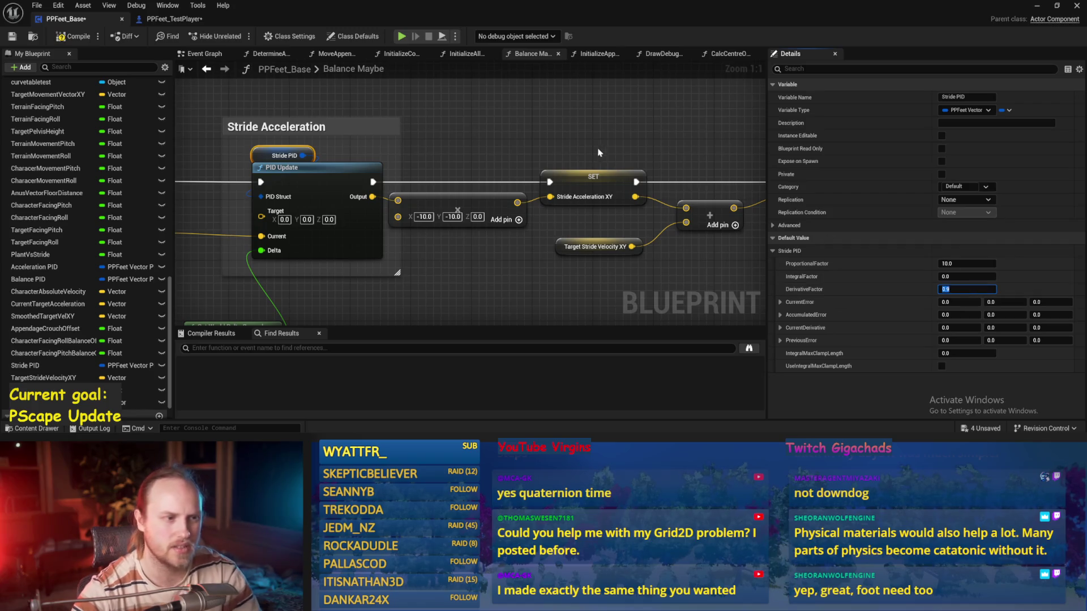
left_click(66, 37)
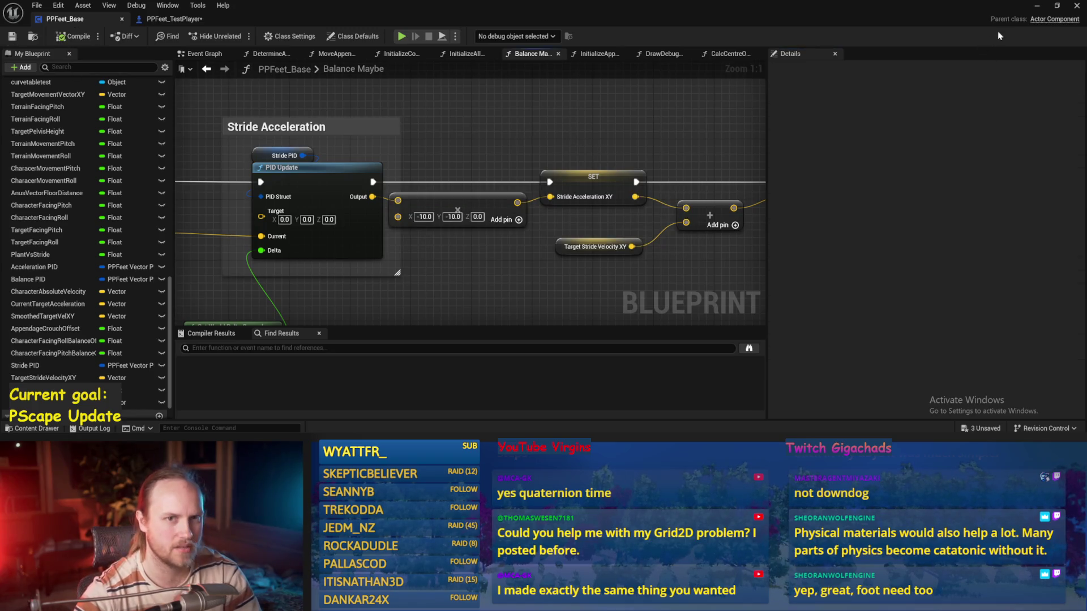
left_click(1039, 7)
key("alt+p")
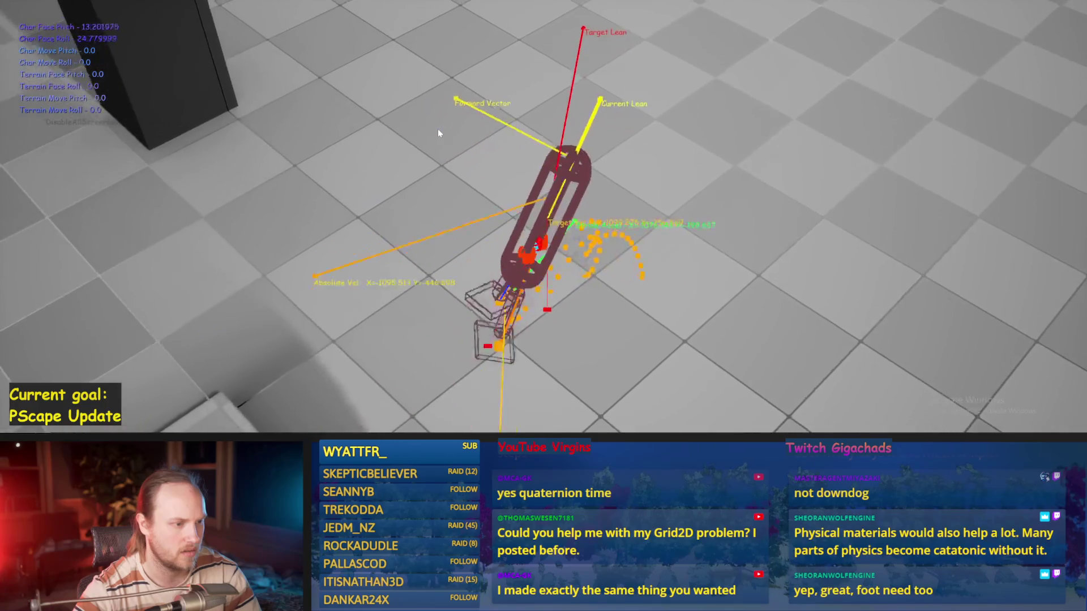
key("Escape")
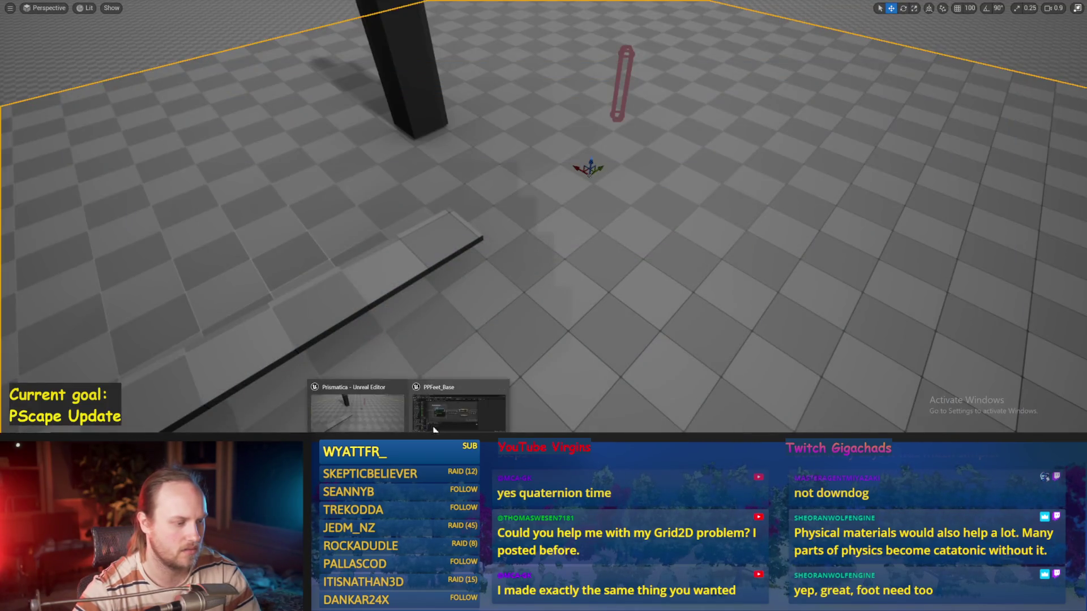
left_click(435, 428)
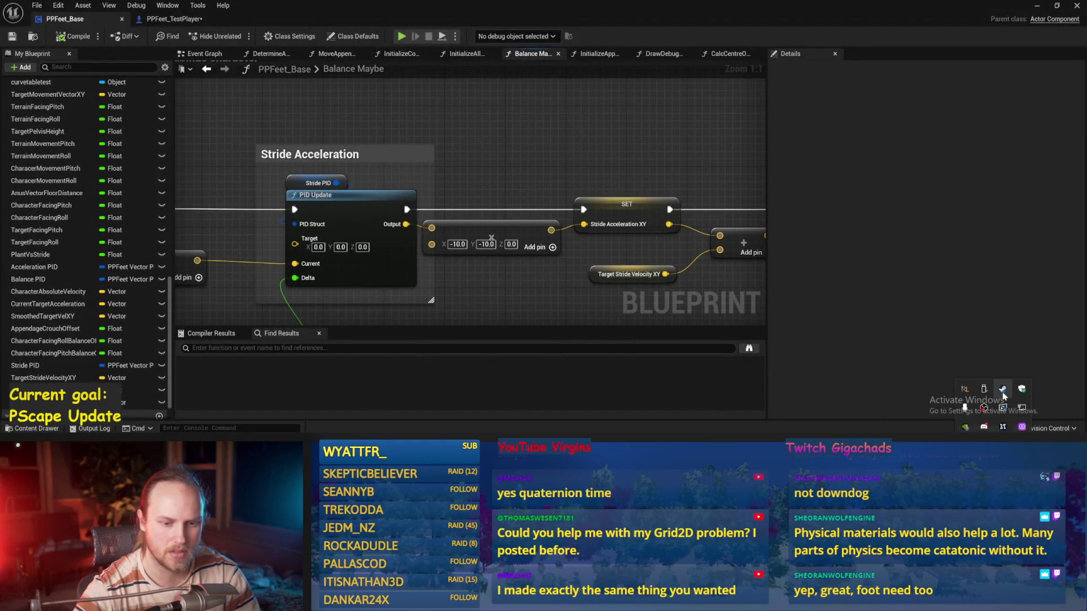
- Quit Steam from the system tray, then save and compile PPFeet_Base
right_click(1002, 390)
left_click(912, 381)
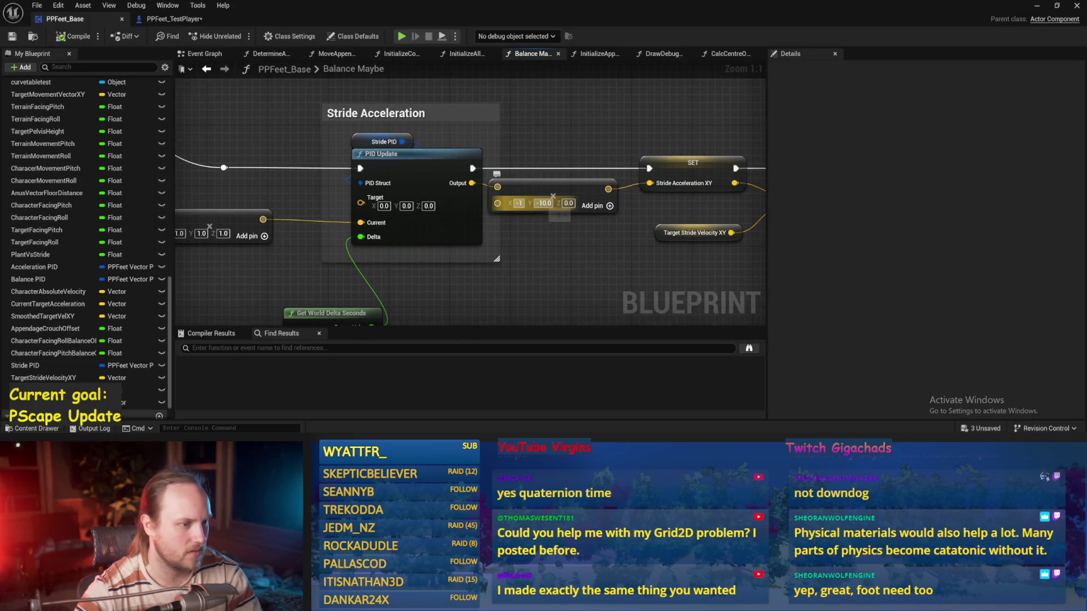
key("ctrl+s")
scroll(626, 134, "down", 3)
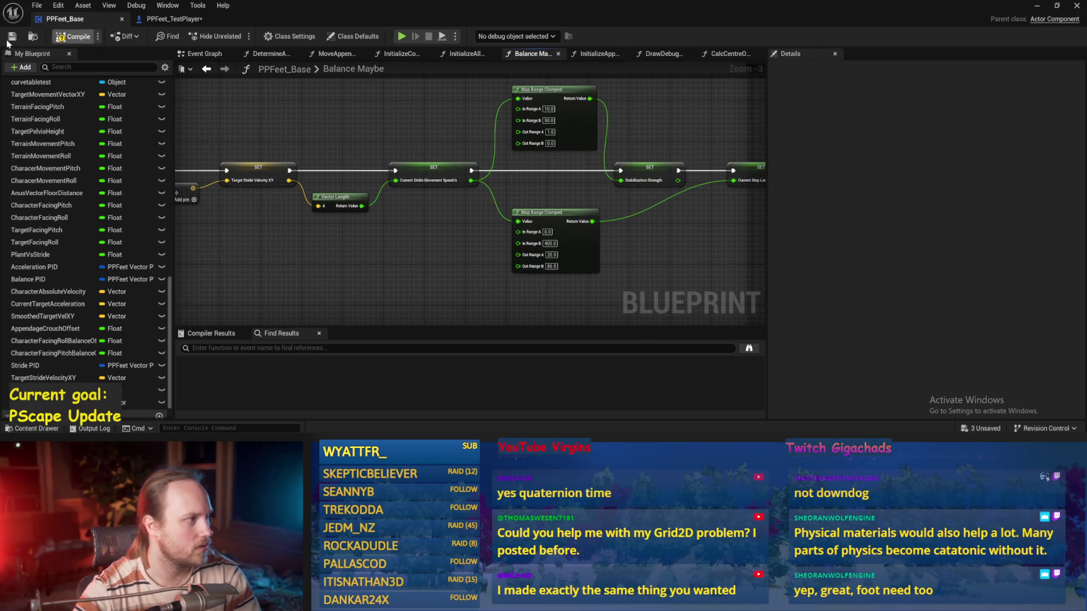
left_click(11, 36)
- Play-test the capsule walker from the level and return to the Balance Maybe graph
left_click_drag(608, 150, 514, 154)
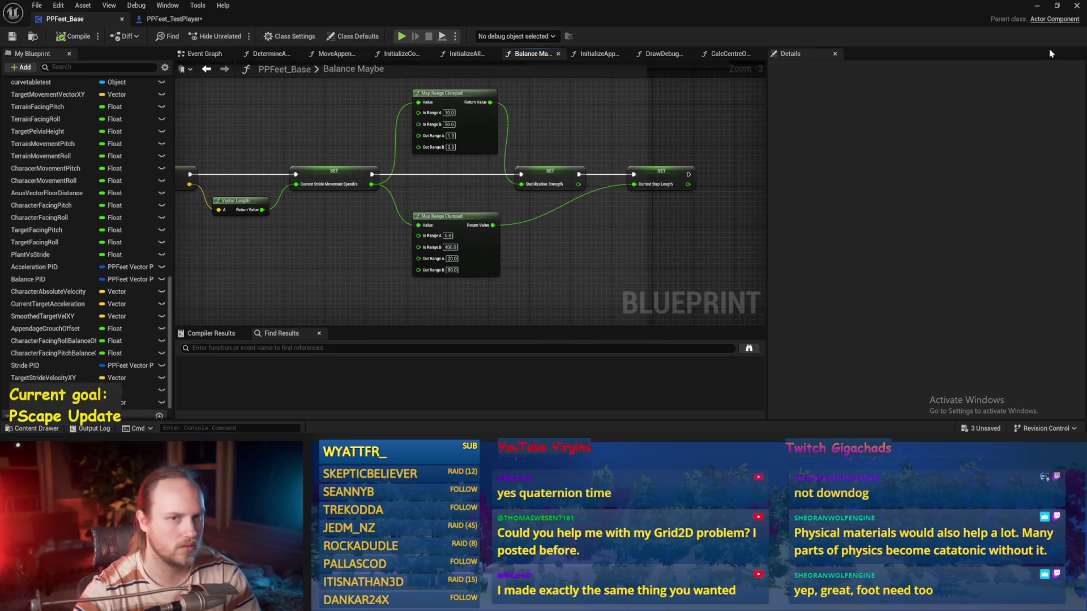
left_click(1036, 7)
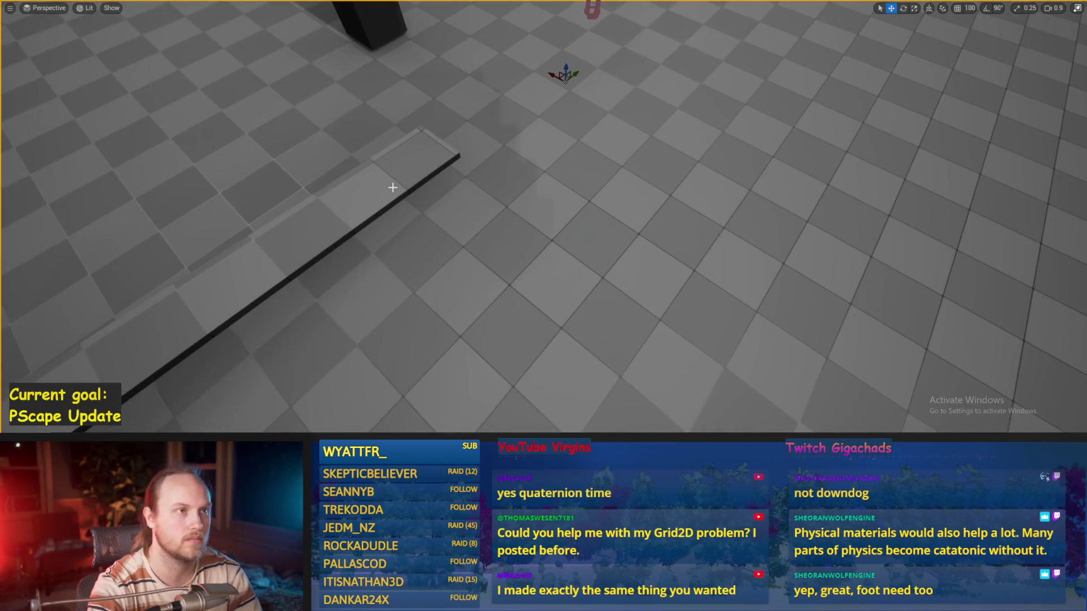
key("alt+p")
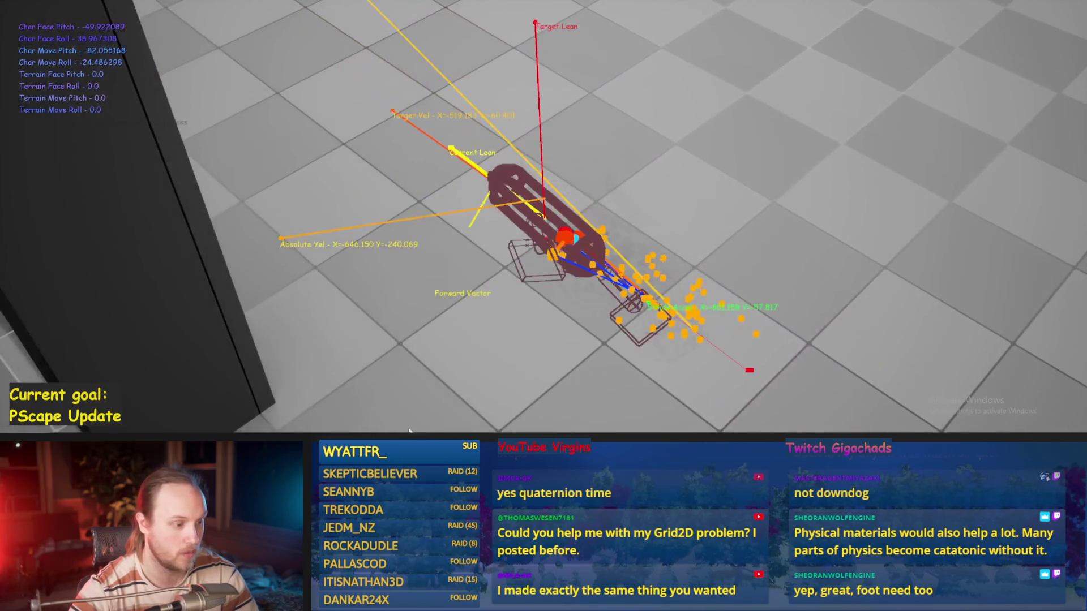
key("Escape")
scroll(453, 259, "up", 3)
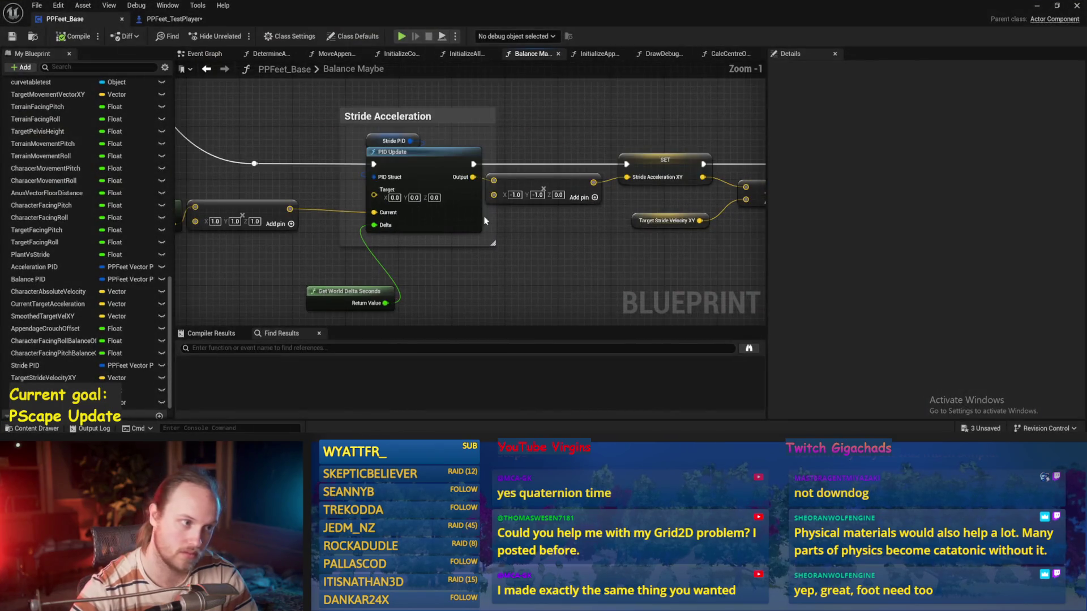
- Update the Stride PID proportional gain, compile, and run three play-in-editor walker tests
left_click(394, 141)
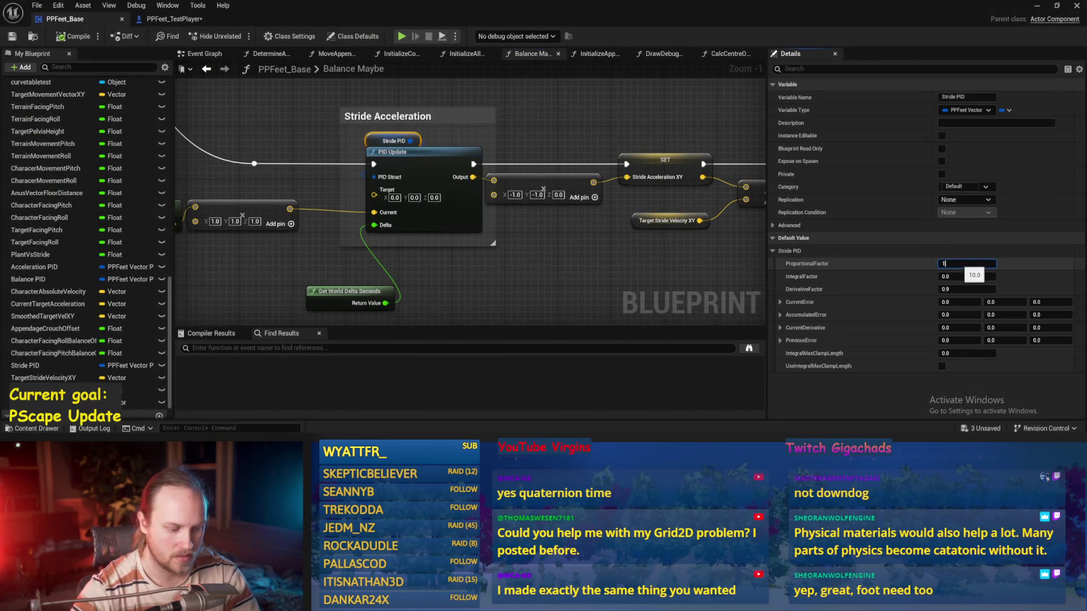
left_click(75, 36)
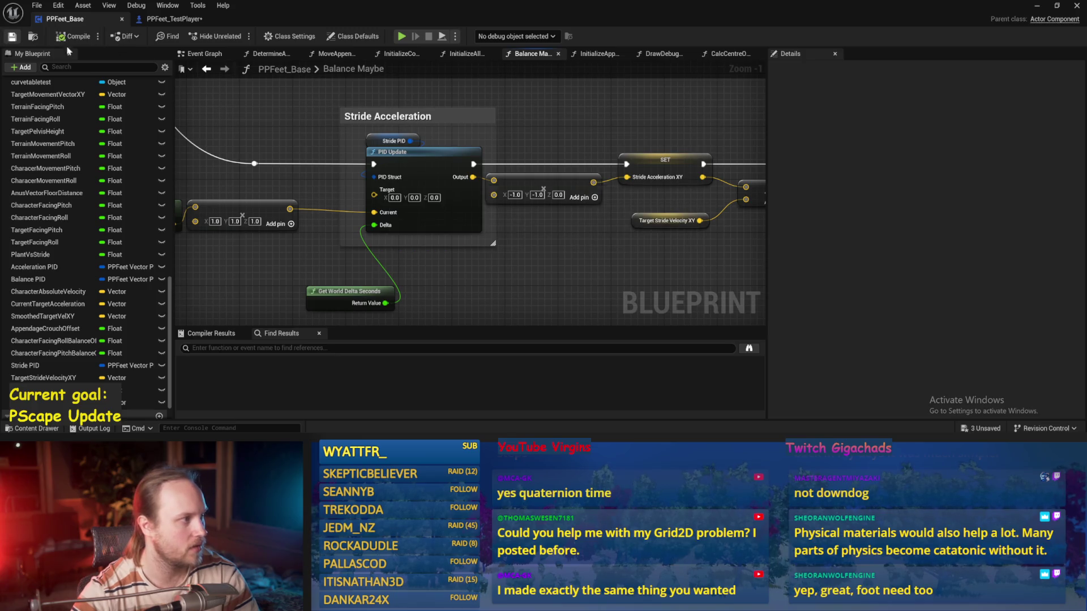
left_click(401, 36)
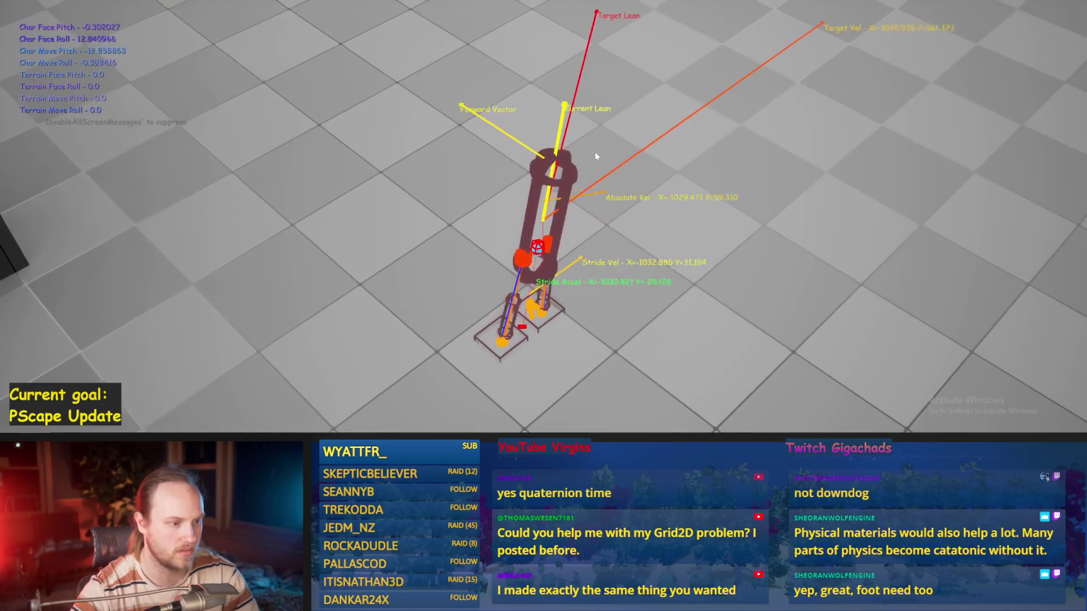
key("Escape")
key("alt+p")
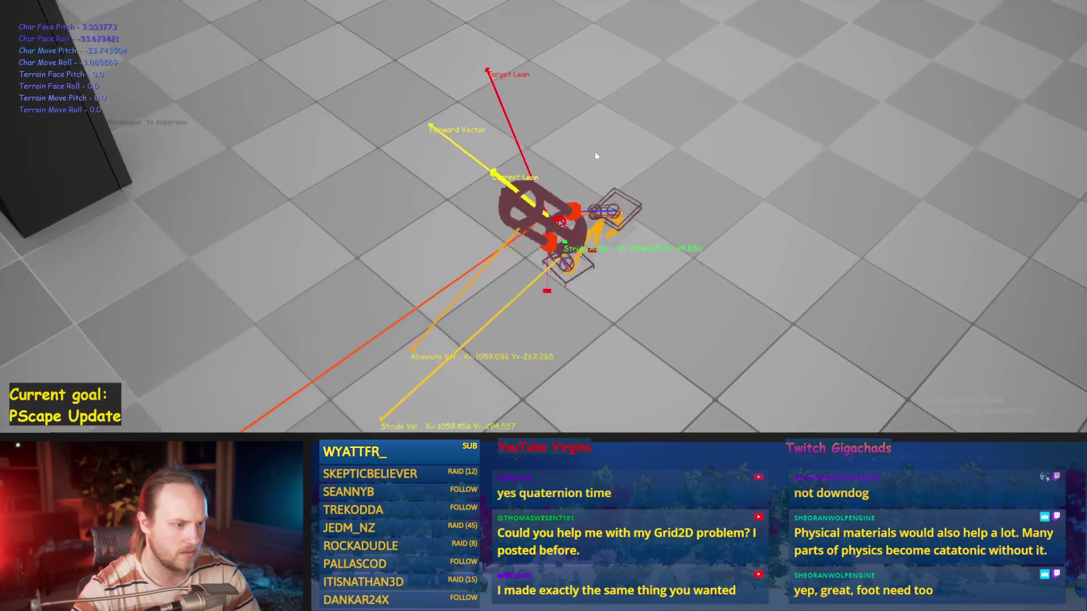
key("Escape")
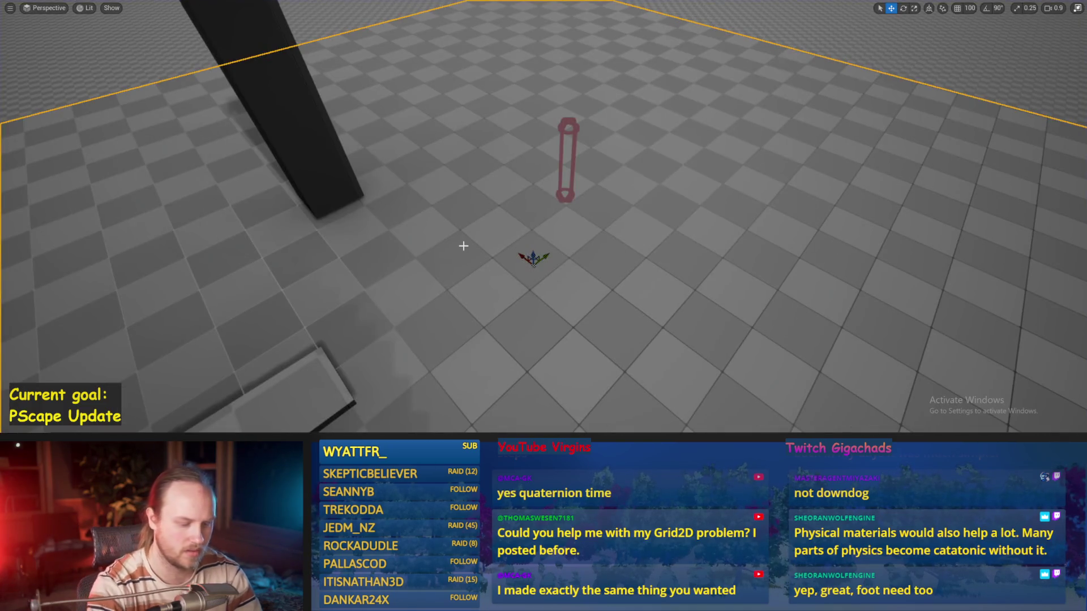
key("alt+p")
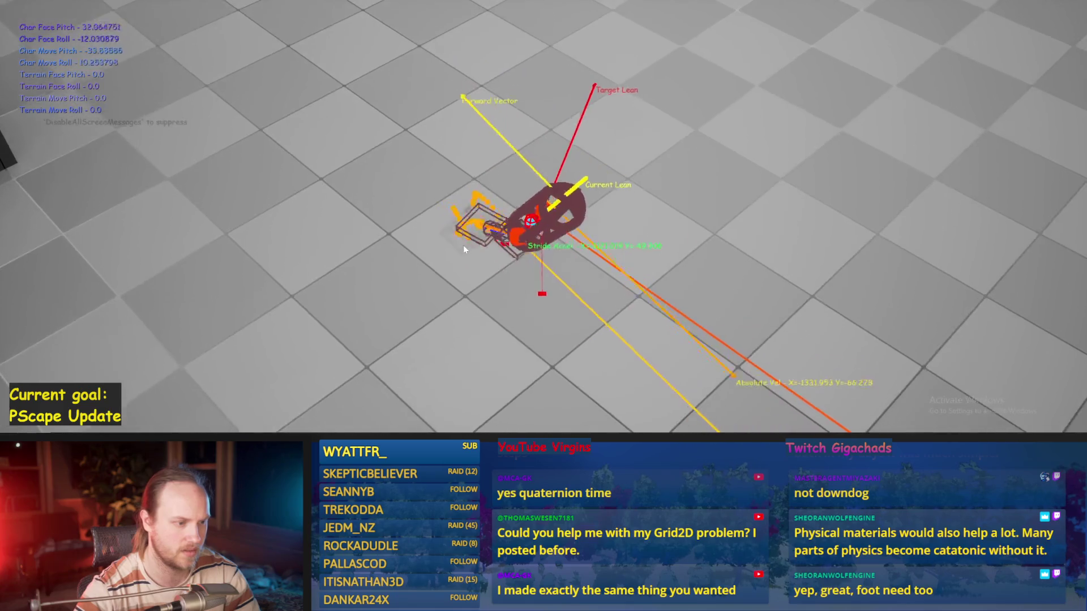
key("Escape")
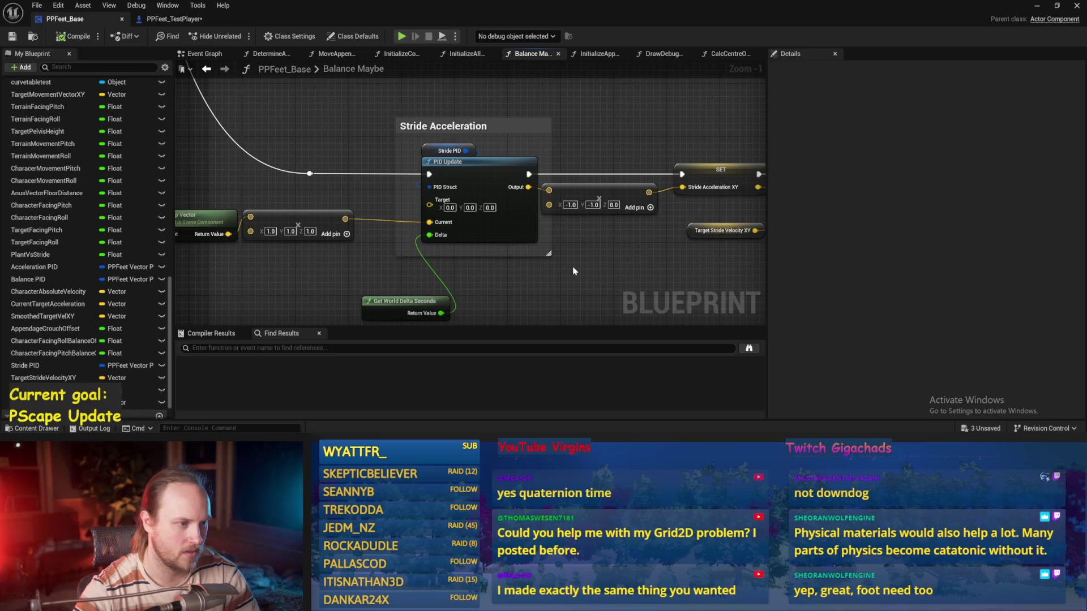
- Review the SET nodes and Target Stride Velocity XY after PID Update, then save
left_click_drag(629, 254, 342, 261)
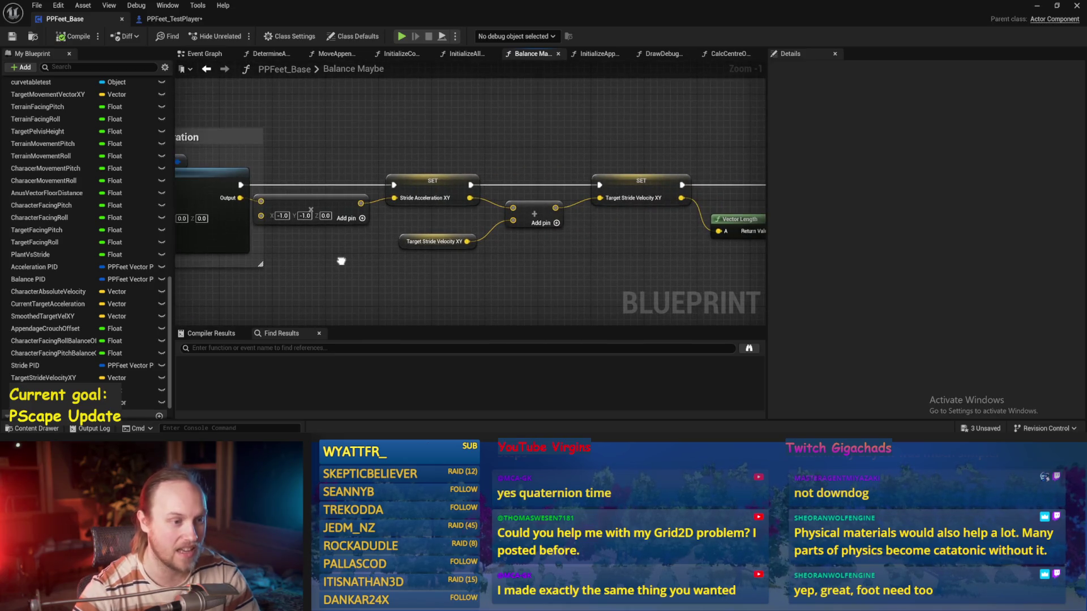
left_click(436, 243)
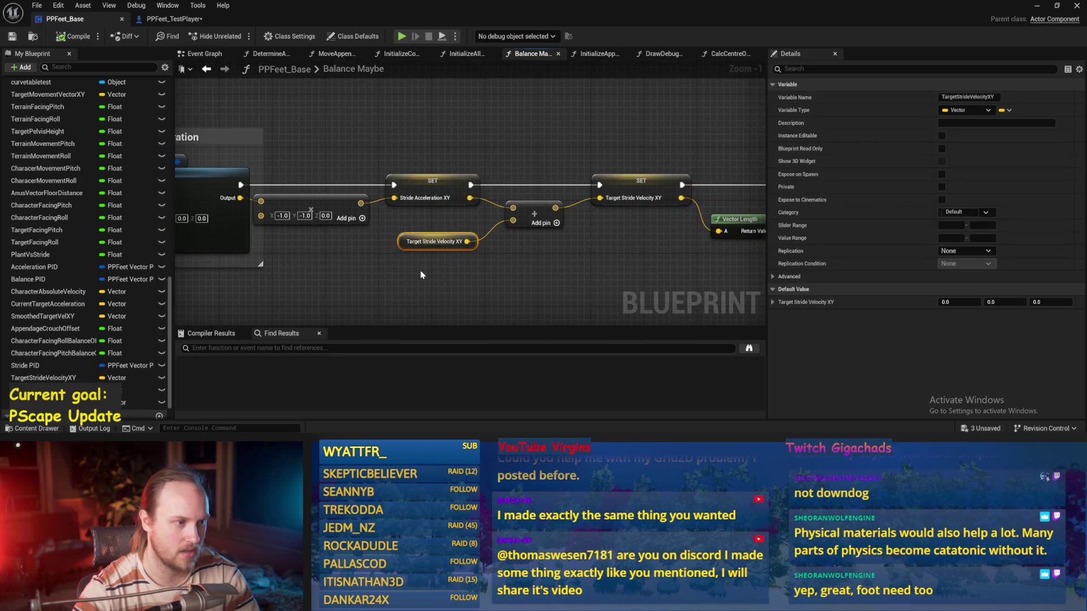
left_click_drag(419, 271, 539, 249)
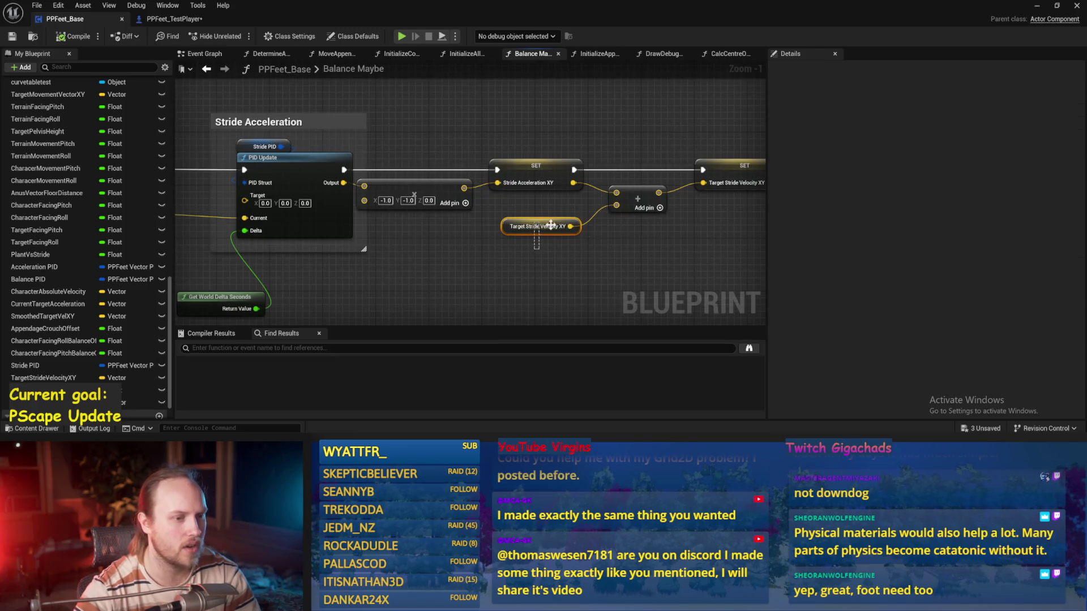
key("ctrl+s")
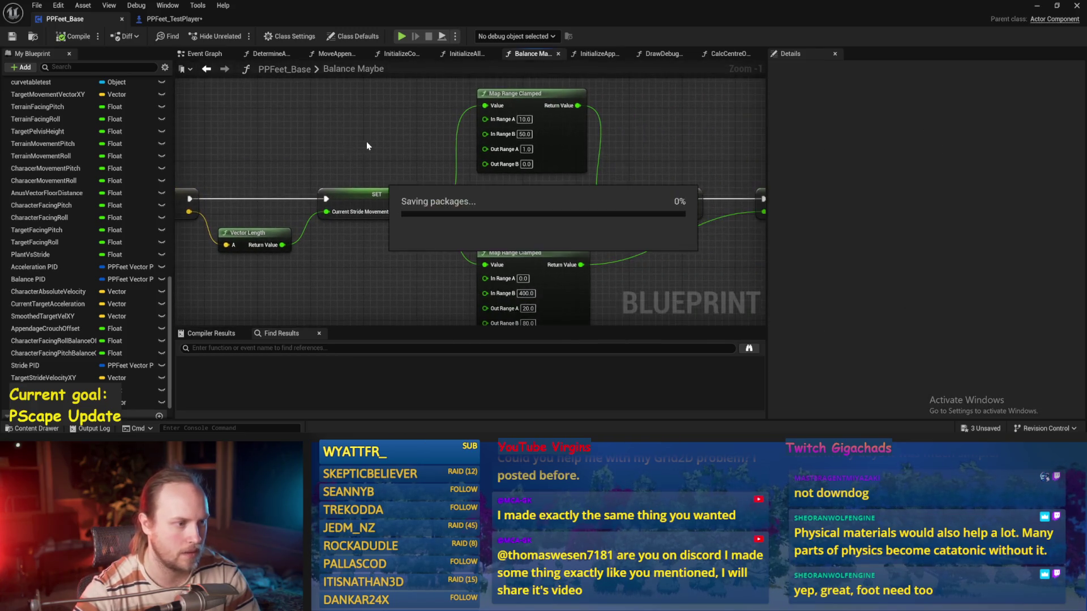
- Inspect the Map Range Clamped stabilization nodes and stride speed setters, then save
left_click_drag(374, 147, 664, 134)
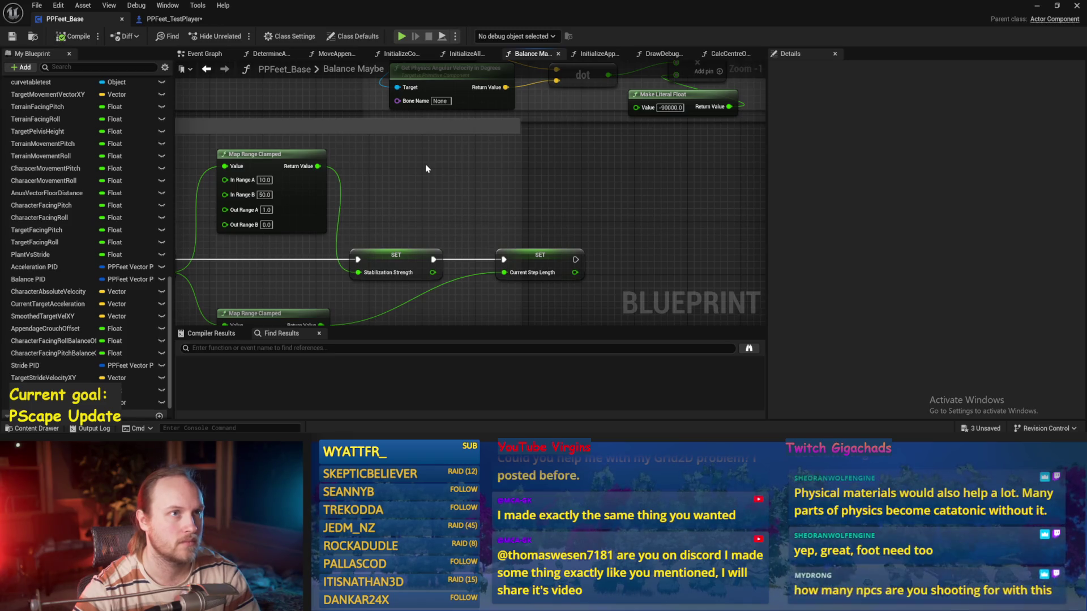
left_click_drag(422, 177, 600, 168)
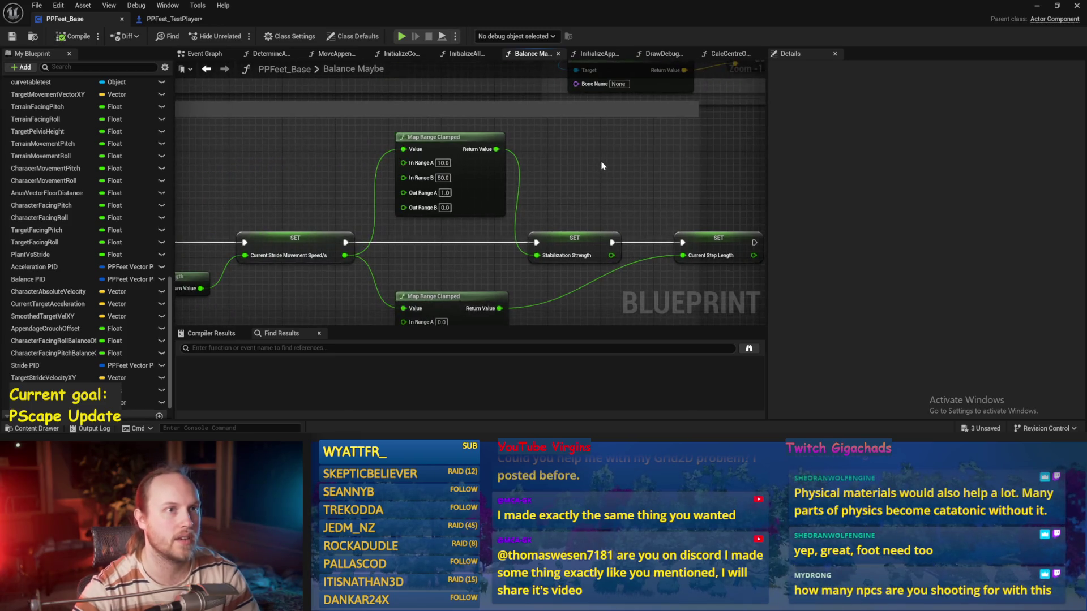
left_click_drag(271, 171, 448, 170)
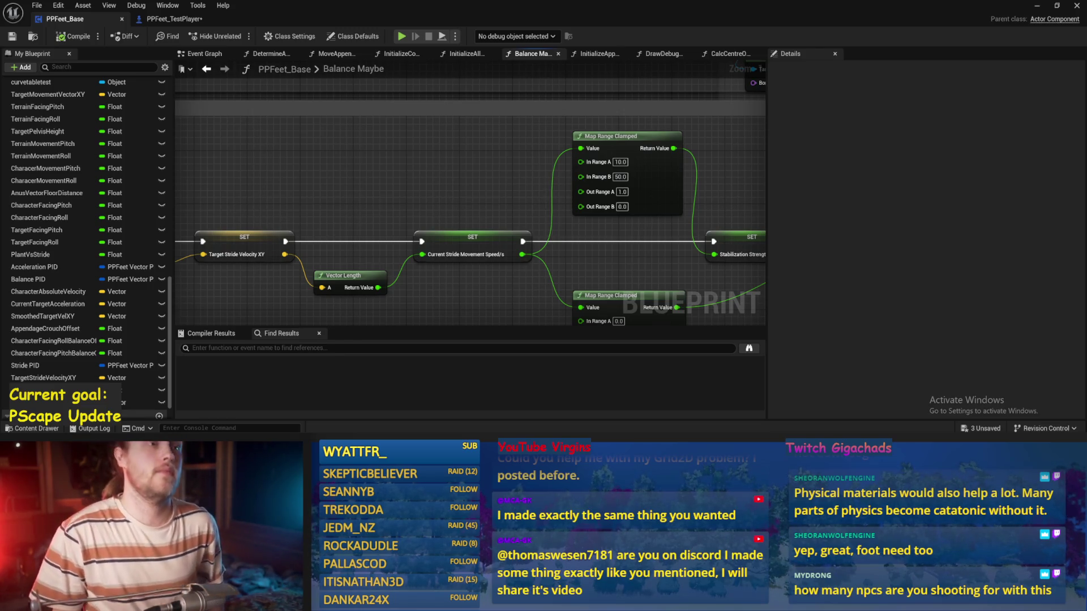
scroll(523, 135, "down", 2)
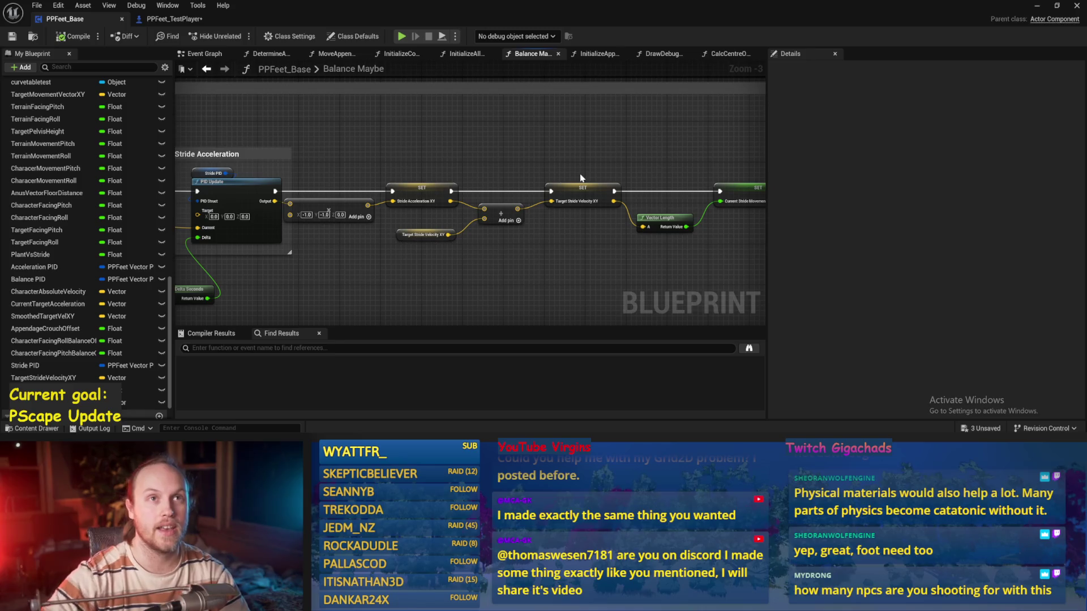
mouse_move(325, 243)
left_mouse_down()
mouse_move(474, 226)
mouse_move(432, 199)
mouse_move(459, 191)
left_mouse_up()
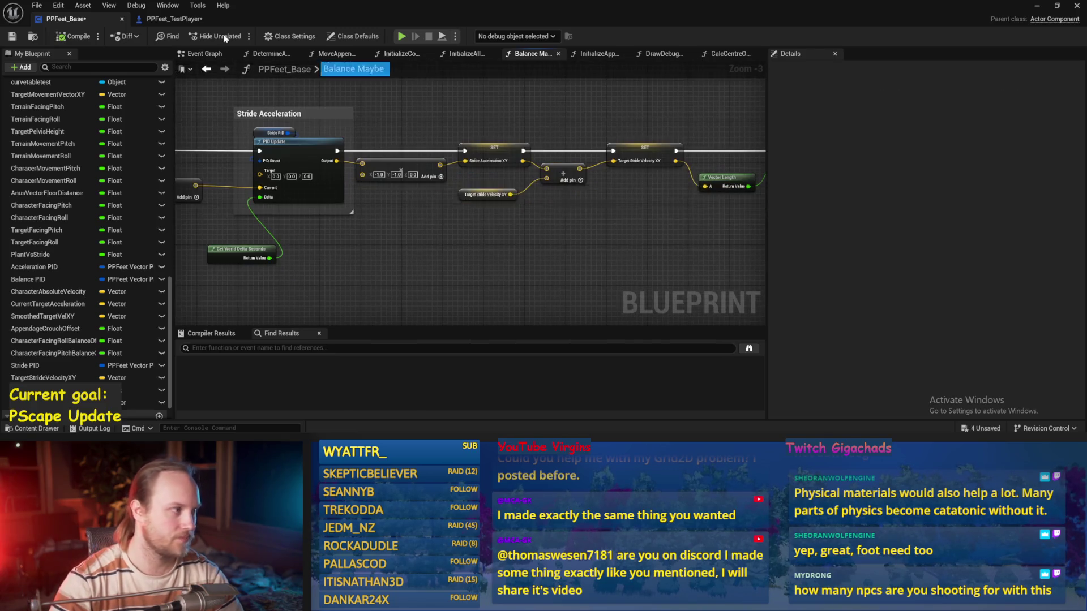
left_click(65, 39)
- Move Get World Delta Seconds closer to the Stride Acceleration PID Update and save
left_click_drag(381, 213, 537, 202)
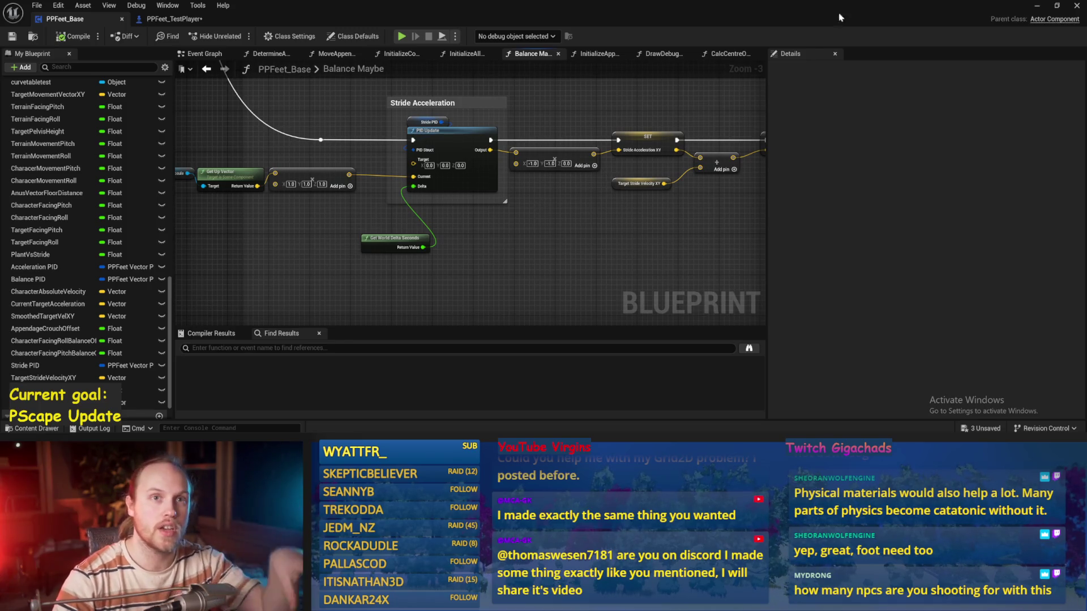
left_click_drag(626, 251, 634, 217)
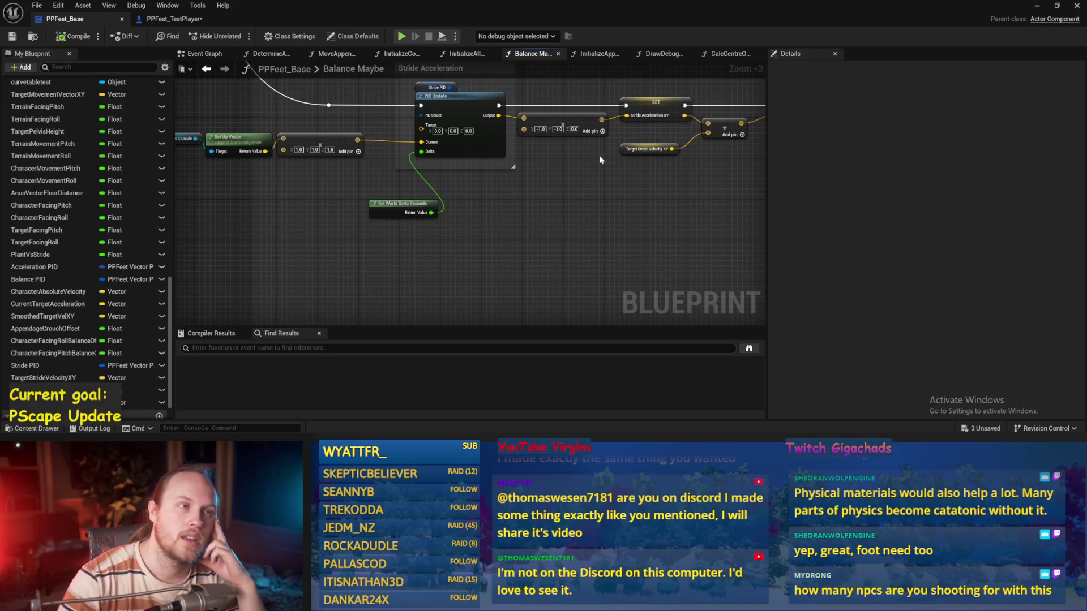
left_click_drag(590, 176, 598, 205)
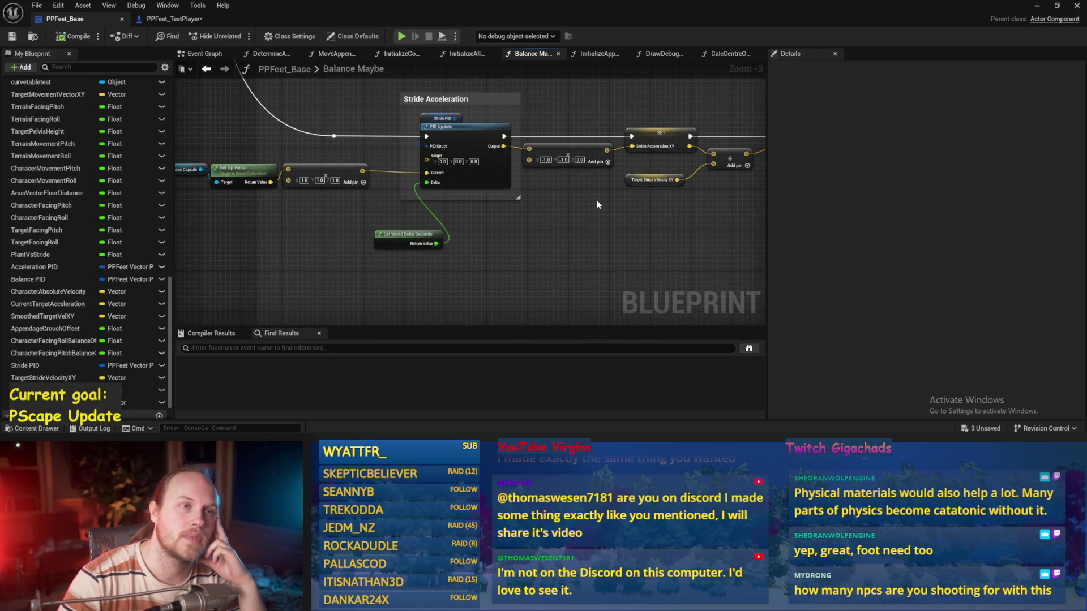
scroll(506, 208, "up", 1)
scroll(416, 223, "up", 1)
mouse_move(416, 222)
left_mouse_down()
mouse_move(497, 226)
mouse_move(445, 238)
mouse_move(377, 212)
left_mouse_up()
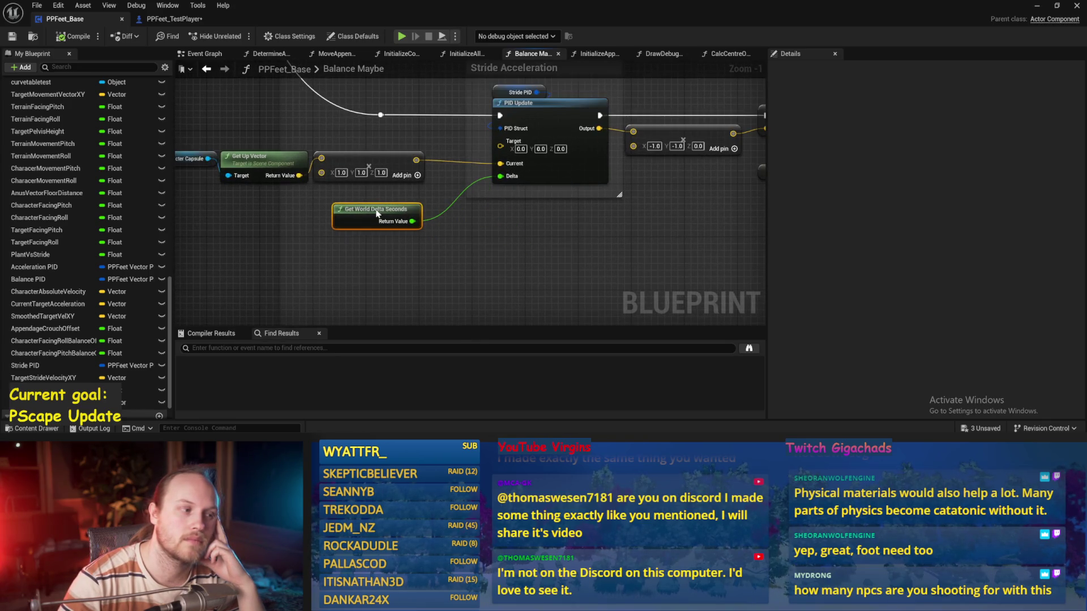
left_click(12, 37)
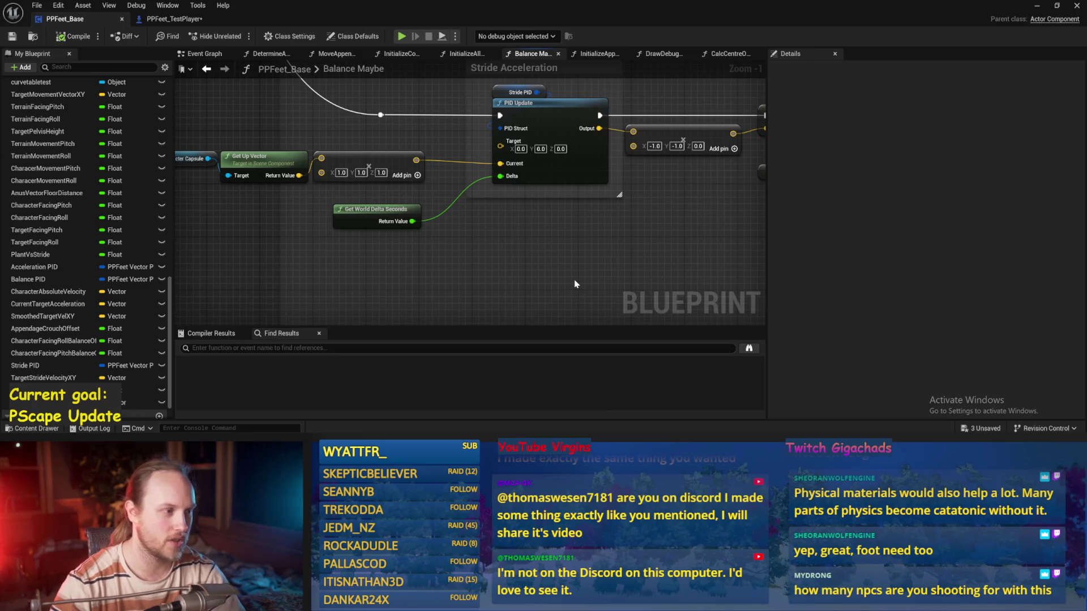
- Pan along the Stride Acceleration chain and save again
left_click_drag(578, 282, 543, 281)
left_click(11, 35)
left_click_drag(701, 160, 547, 198)
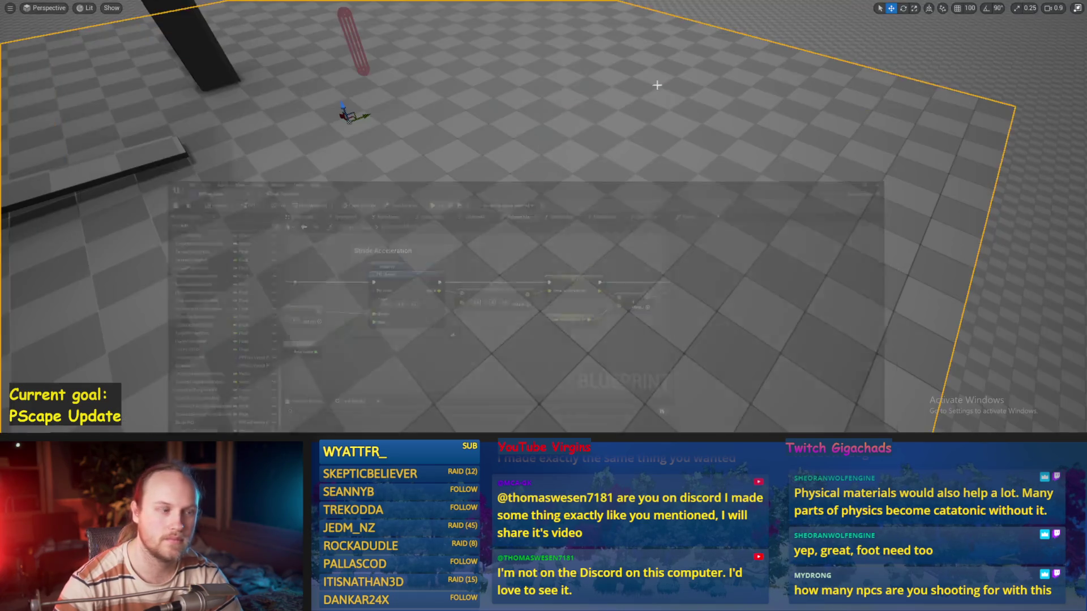
- Stop the running test, commit the Stride PID derivative factor of 0.9, and save
left_click(1036, 7)
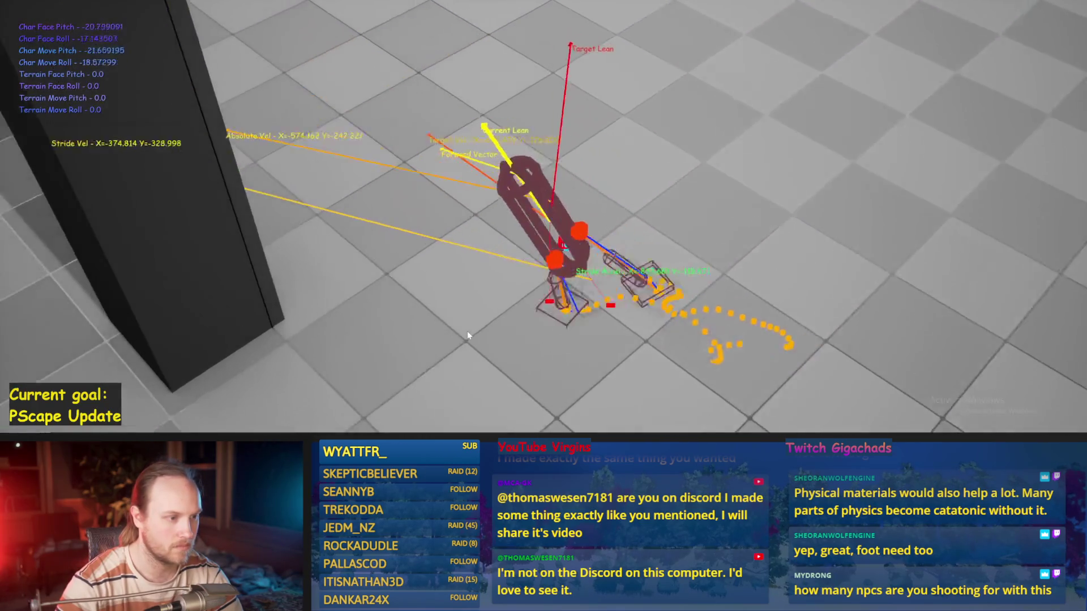
key("Escape")
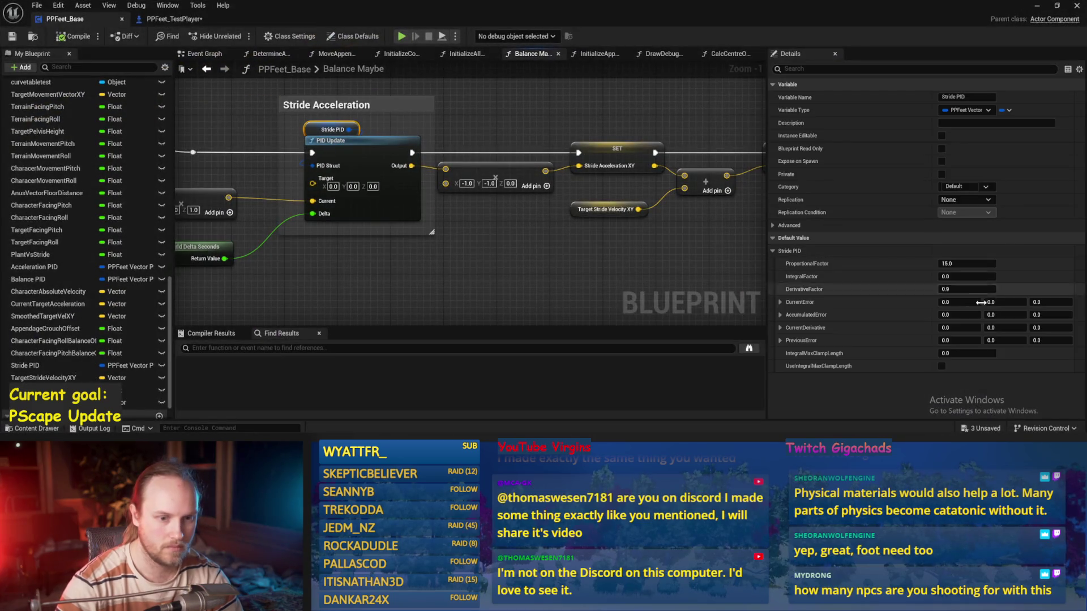
left_click(587, 233)
key("ctrl+s")
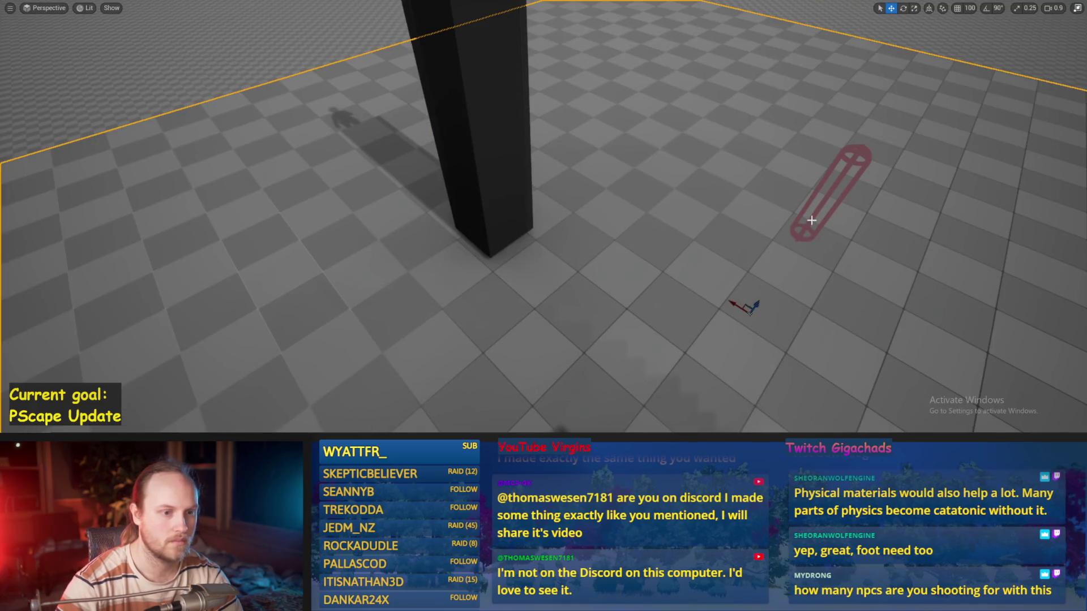
- Run three play-in-editor tests of the walker, resetting it upright each time
key("alt+p")
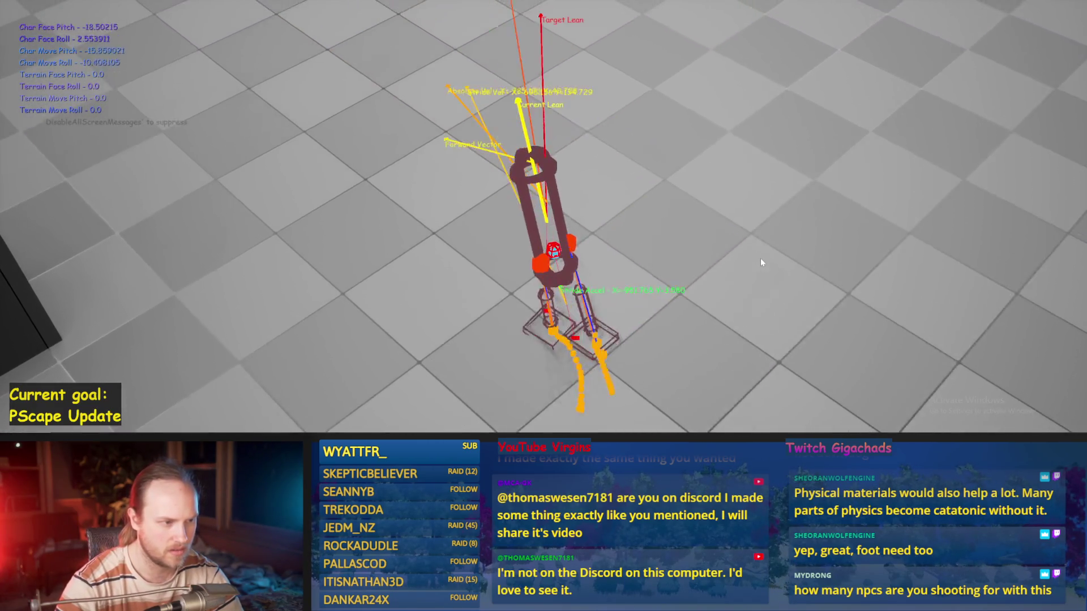
key("Escape")
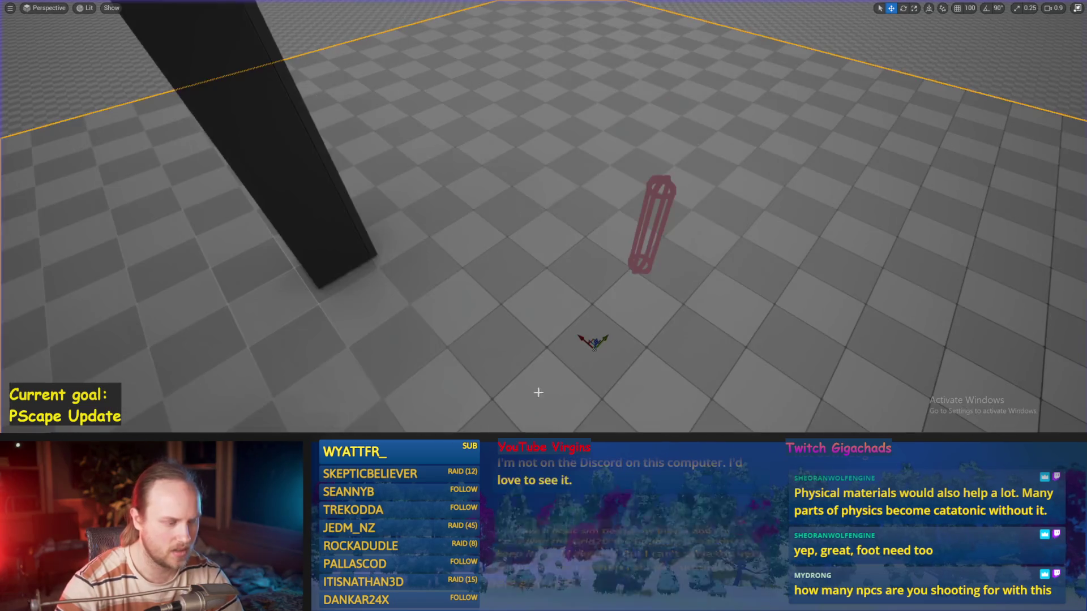
key("alt+p")
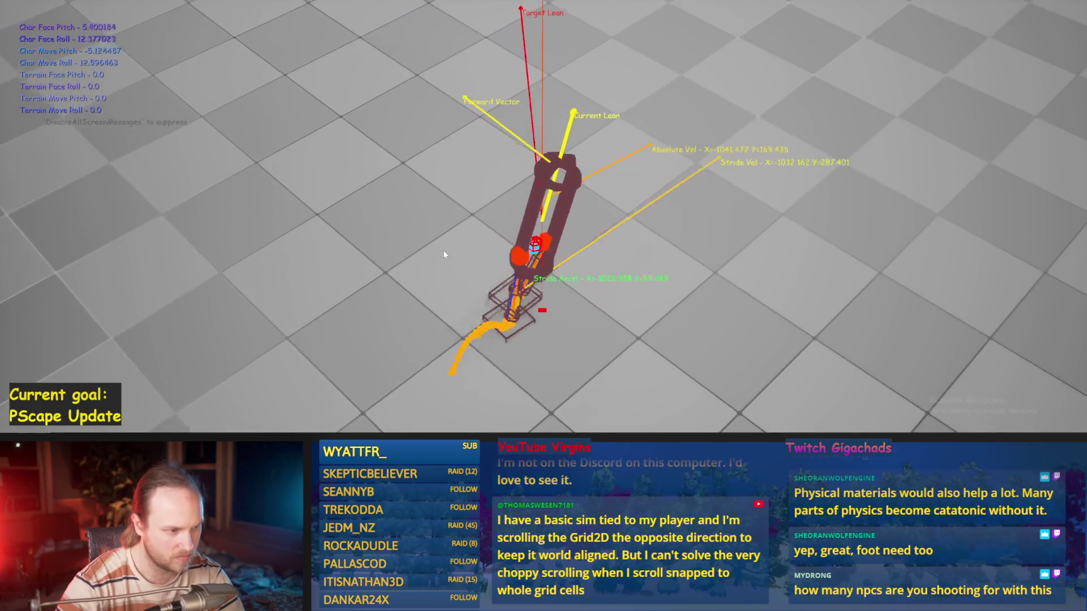
key("Escape")
key("alt+p")
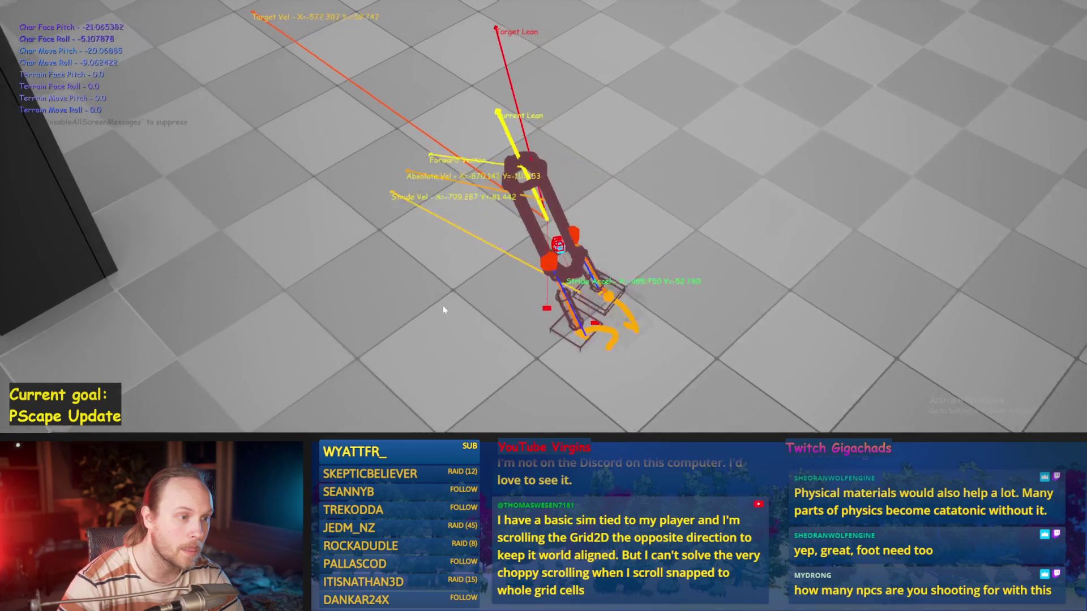
key("Escape")
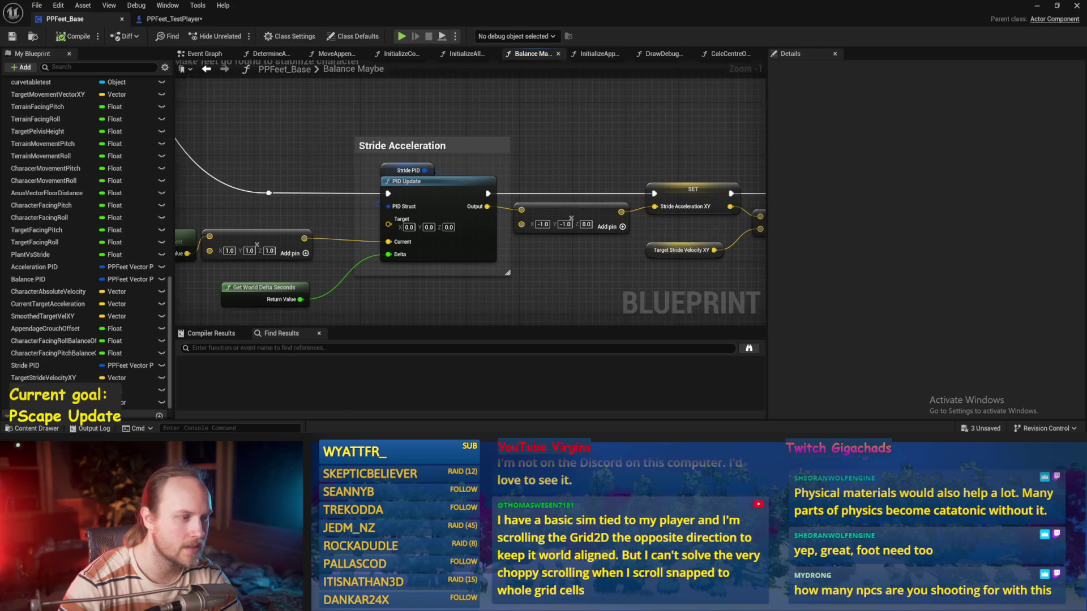
- Frame the stabilization mapping (In Range B 25, Out Range B 0.0), save, and run a walker test
scroll(453, 235, "down", 5)
scroll(490, 285, "up", 6)
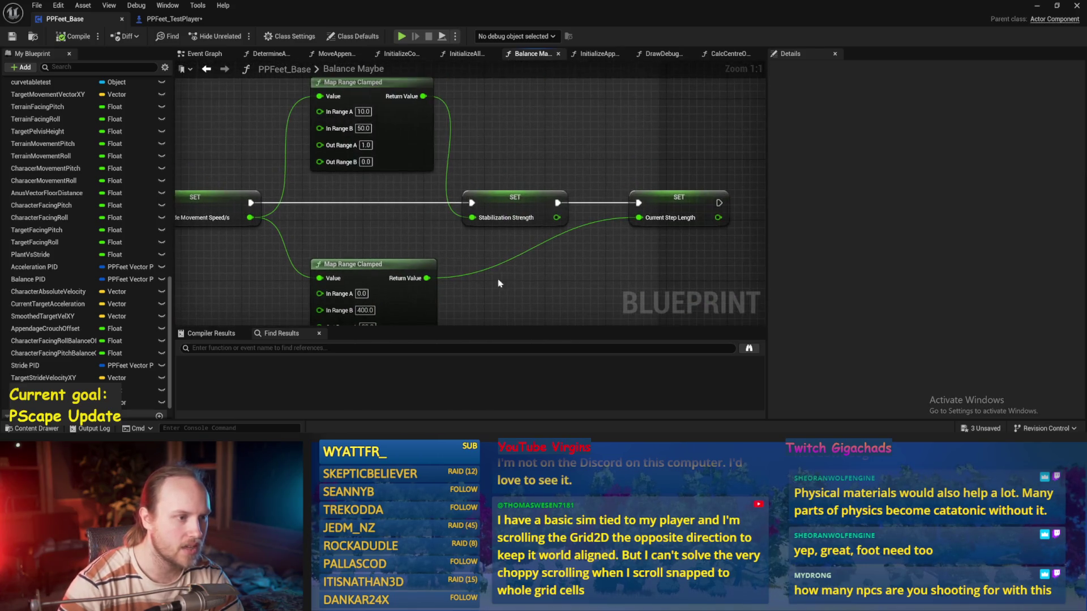
left_click_drag(423, 121, 496, 144)
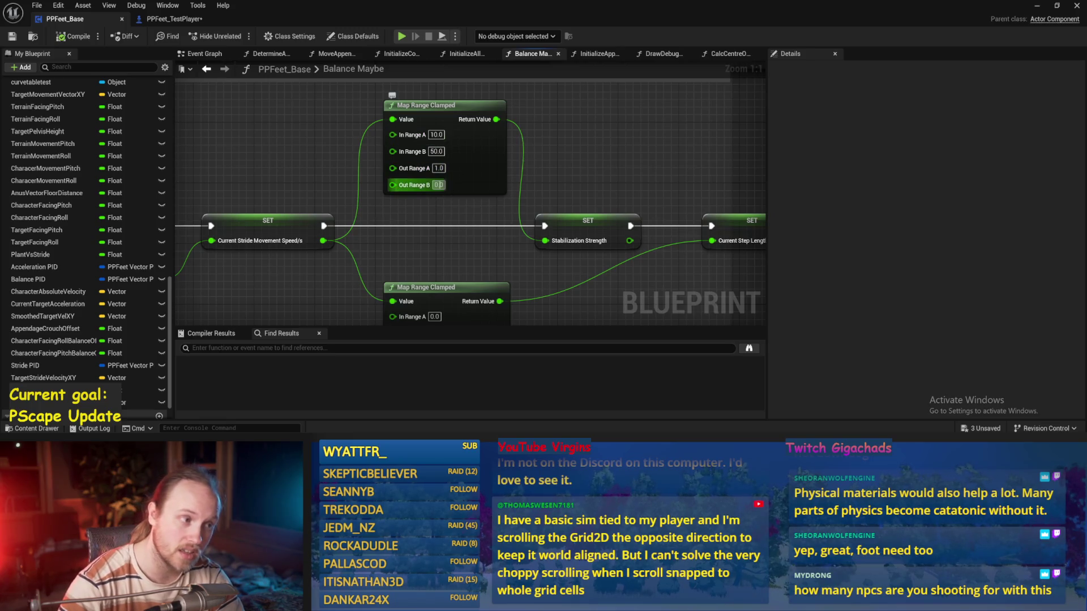
key("ctrl+s")
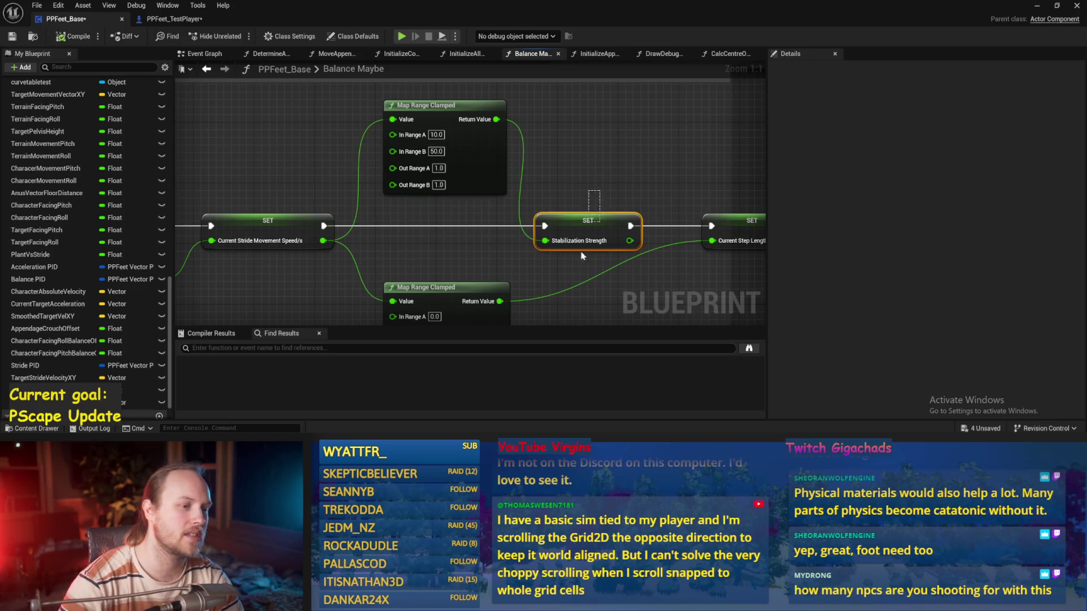
left_click(1037, 6)
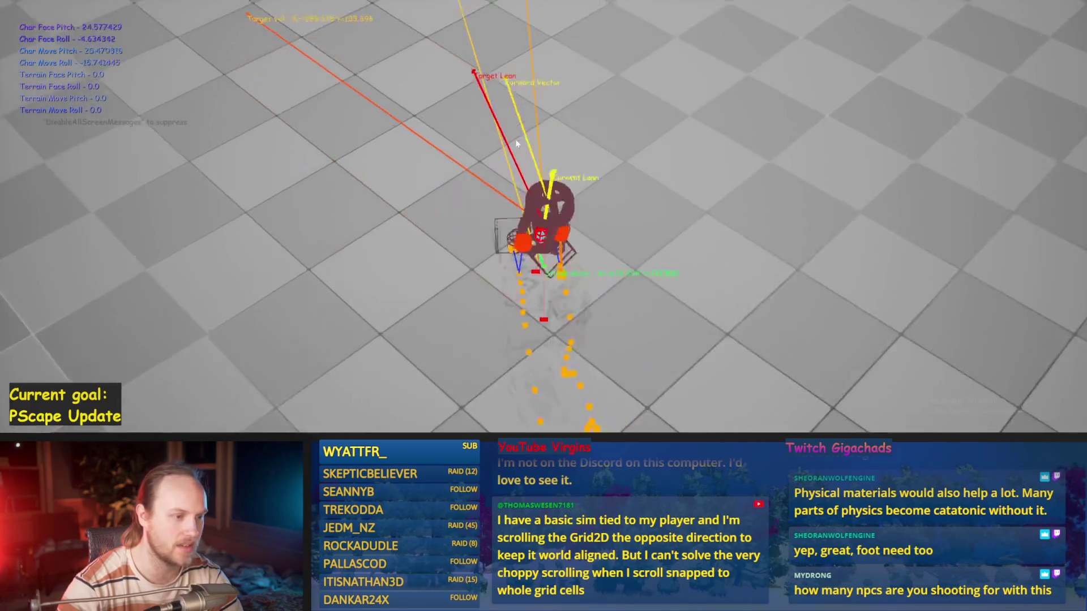
key("Escape")
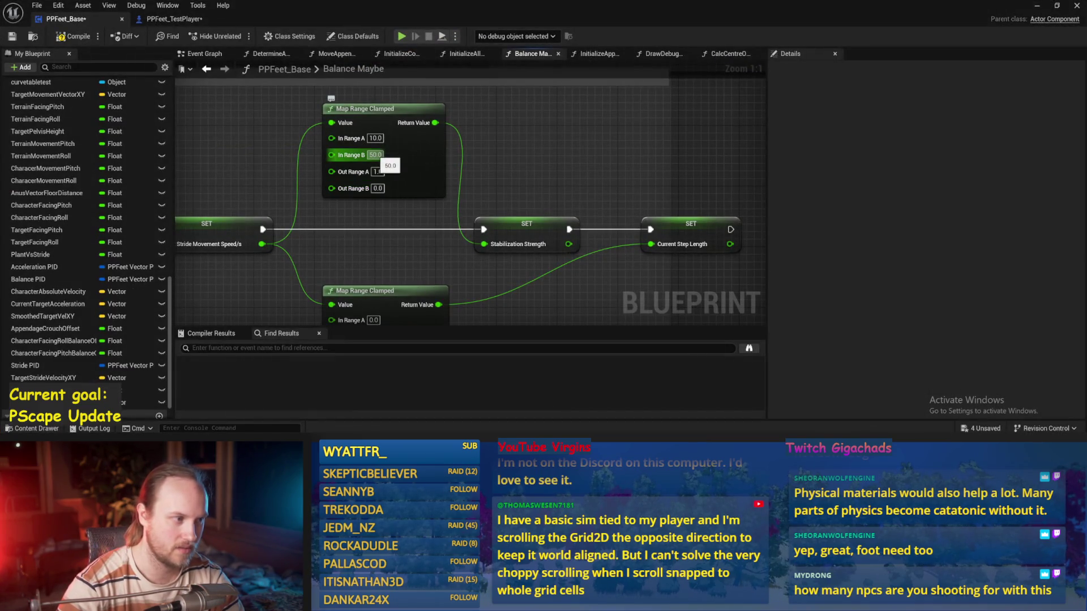
- Compile and save again, then run a longer walker play test
left_click(12, 36)
left_click(1037, 9)
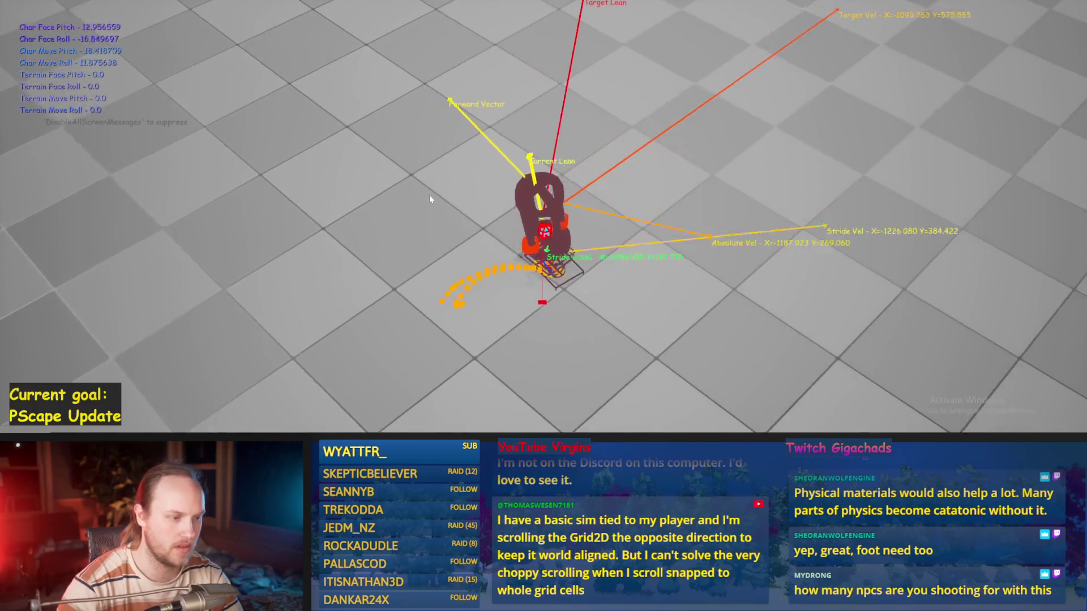
key("Escape")
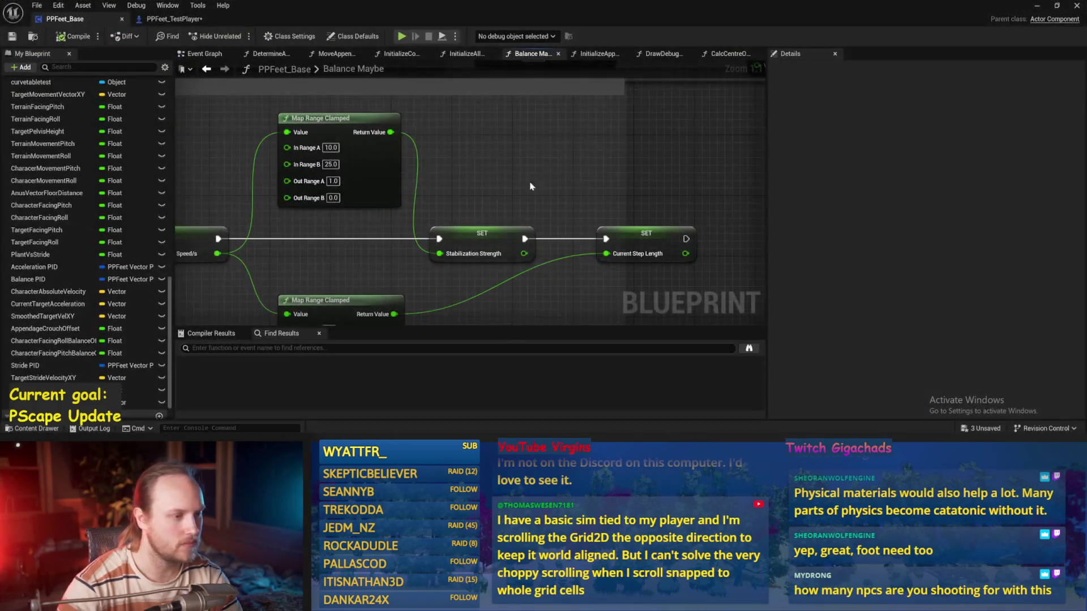
- Open the InitializeComponent function graph from the Event Graph
left_click(196, 54)
mouse_move(682, 331)
left_mouse_down()
mouse_move(276, 136)
mouse_move(335, 215)
mouse_move(333, 241)
mouse_move(623, 239)
left_mouse_up()
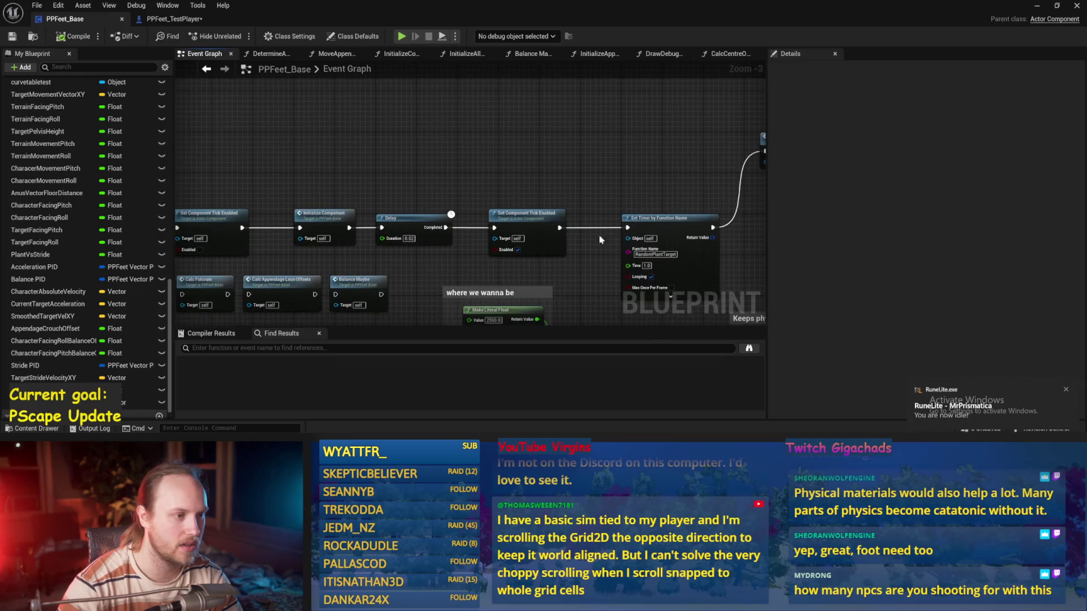
left_click_drag(452, 231, 521, 166)
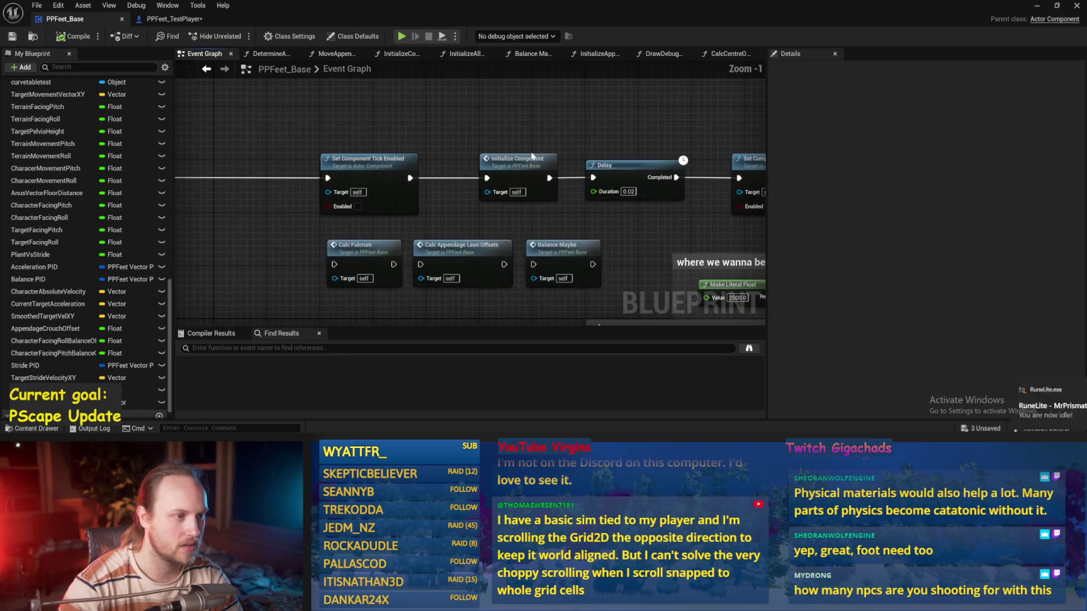
double_click(521, 166)
- Inspect the 50.0 kg Set Mass Override and Set Angular Damping nodes, then return to the level viewport
left_click_drag(959, 181, 401, 216)
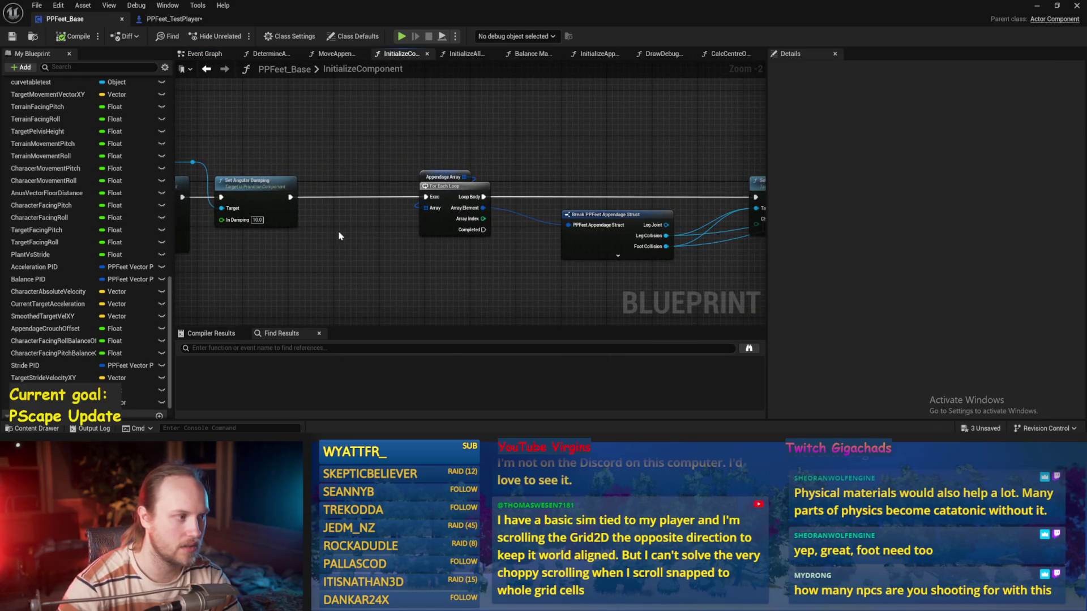
scroll(339, 236, "up", 2)
left_click_drag(339, 236, 524, 212)
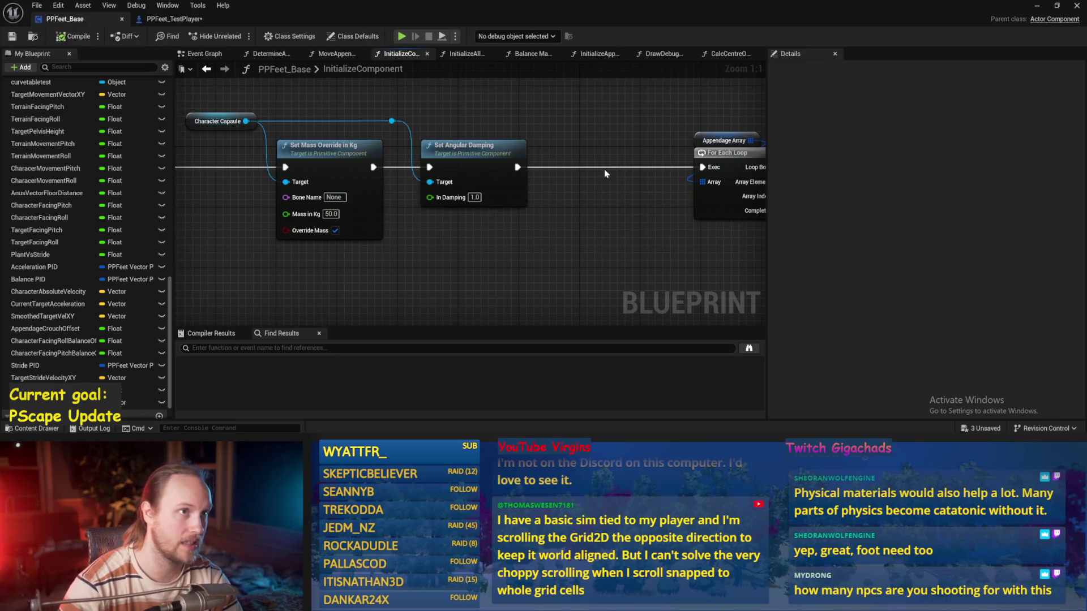
left_click_drag(640, 142, 553, 153)
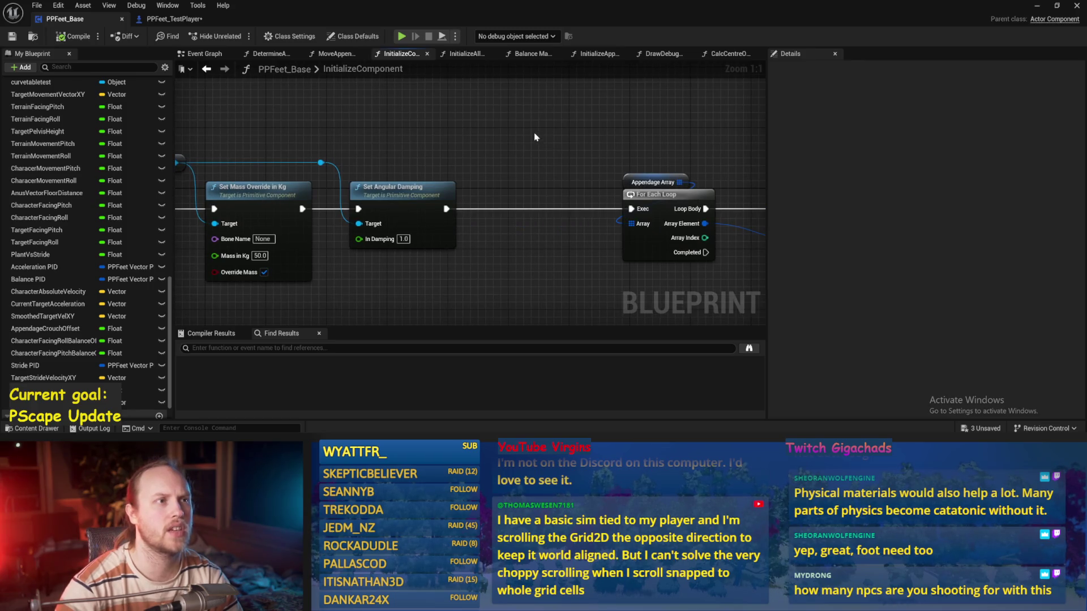
left_click_drag(535, 136, 482, 156)
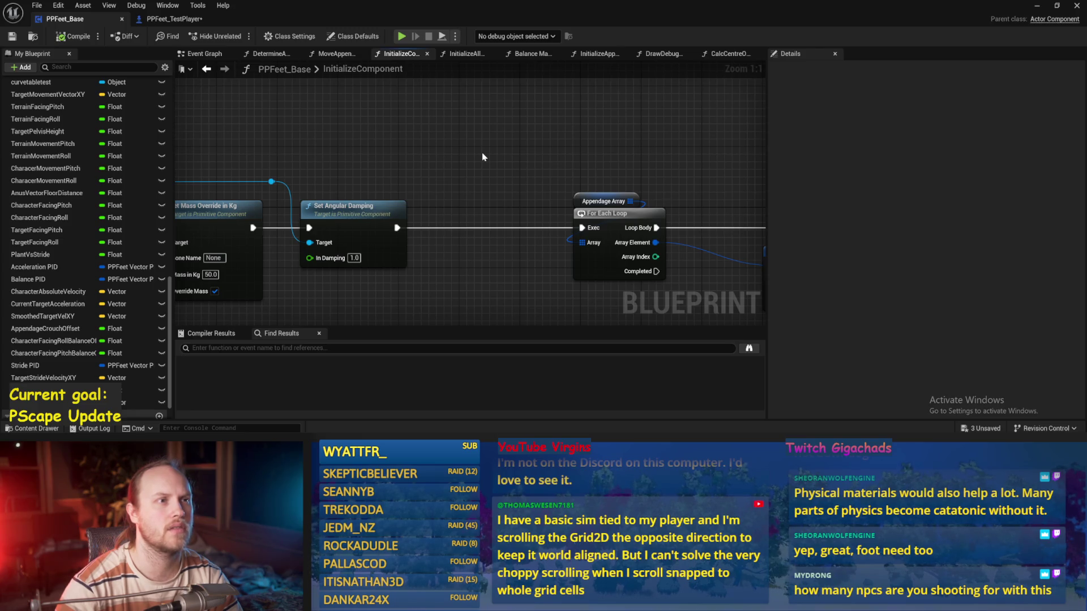
left_click_drag(482, 157, 471, 171)
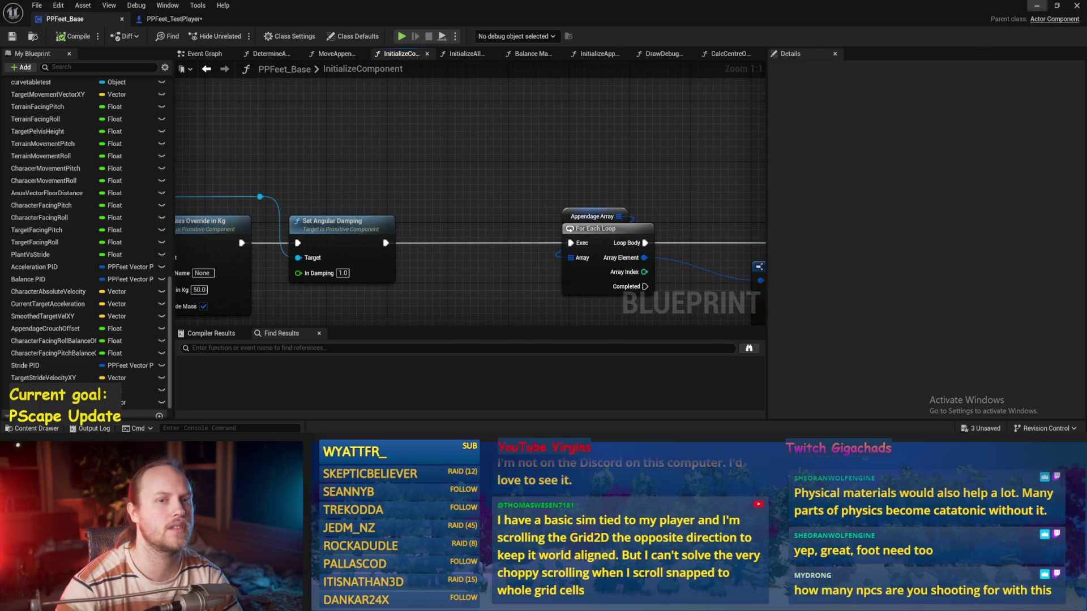
left_click(1038, 7)
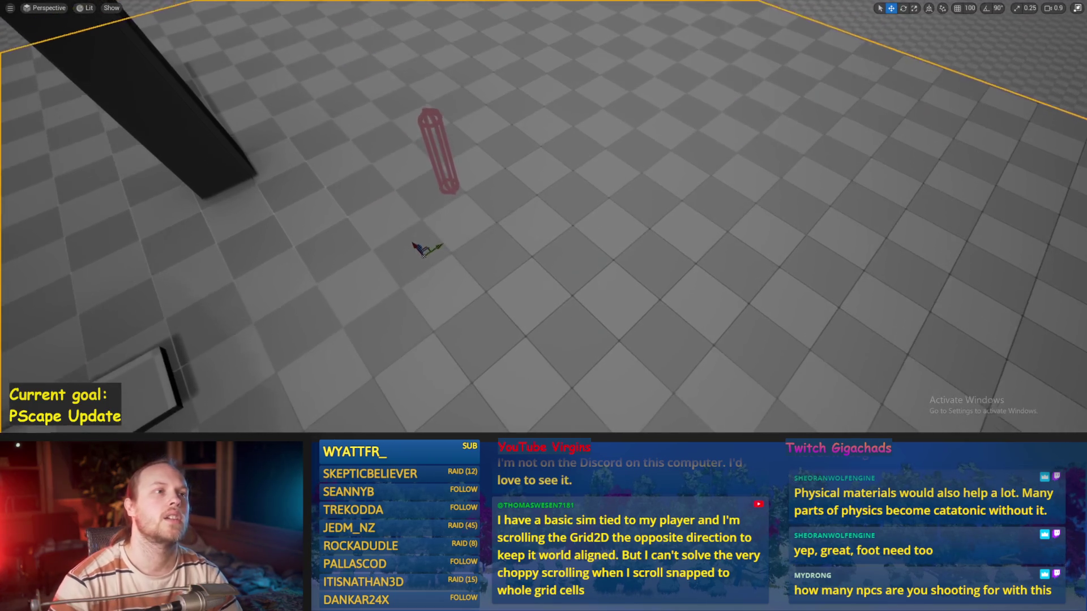
left_click_drag(427, 181, 426, 180)
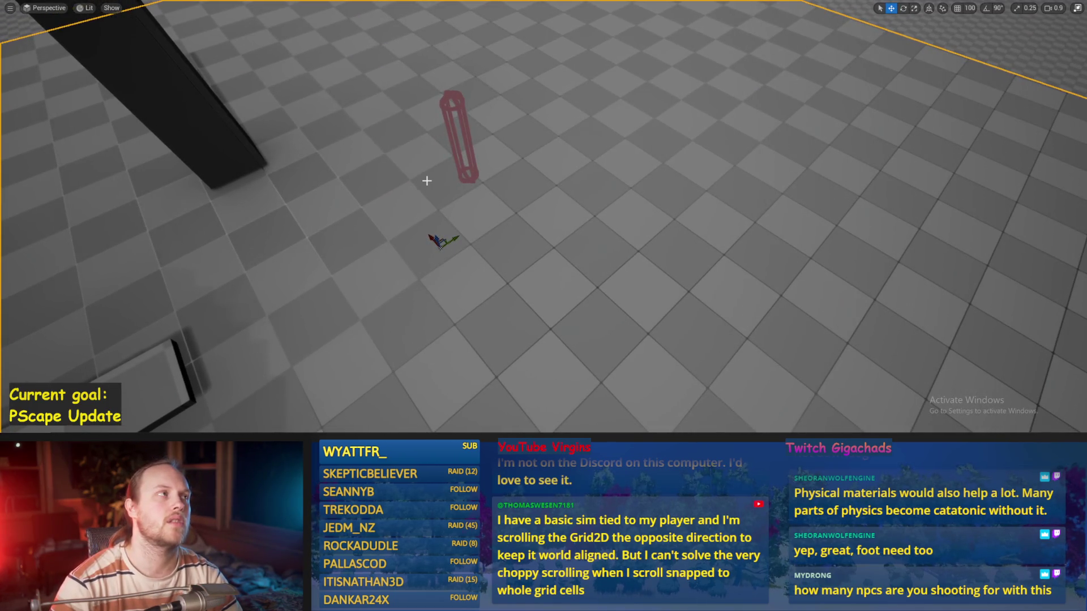
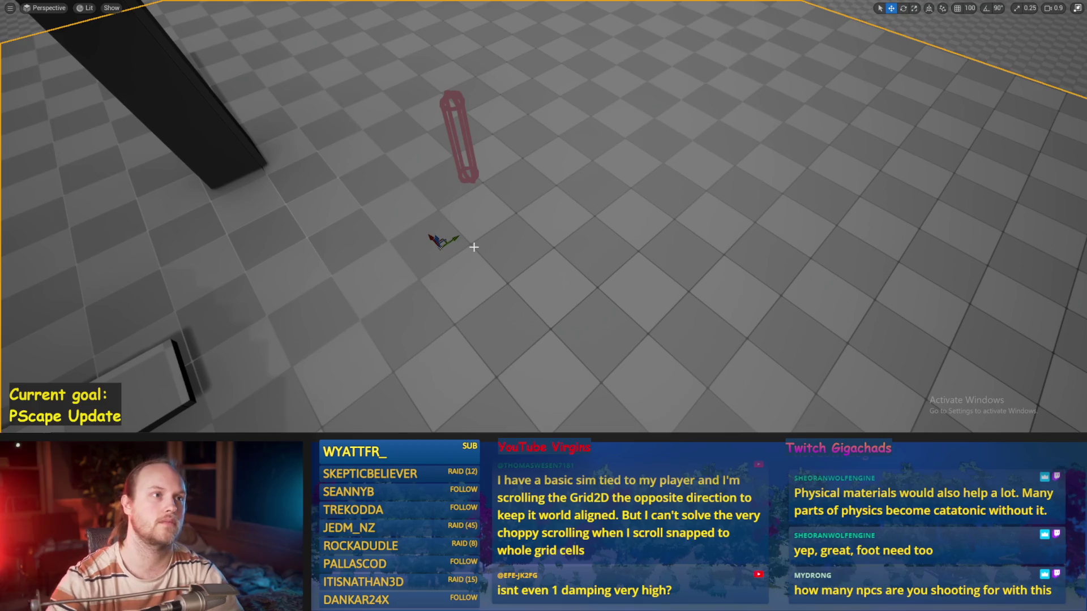
- Playtest the capsule character three times, restarting after each tumble, then stop
key("alt+p")
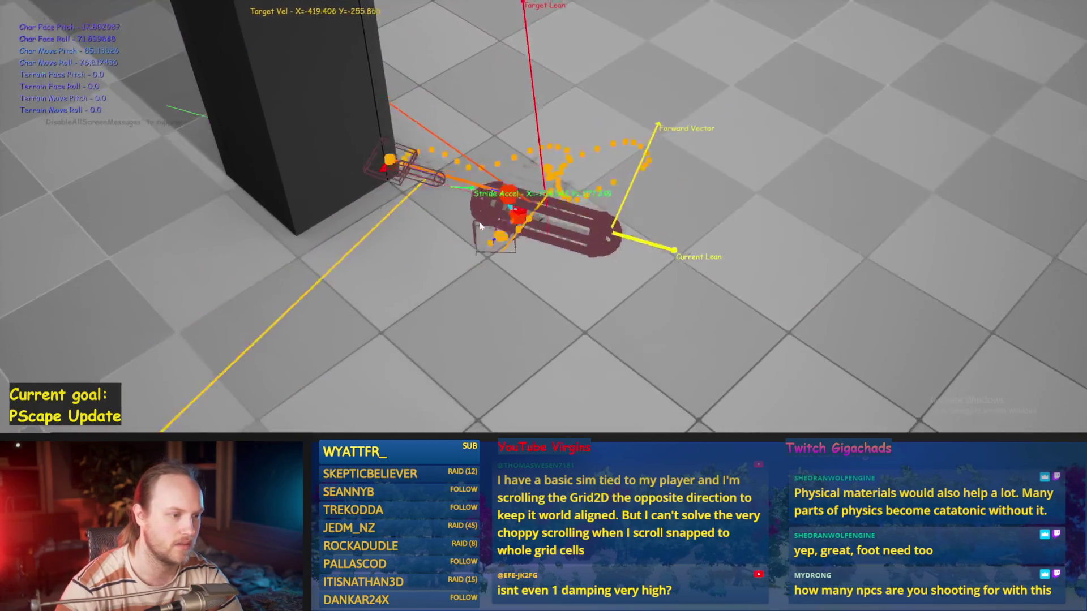
key("Escape")
key("alt+p")
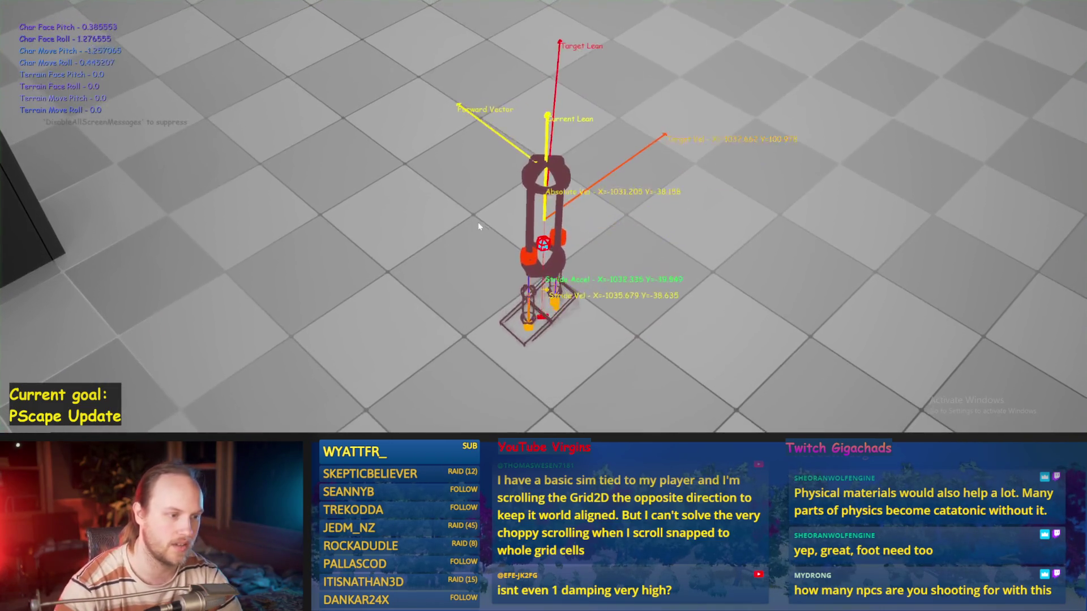
key("Escape")
key("alt+p")
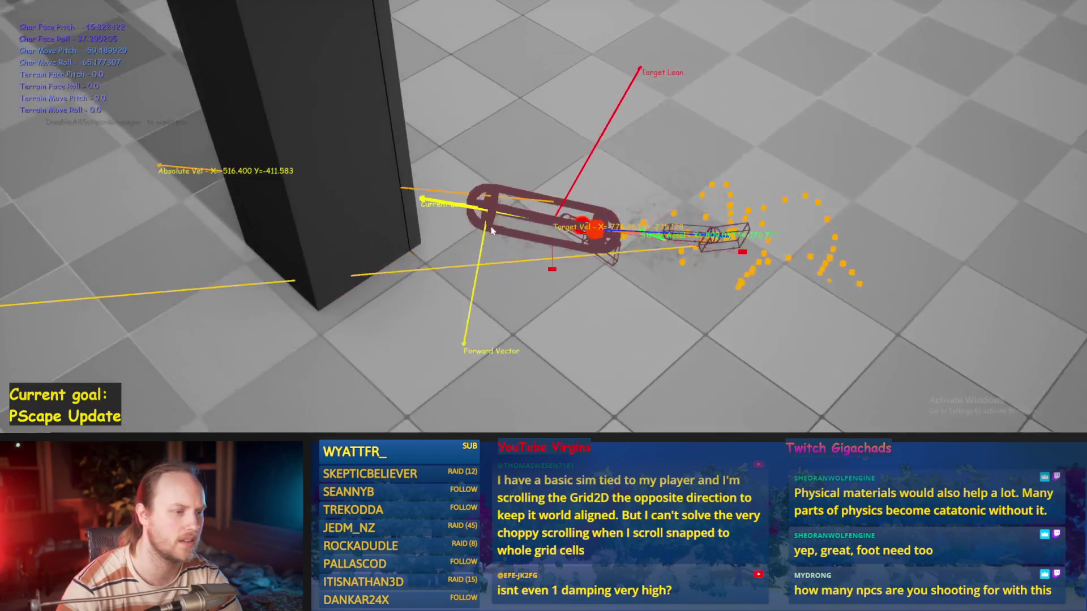
key("Escape")
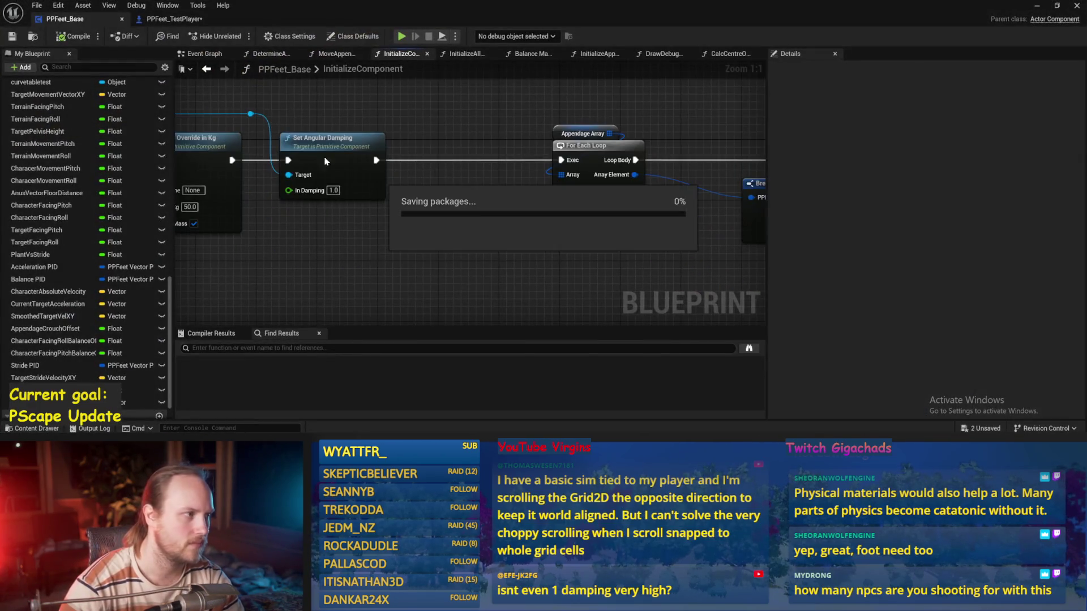
- Save and compile with angular damping 2.0 and 50 kg mass, then playtest the character
scroll(481, 226, "down", 2)
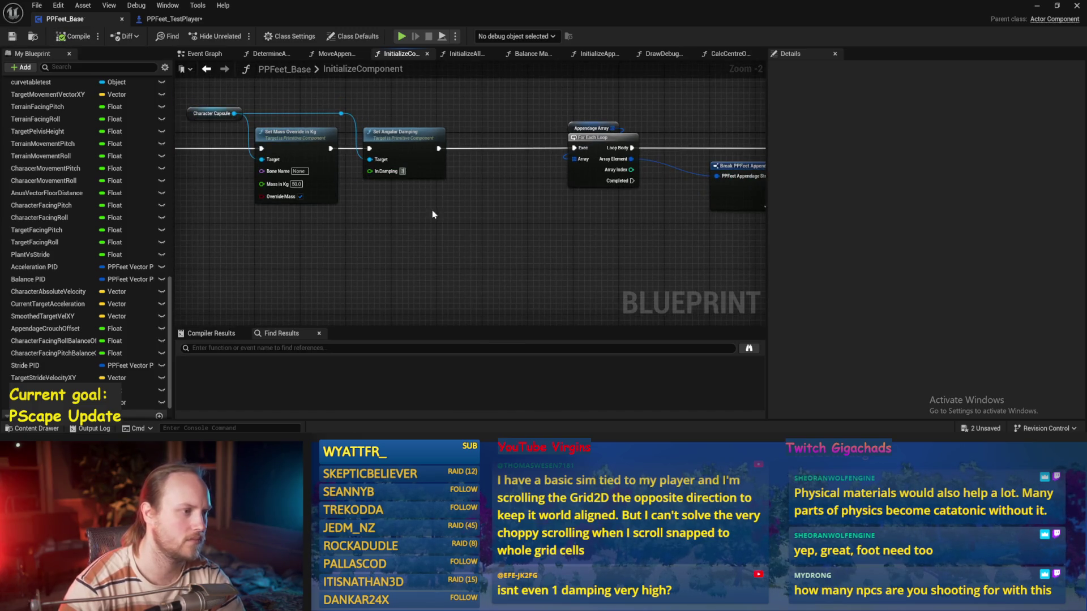
key("ctrl+s")
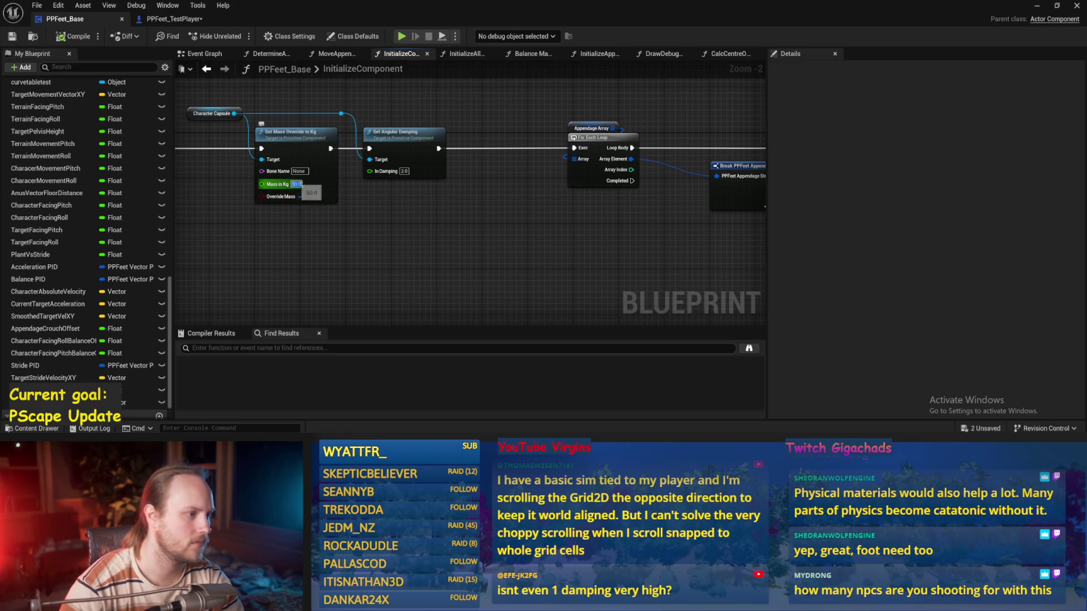
type("70")
left_click(10, 37)
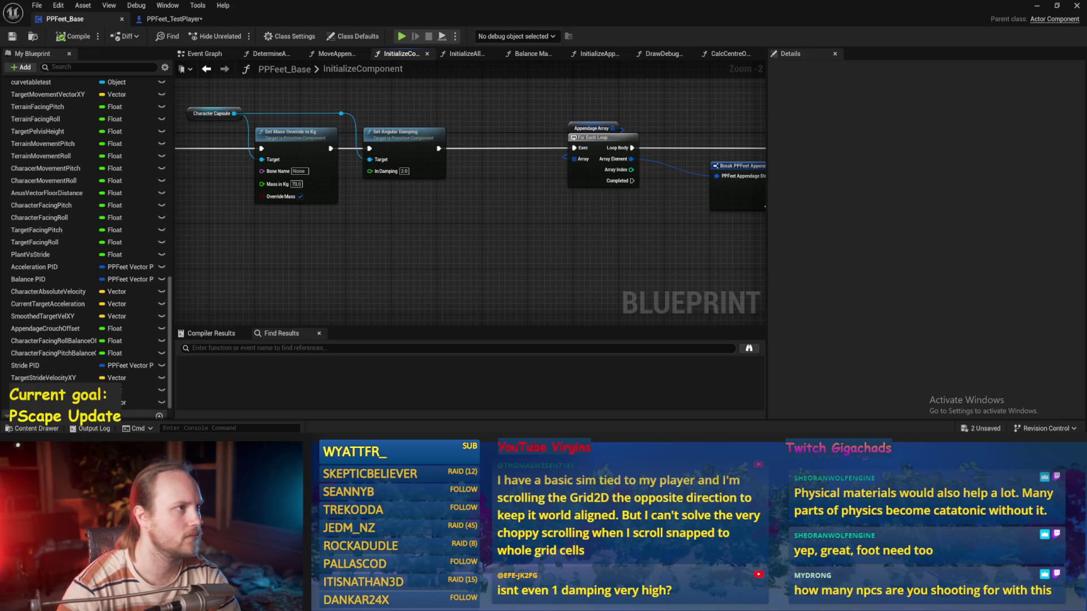
left_click(1038, 6)
key("alt+p")
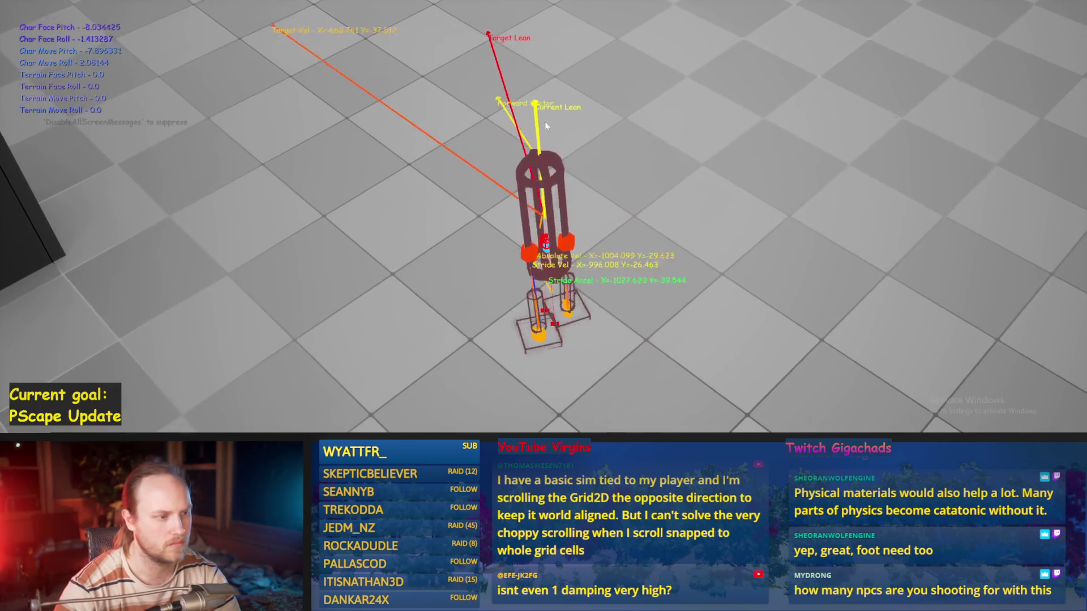
key("Escape")
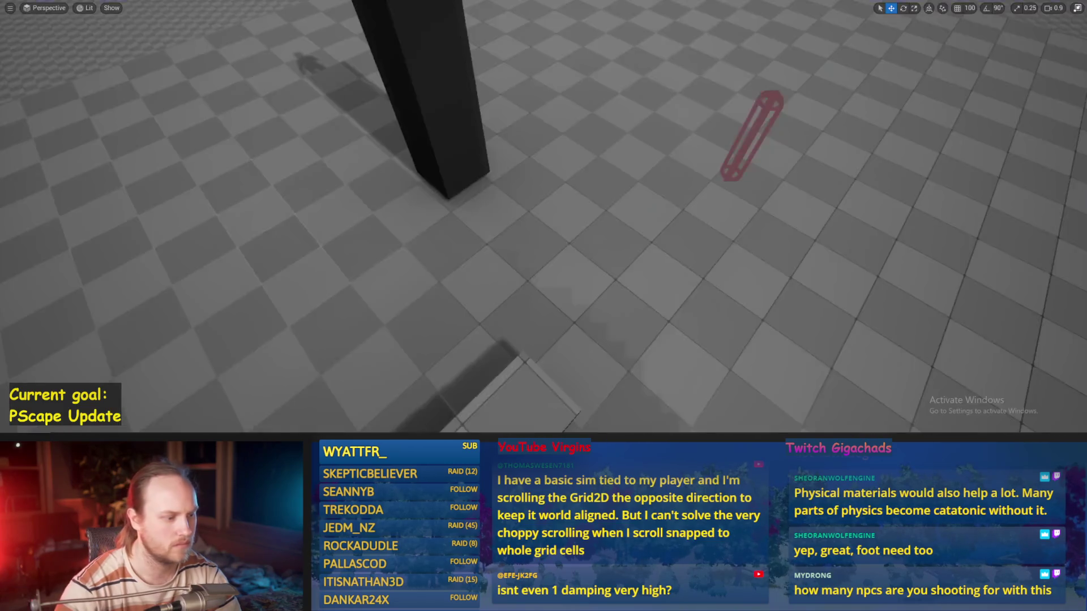
- Return to PPFeet_Base, save it, and switch to the Event Graph
key("alt+Tab")
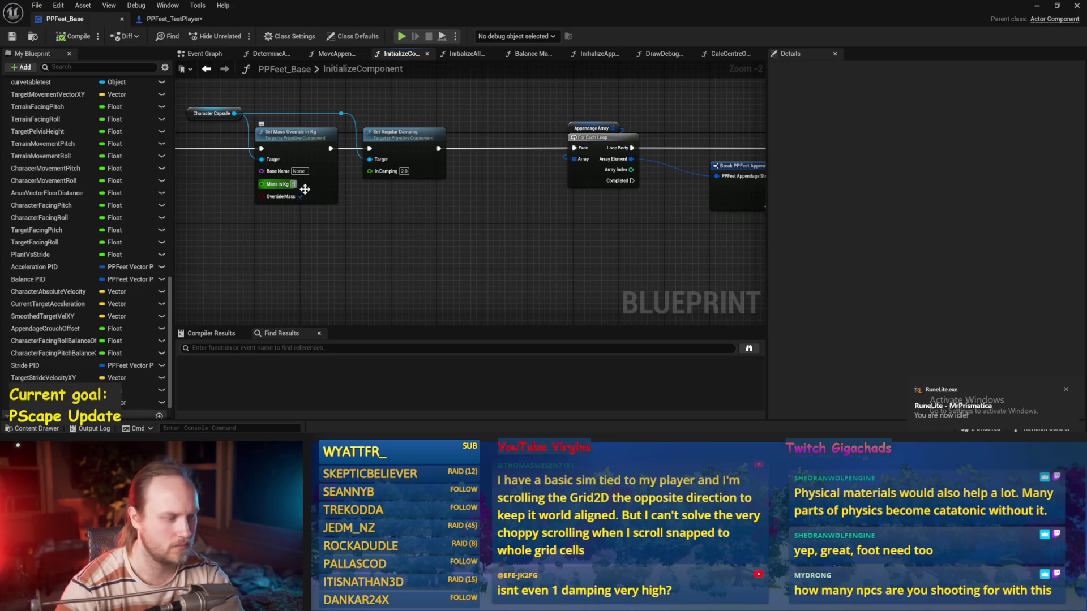
left_click(15, 36)
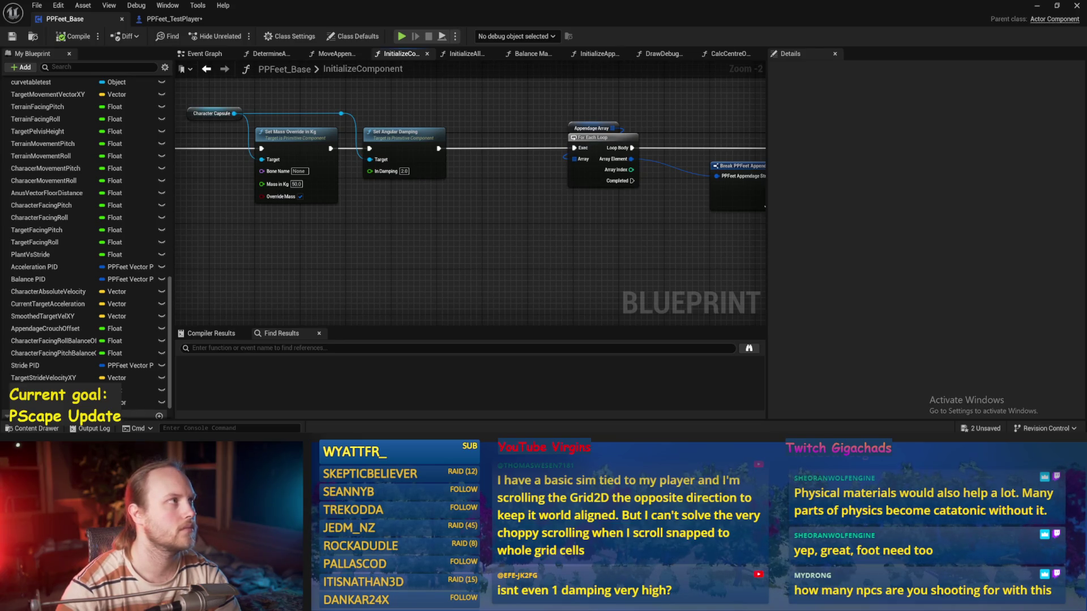
mouse_move(559, 221)
left_mouse_down()
mouse_move(486, 221)
mouse_move(279, 277)
left_mouse_up()
left_click(204, 55)
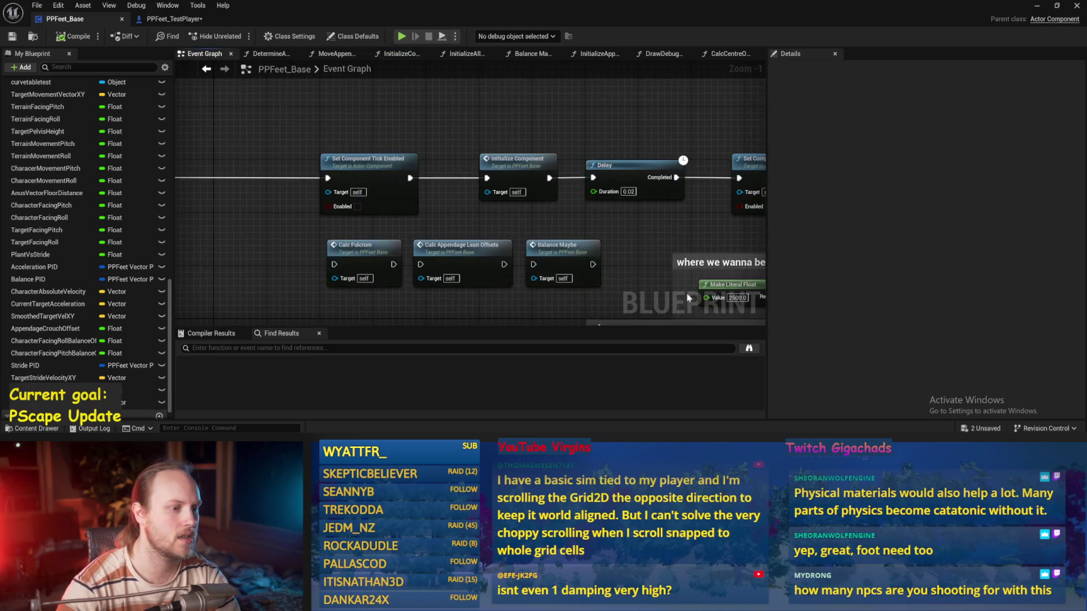
- Locate the stride and balance chain, open StrideSlopeCalculations, and save the blueprint
scroll(495, 204, "down", 3)
scroll(495, 204, "up", 3)
scroll(496, 204, "down", 3)
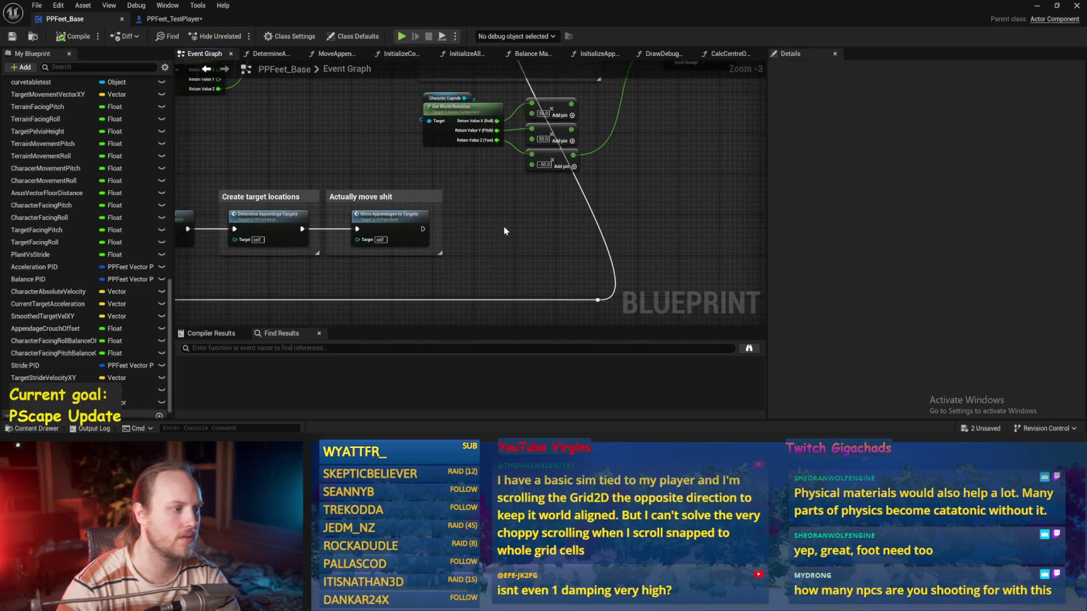
scroll(414, 103, "up", 3)
mouse_move(414, 101)
left_mouse_down()
mouse_move(535, 125)
mouse_move(725, 125)
left_mouse_up()
left_click_drag(346, 222, 445, 169)
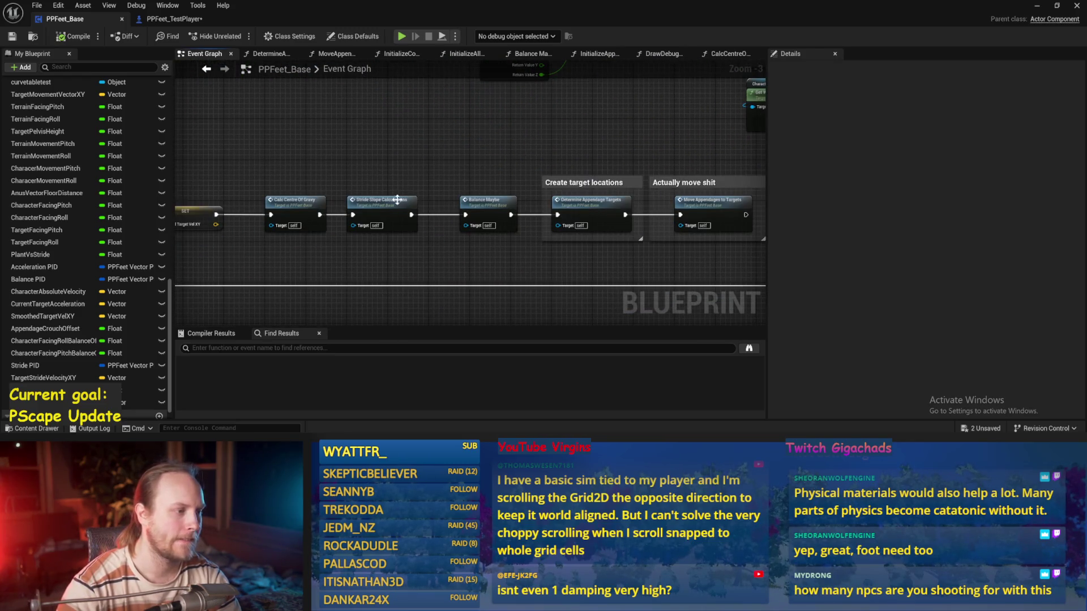
double_click(390, 203)
key("ctrl+s")
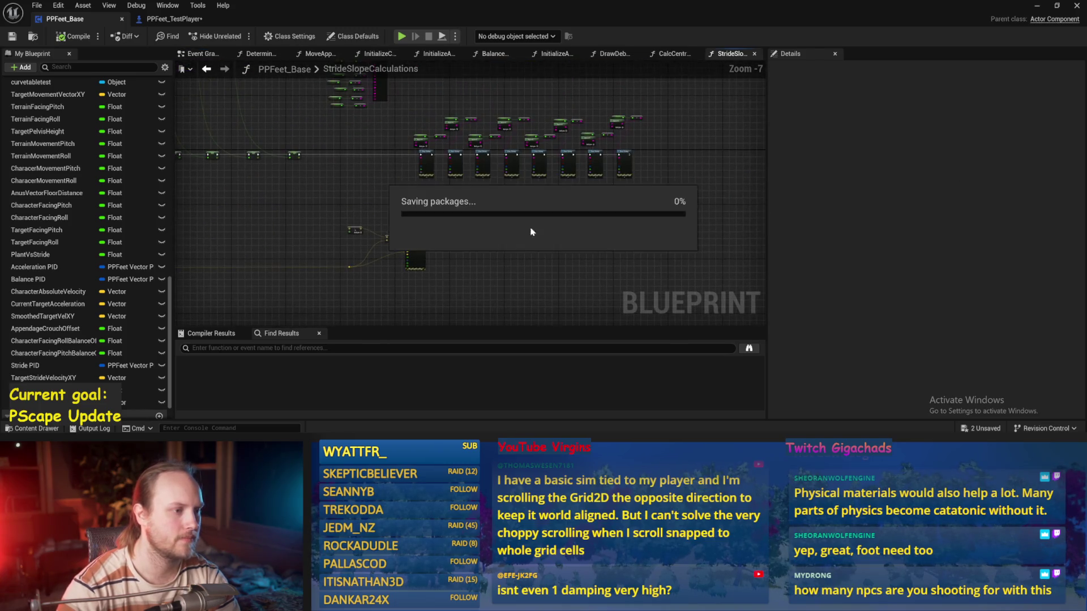
- Open the Balance Maybe function's map ranges, save, and return to the level
scroll(458, 238, "up", 3)
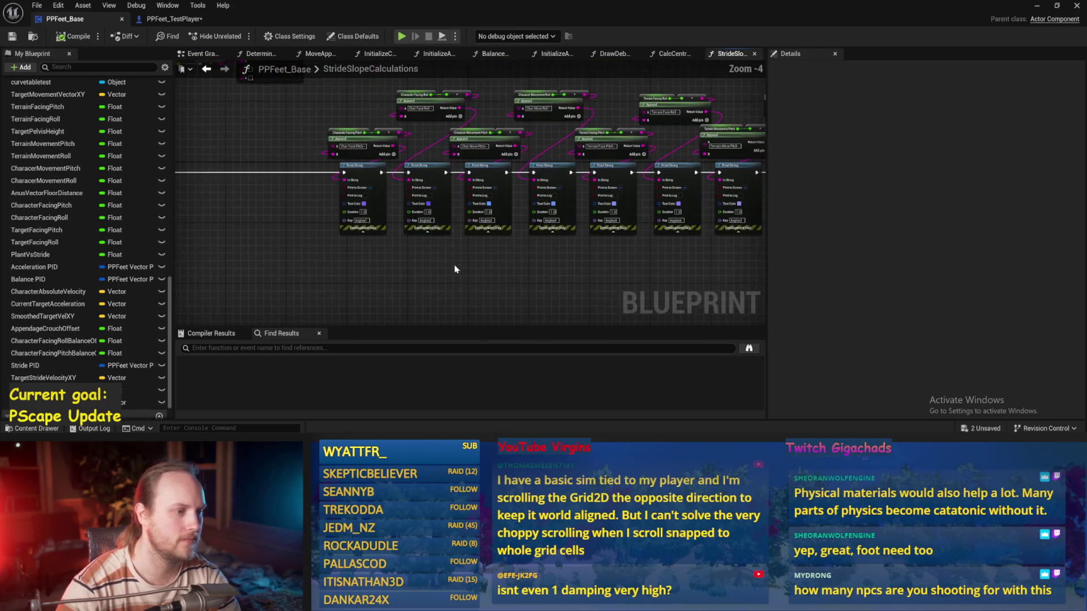
left_click(198, 54)
scroll(545, 221, "down", 1)
scroll(547, 207, "up", 3)
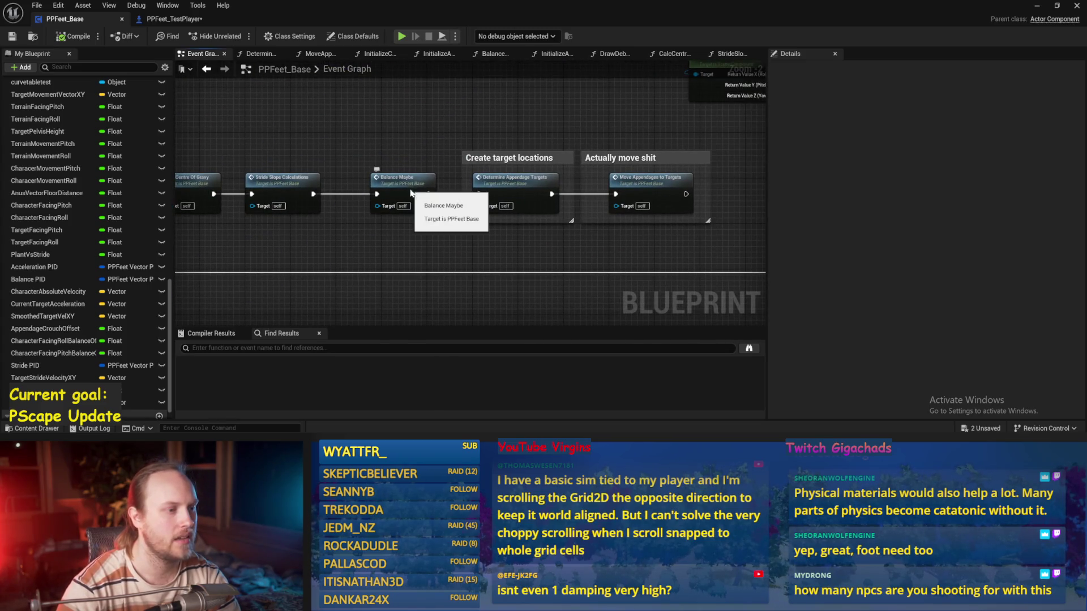
double_click(417, 191)
scroll(545, 270, "up", 2)
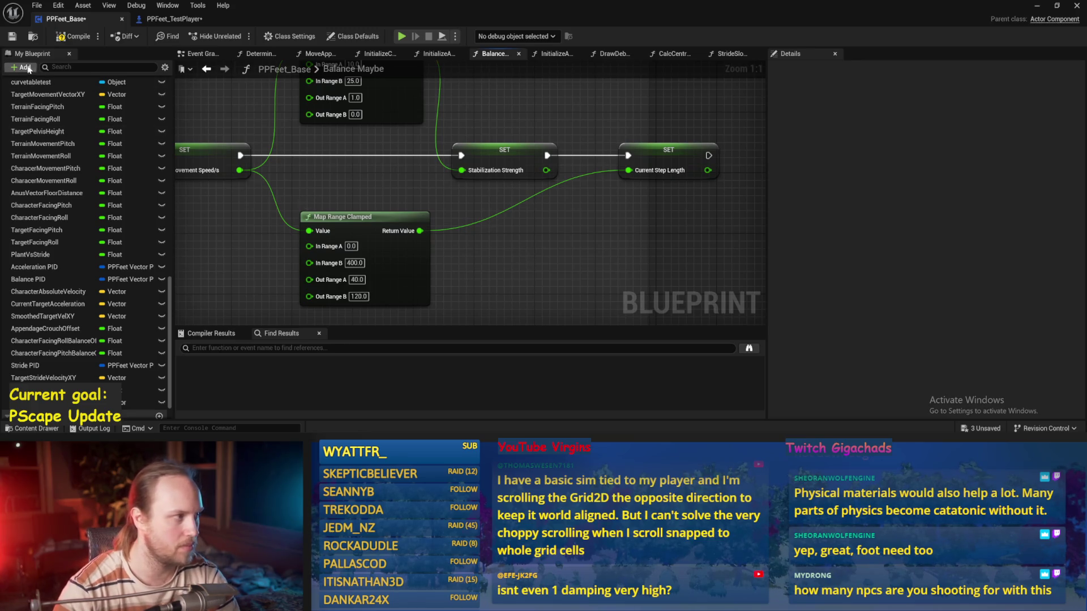
key("ctrl+s")
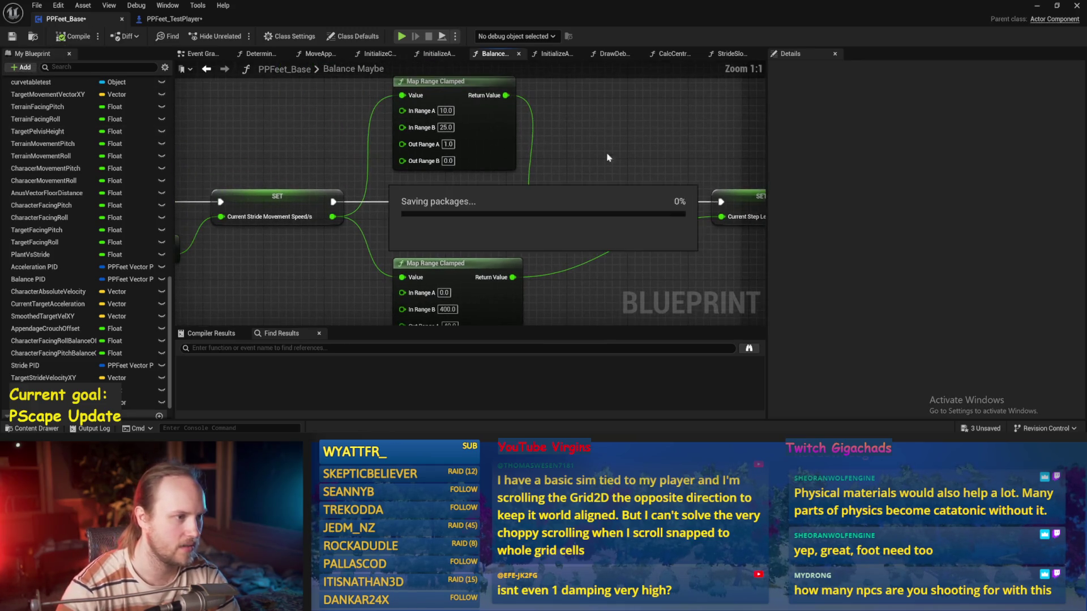
left_click(1035, 6)
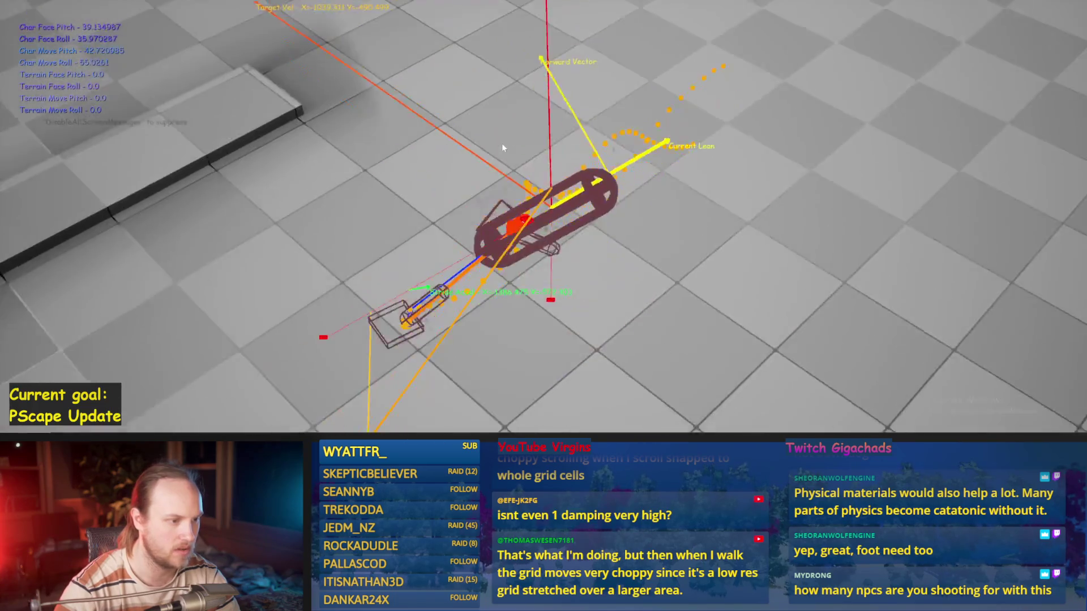
- Playtest the character five more times, then return to Balance Maybe's step-length Map Range Clamped node
key("Escape")
key("alt+p")
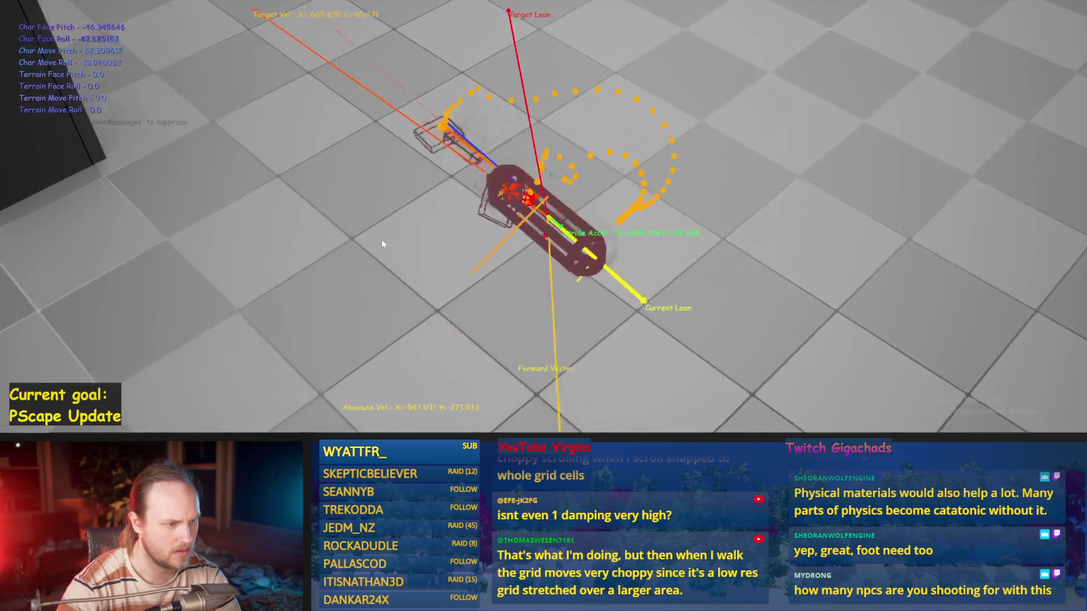
key("Escape")
key("alt+p")
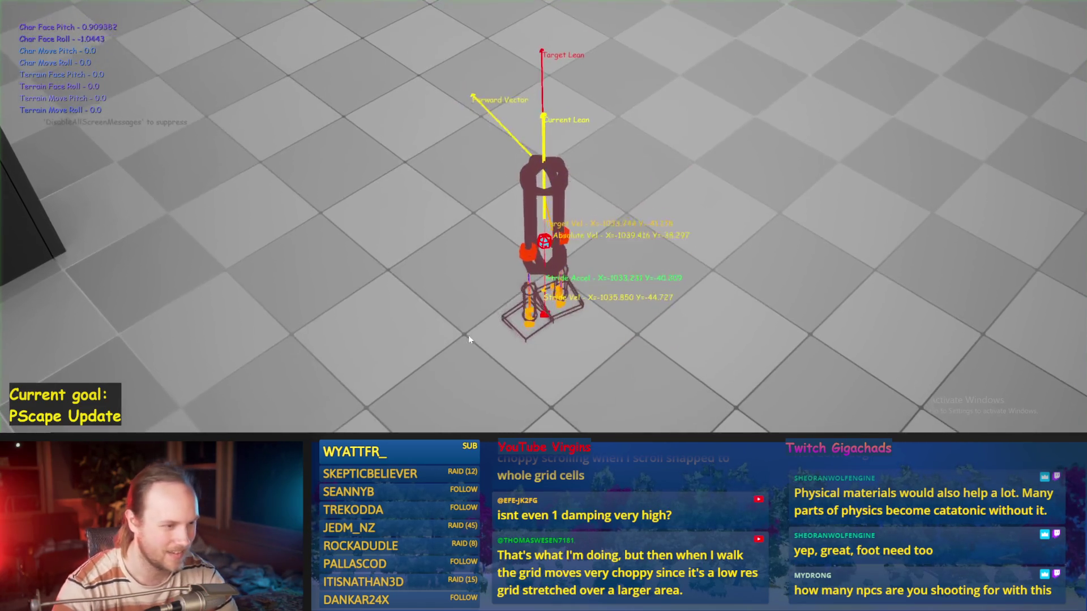
key("Escape")
key("alt+p")
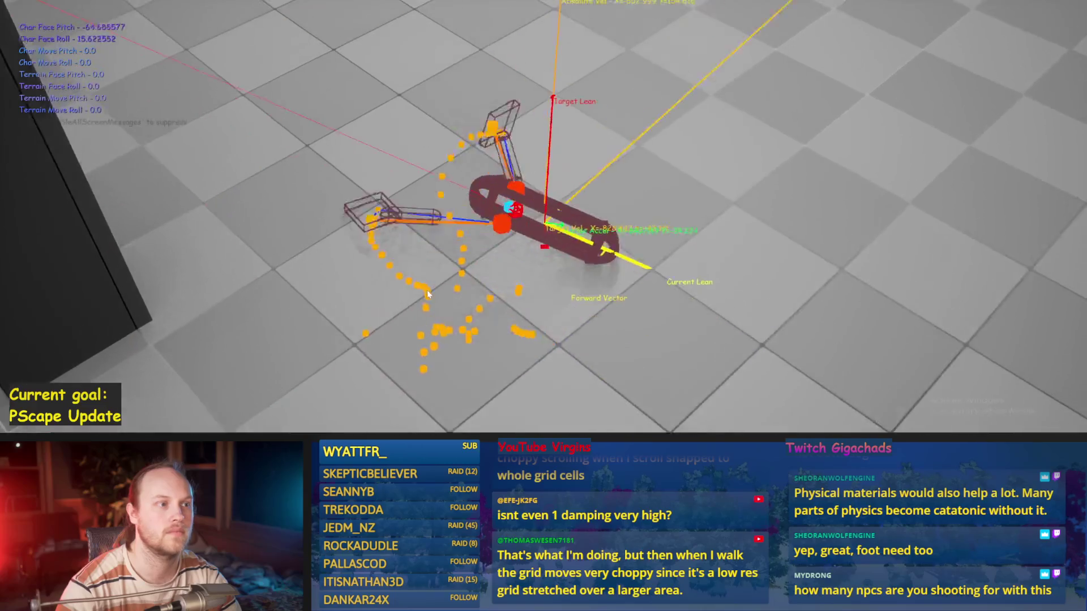
key("Escape")
key("alt+p")
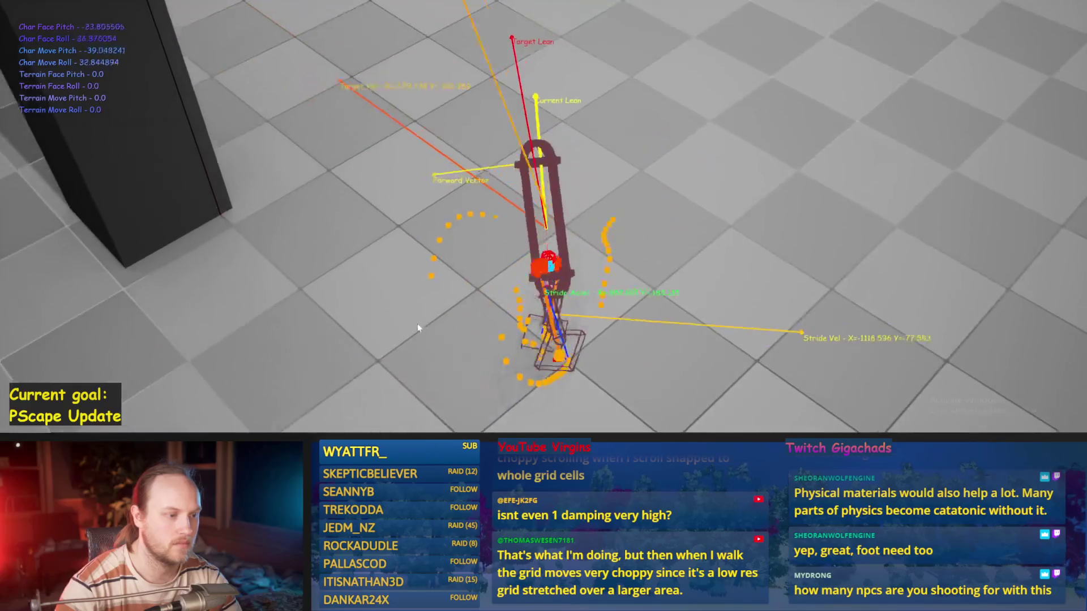
key("Escape")
left_click_drag(588, 317, 608, 249)
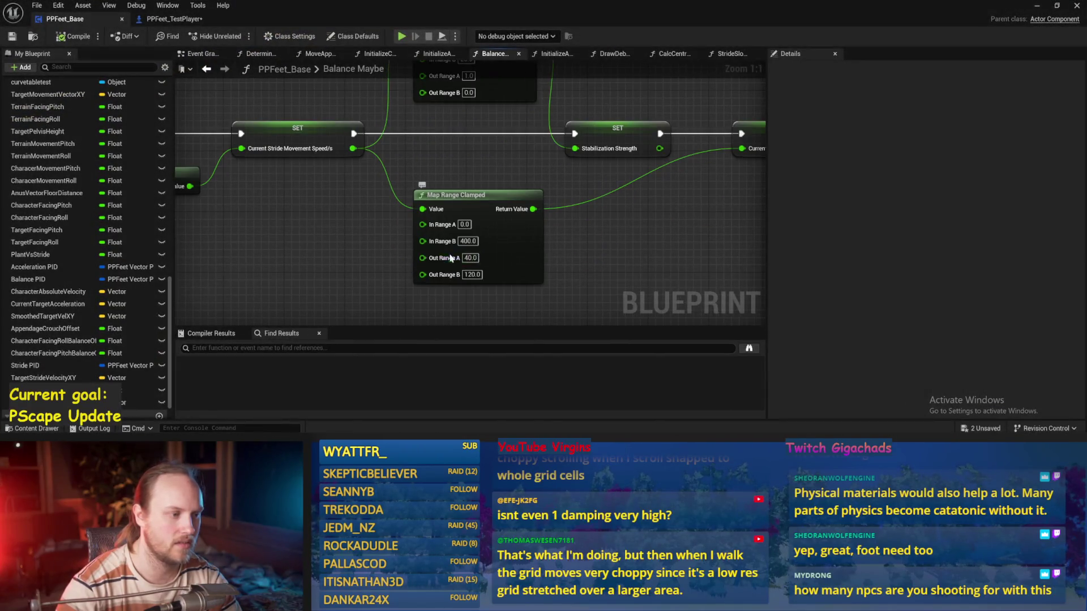
- Set the step-length map's minimum output to 20, save, and playtest the shorter steps
type("0")
left_click(523, 249)
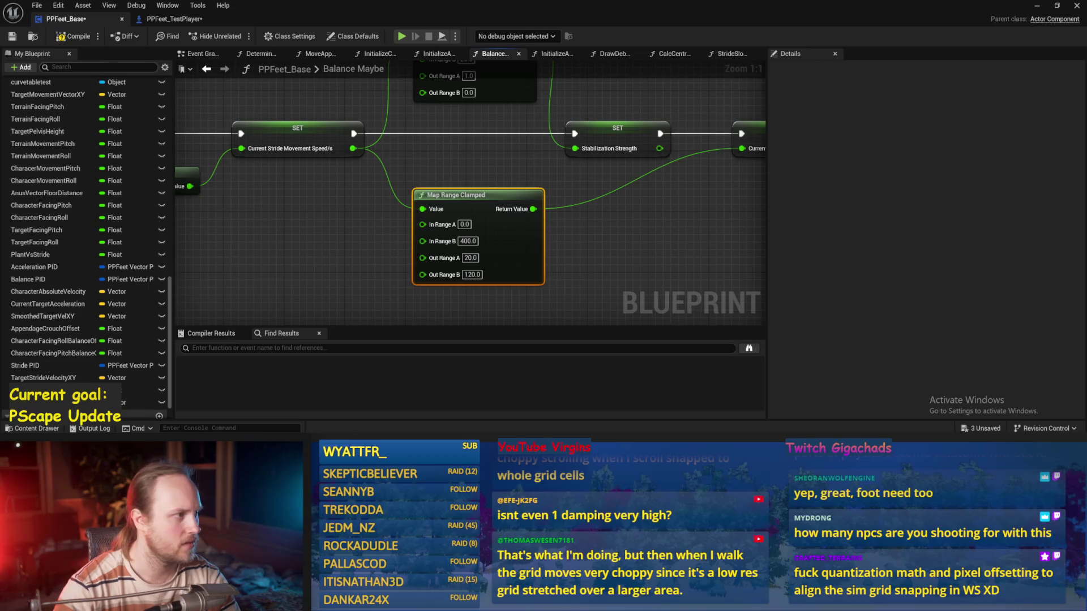
key("ctrl+s")
left_click_drag(633, 240, 561, 254)
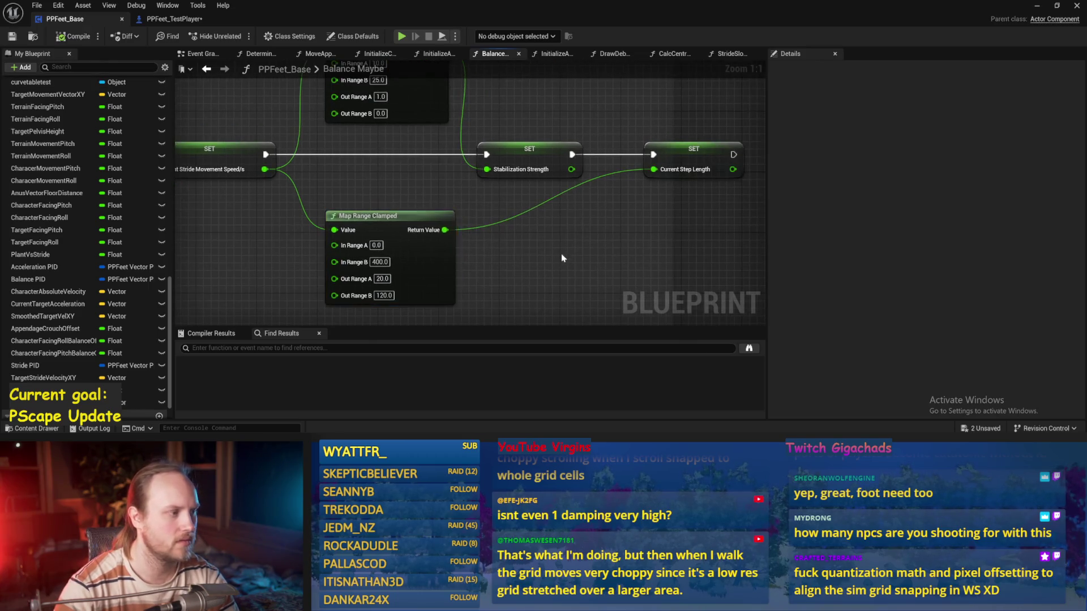
left_click(1037, 5)
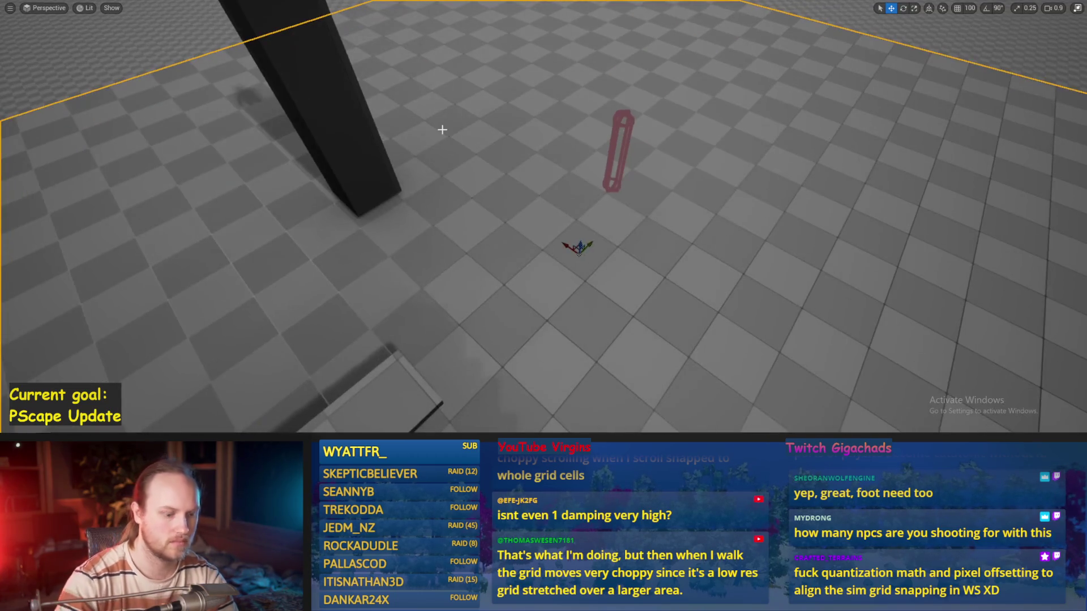
key("alt+p")
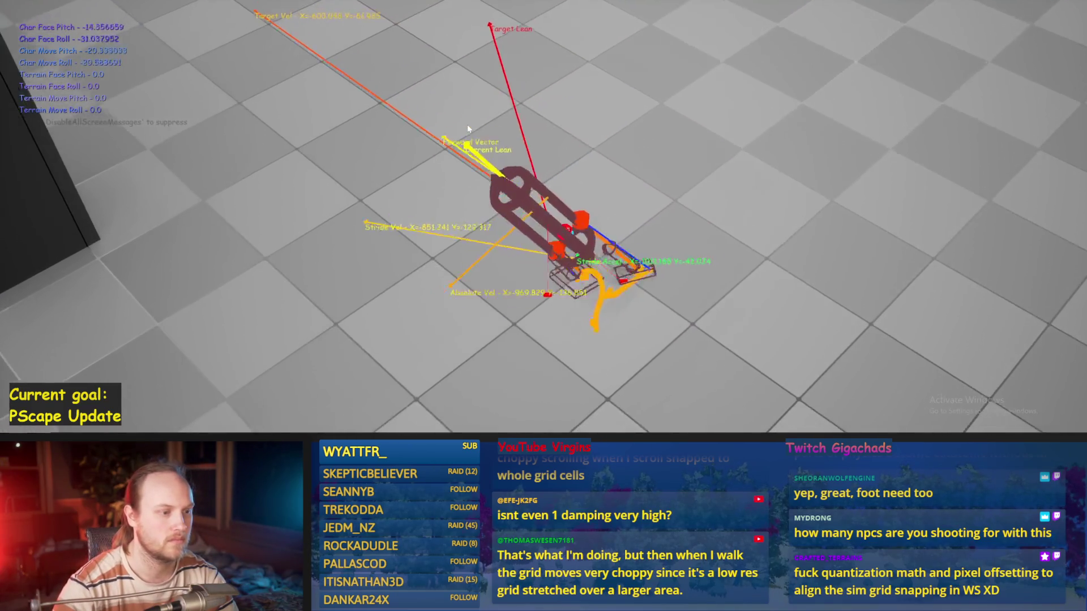
key("Escape")
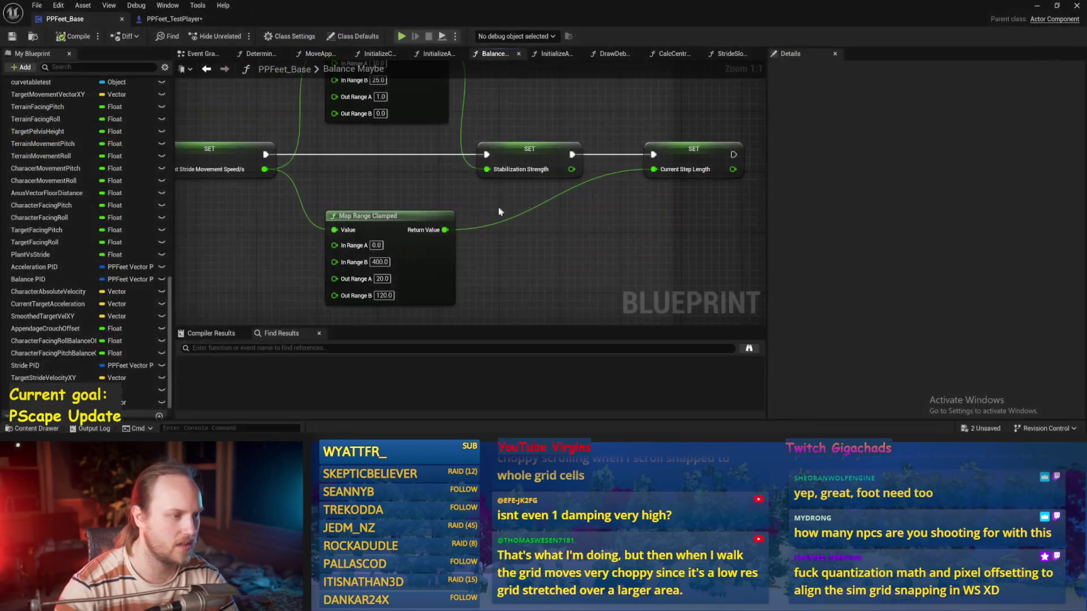
- Switch through InitializeAllAppendages to the InitializeComponent graph and save the blueprint
scroll(601, 143, "down", 5)
scroll(451, 117, "up", 2)
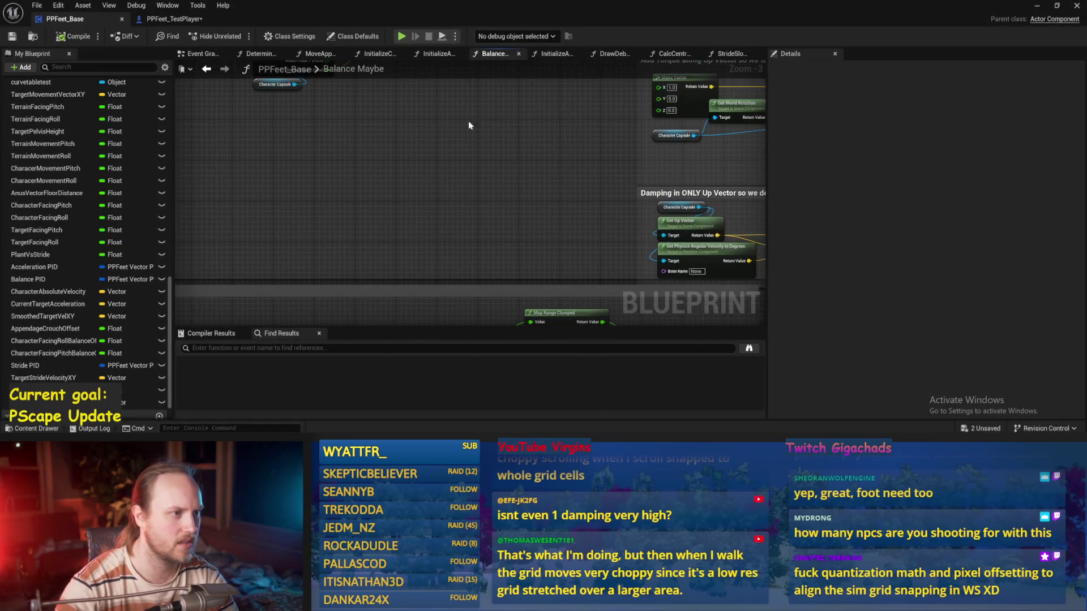
left_click(436, 54)
scroll(626, 296, "up", 2)
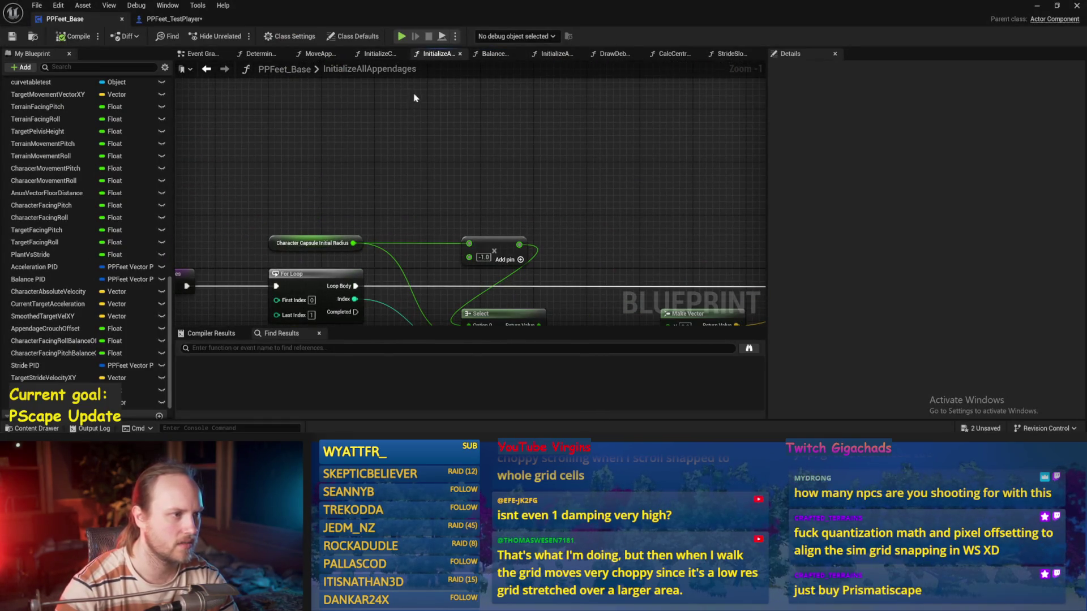
left_click(389, 57)
scroll(460, 181, "up", 2)
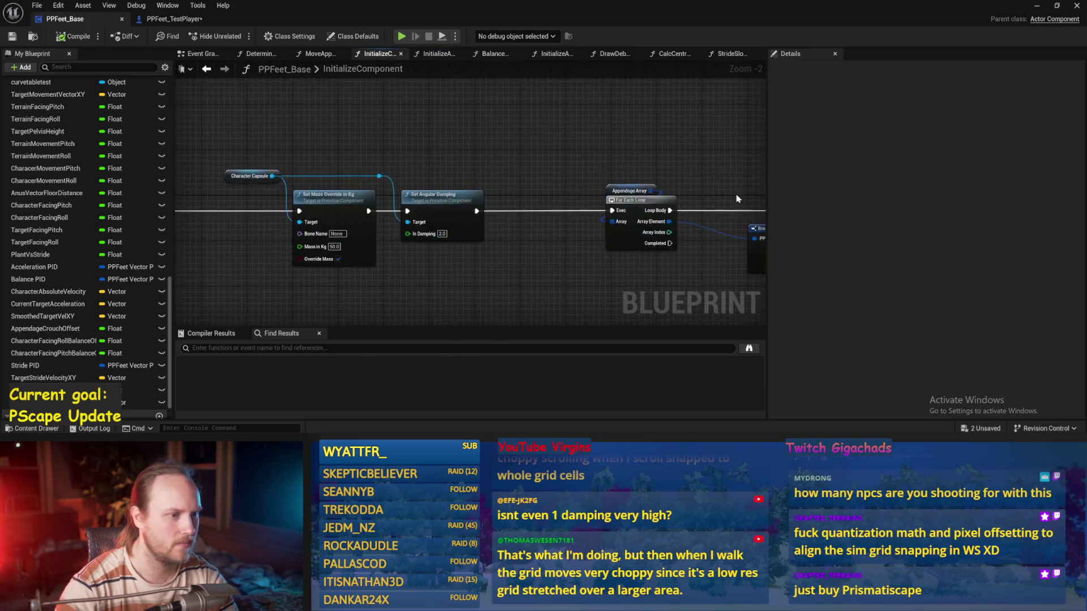
key("ctrl+s")
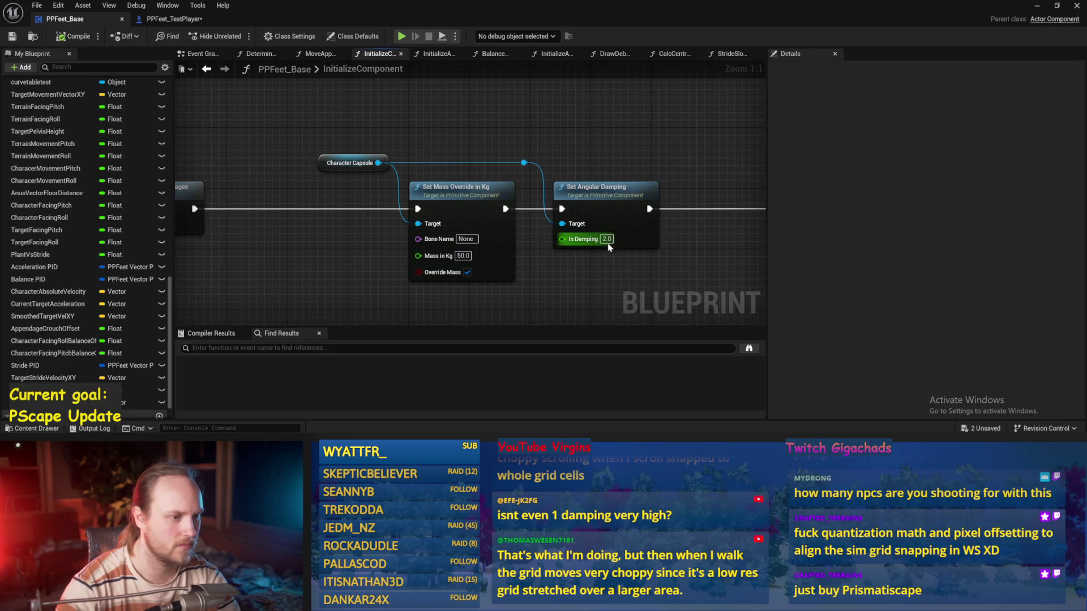
- Commit angular damping 5.0, save the blueprint, and start a test play
scroll(399, 256, "down", 3)
key("ctrl+s")
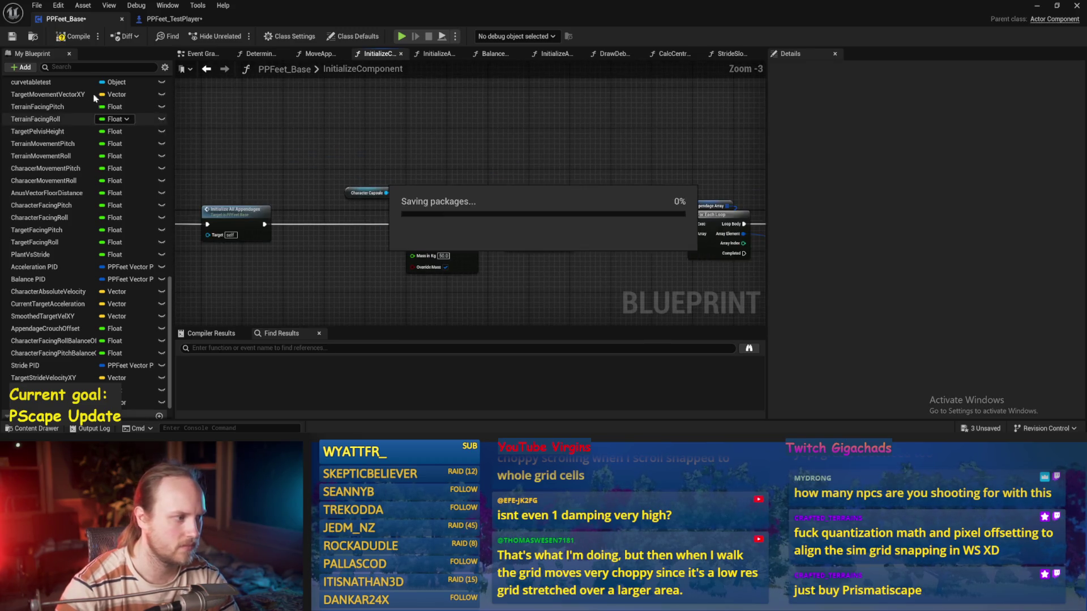
left_click(11, 37)
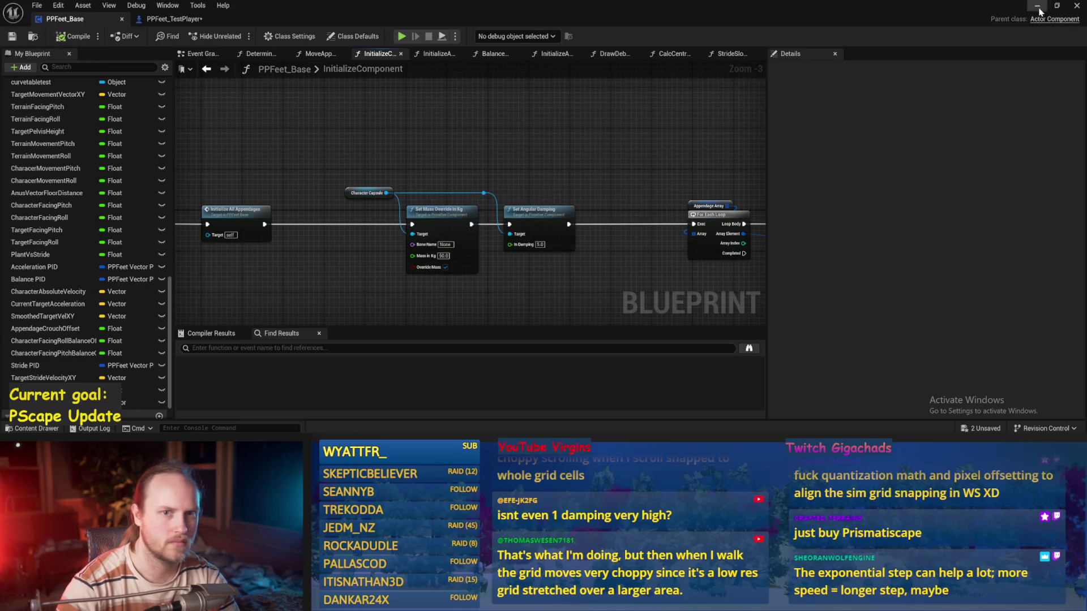
left_click(1037, 6)
key("alt+p")
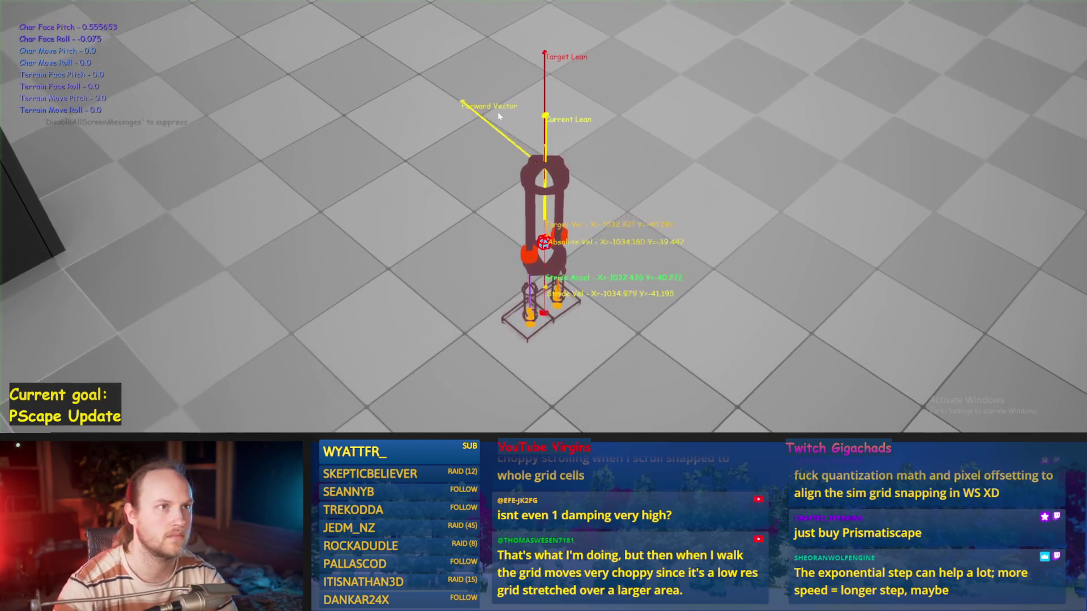
- After a short walk test, break the Map Range Clamped link to Stabilization Strength and save
key("w")
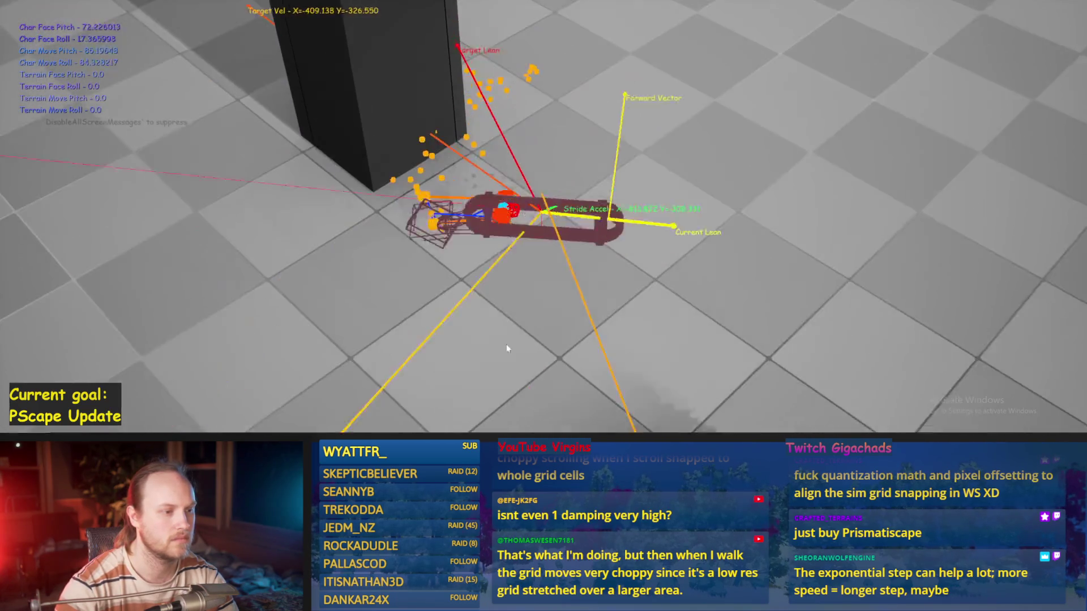
key("Escape")
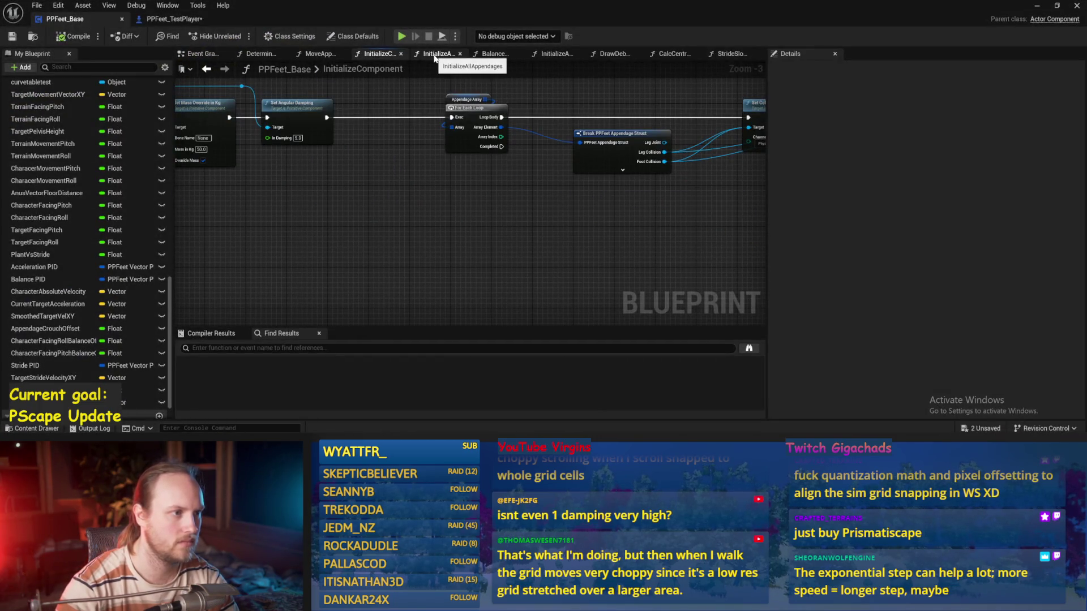
left_click(495, 54)
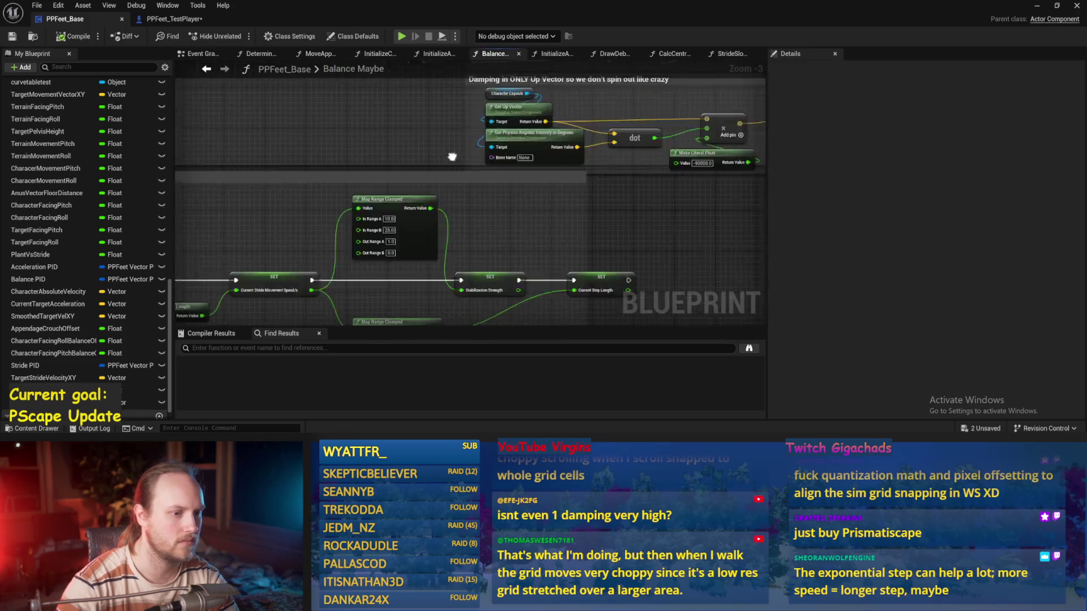
scroll(396, 175, "up", 2)
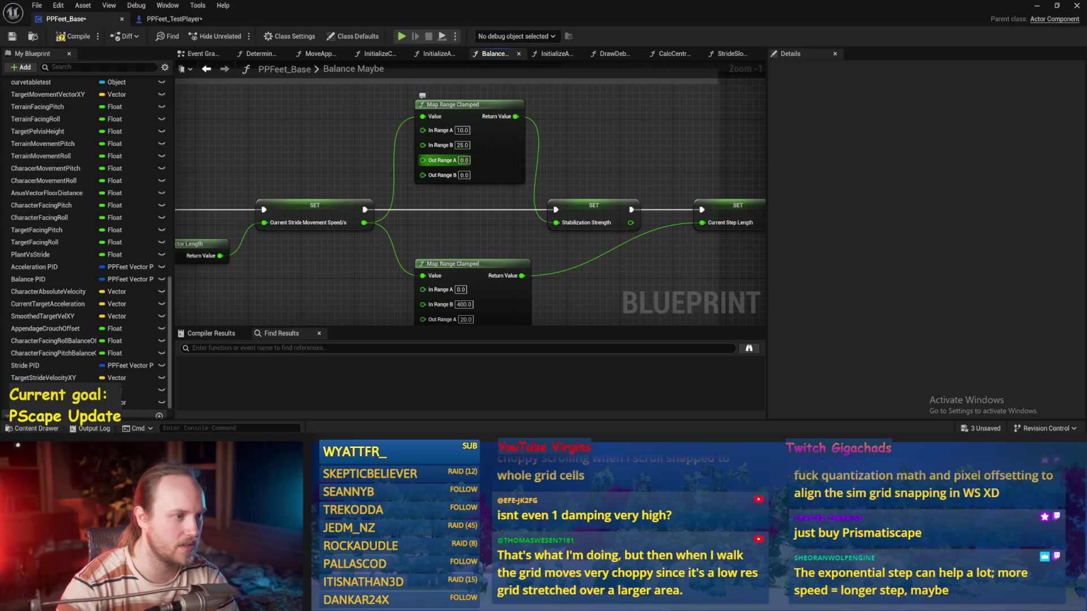
scroll(581, 163, "up", 1)
left_click(522, 223, "alt")
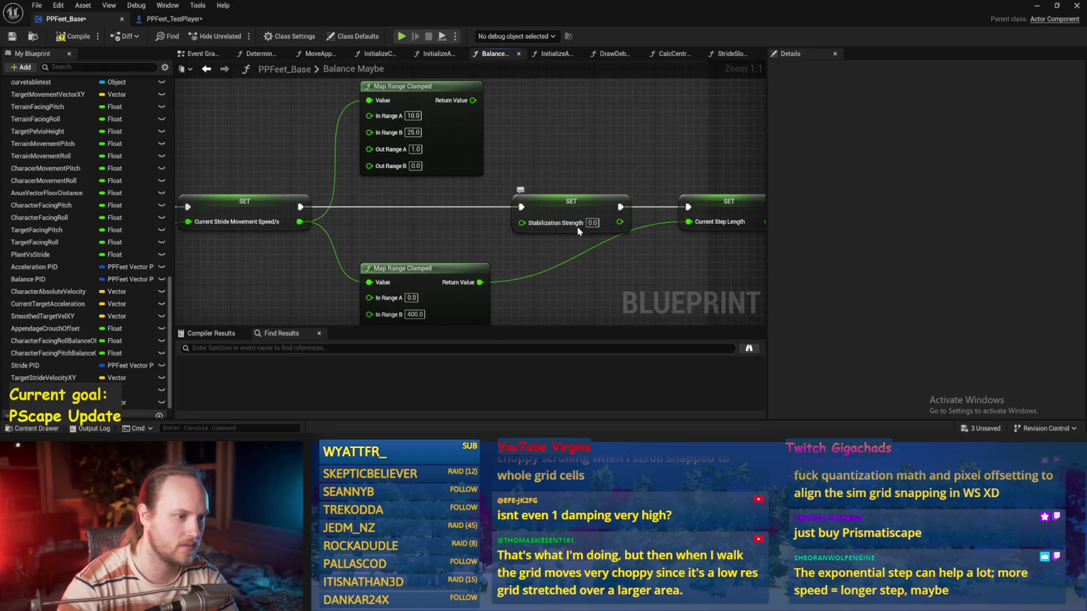
left_click(12, 37)
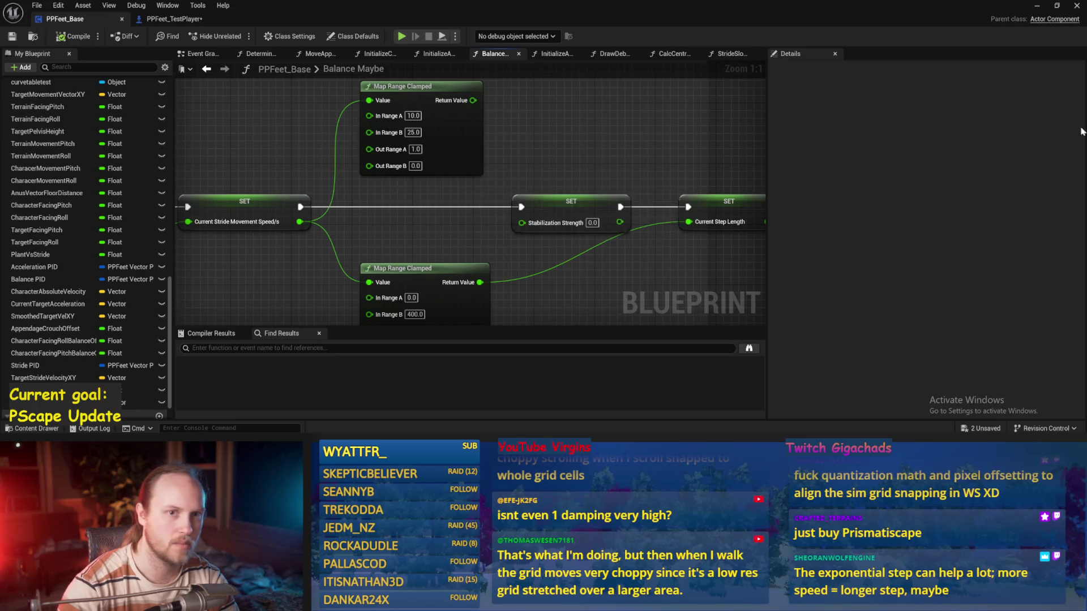
- Playtest again, then select the capsule character, switch to rotate mode, and replay
left_click(1037, 5)
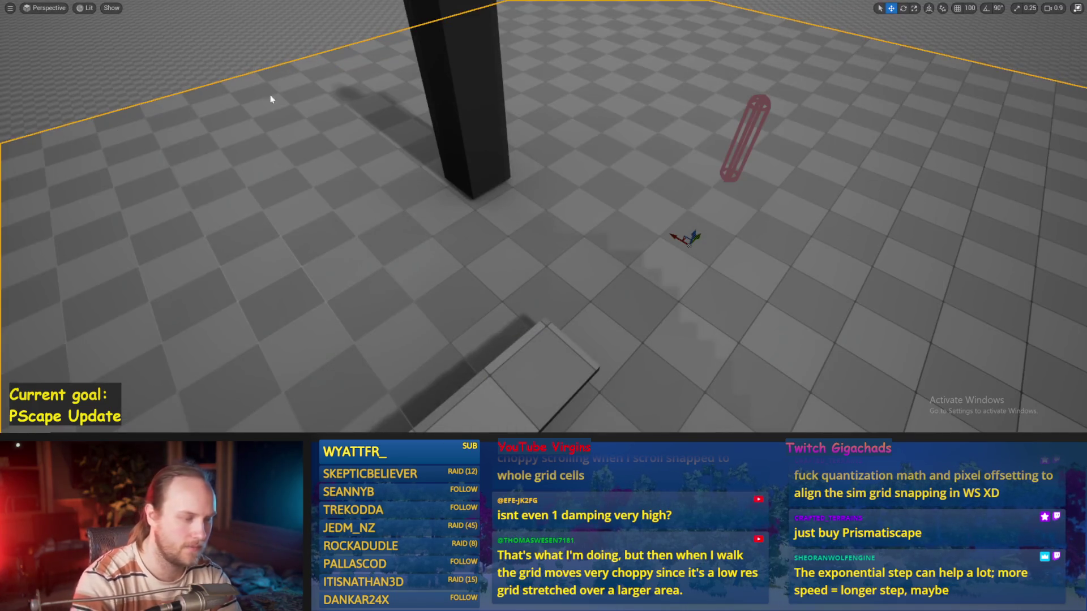
key("alt+p")
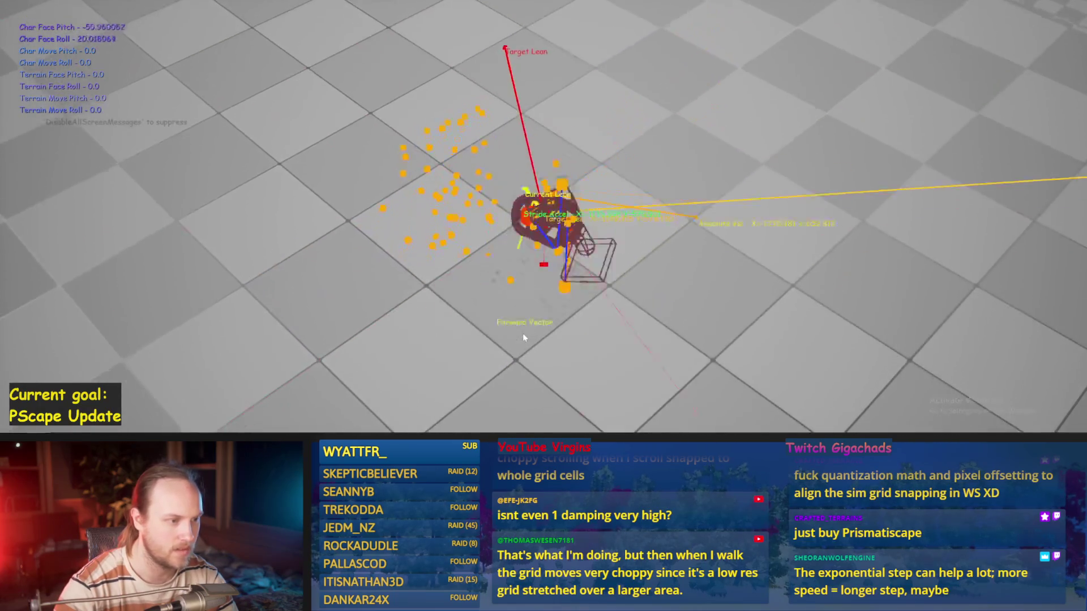
key("Escape")
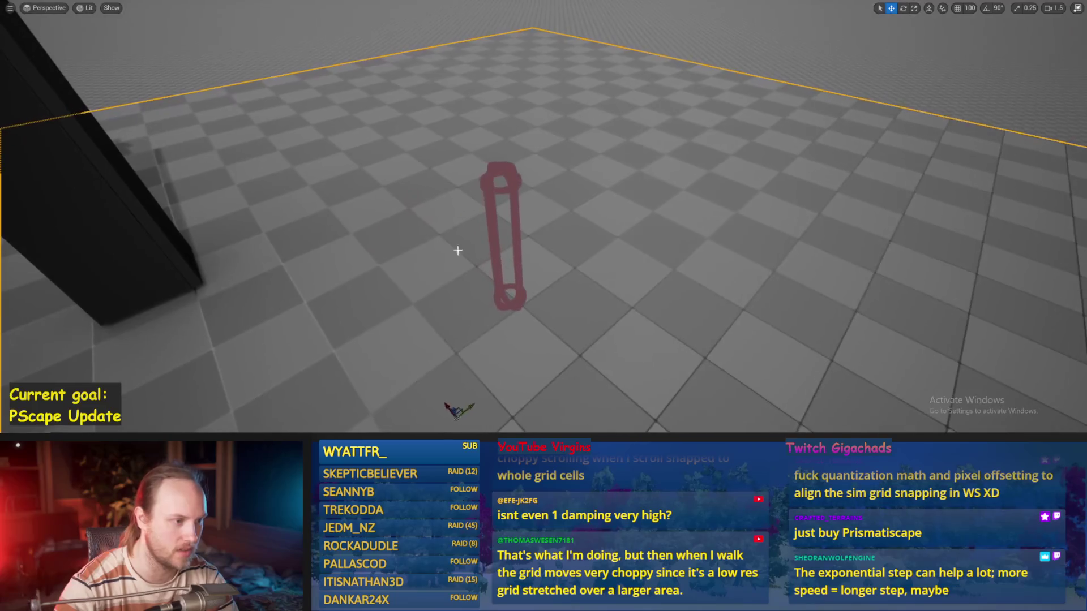
left_click(502, 229)
key("e")
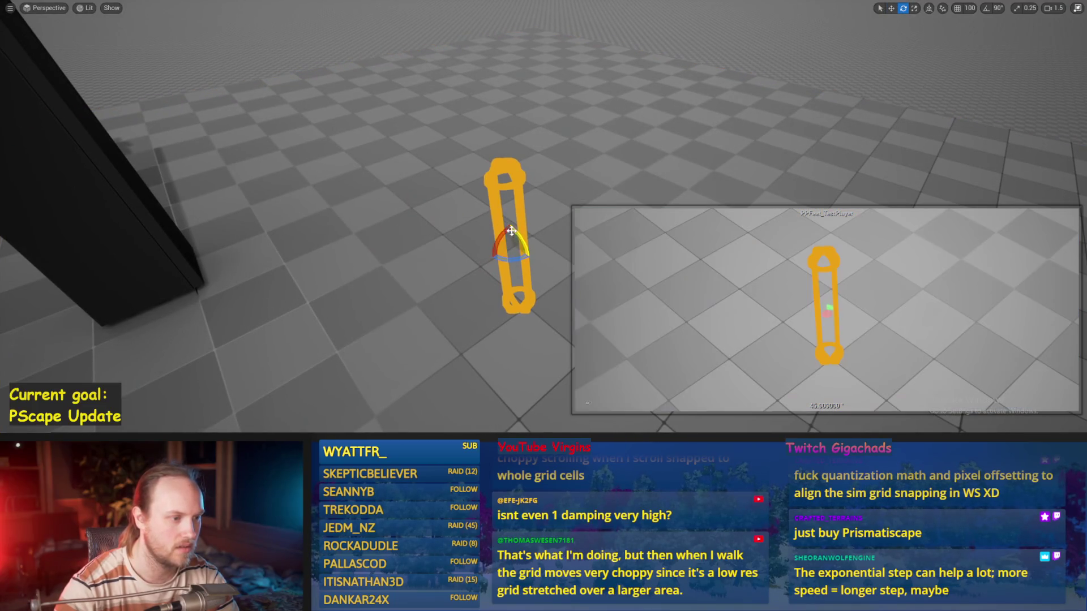
key("alt+p")
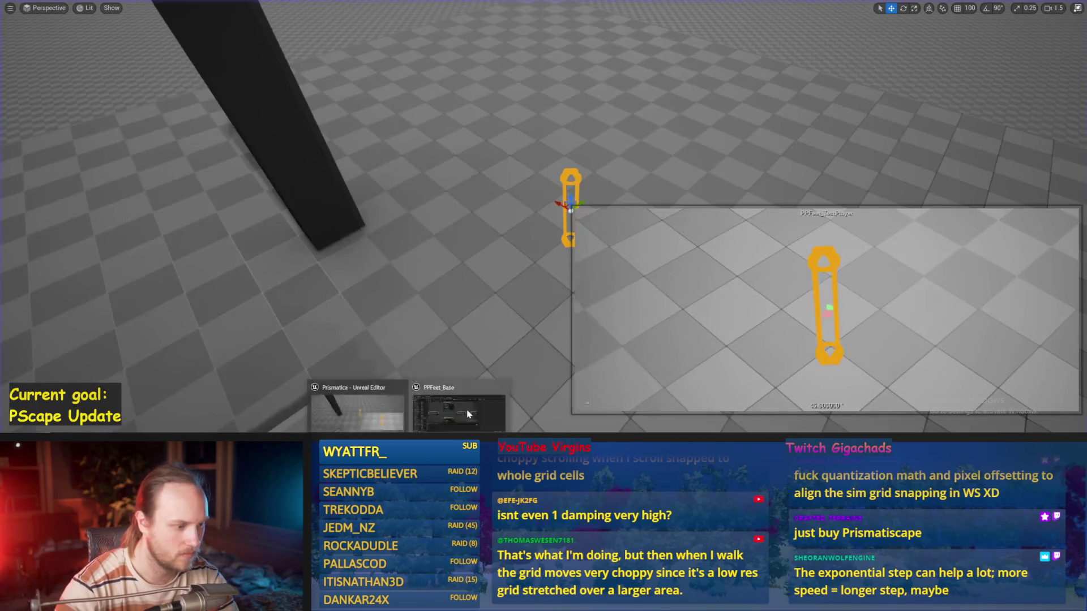
- Recompile PPFeet_Base, save all changes, playtest twice, then open the InitializeAllAppendages graph
left_click(468, 415)
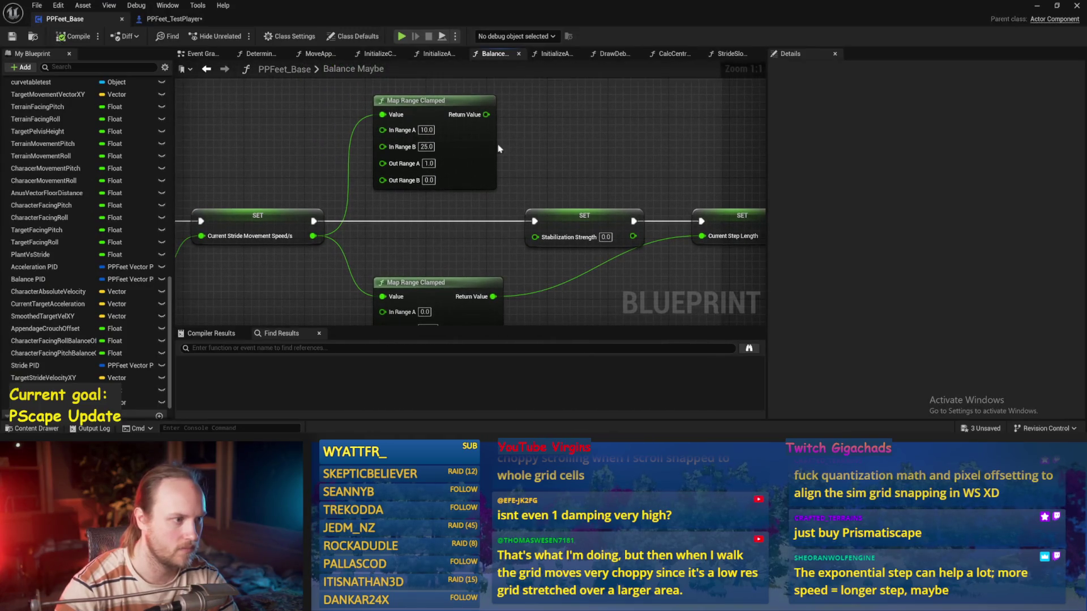
left_click(73, 36)
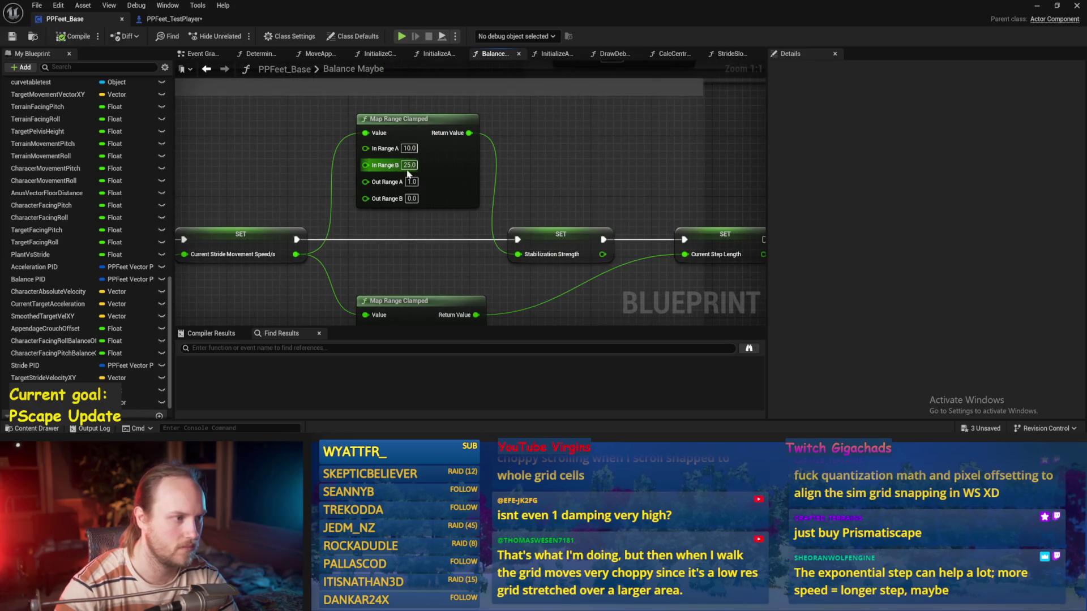
left_click(1039, 7)
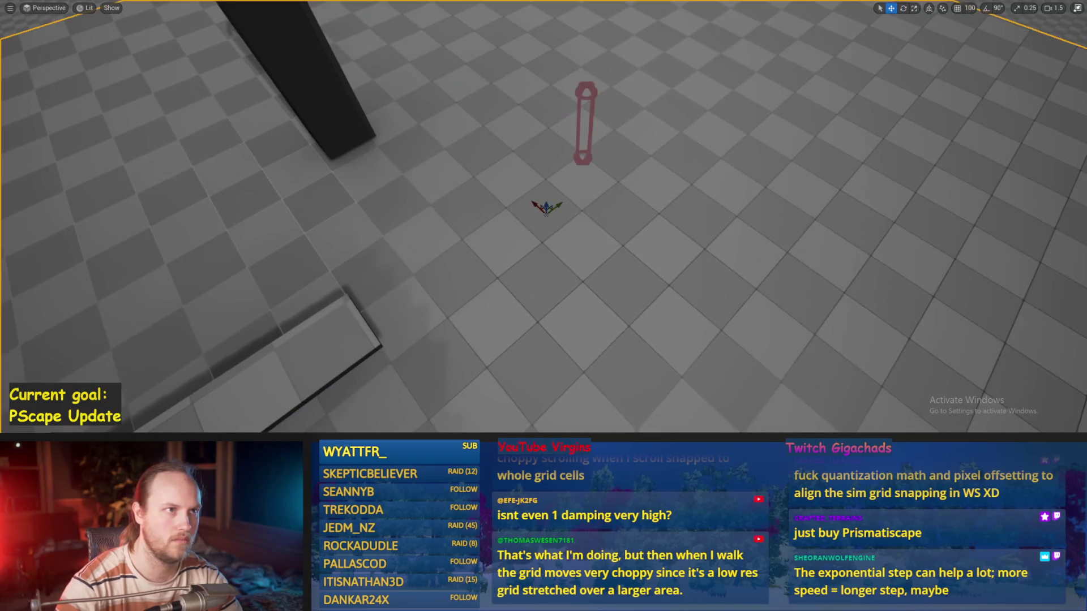
key("ctrl+s")
key("alt+p")
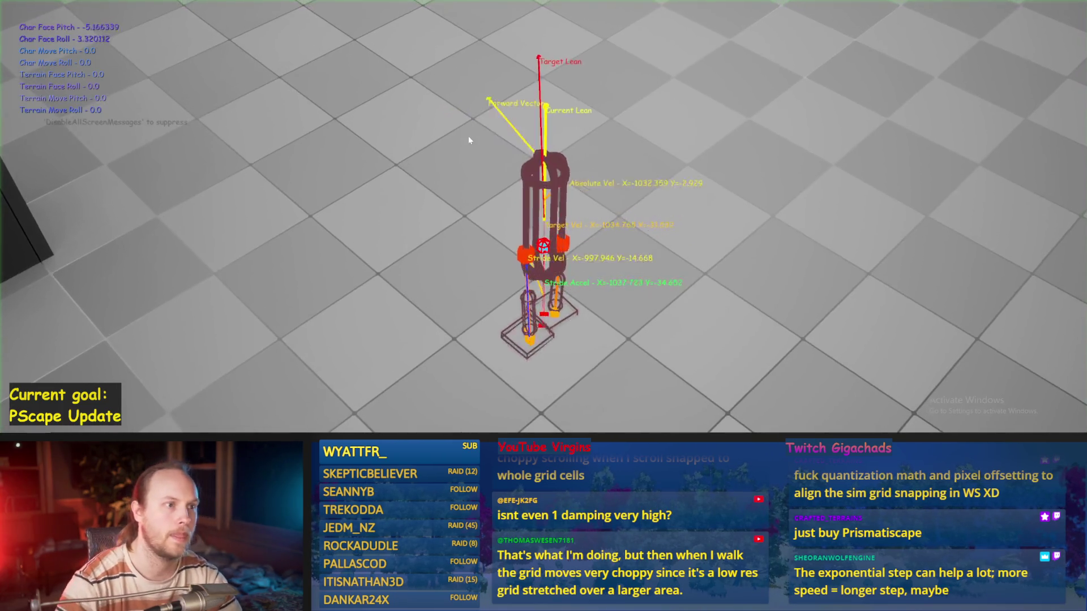
key("Escape")
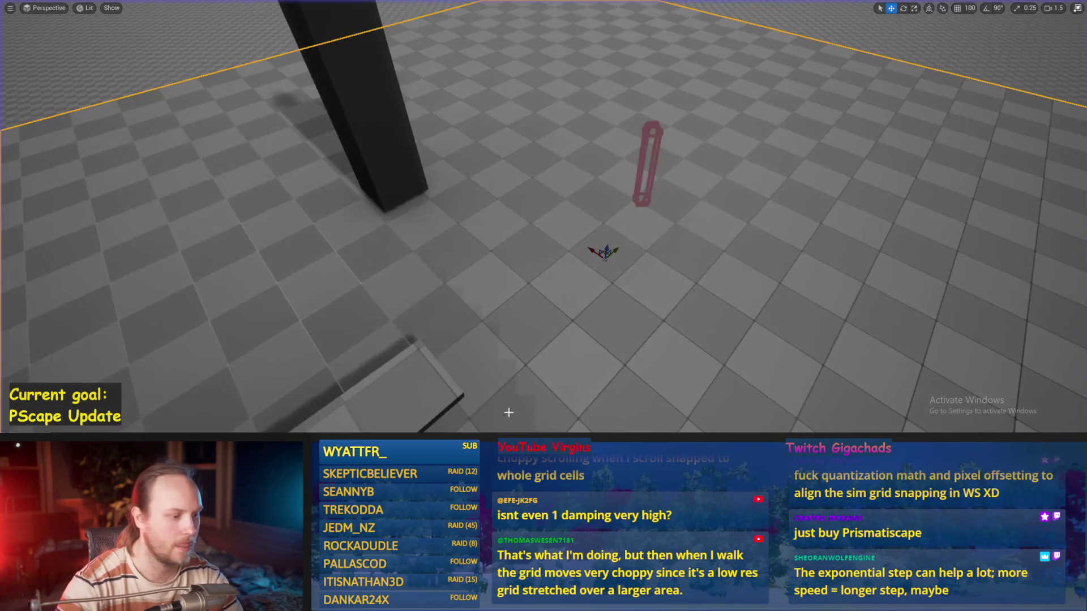
key("alt+p")
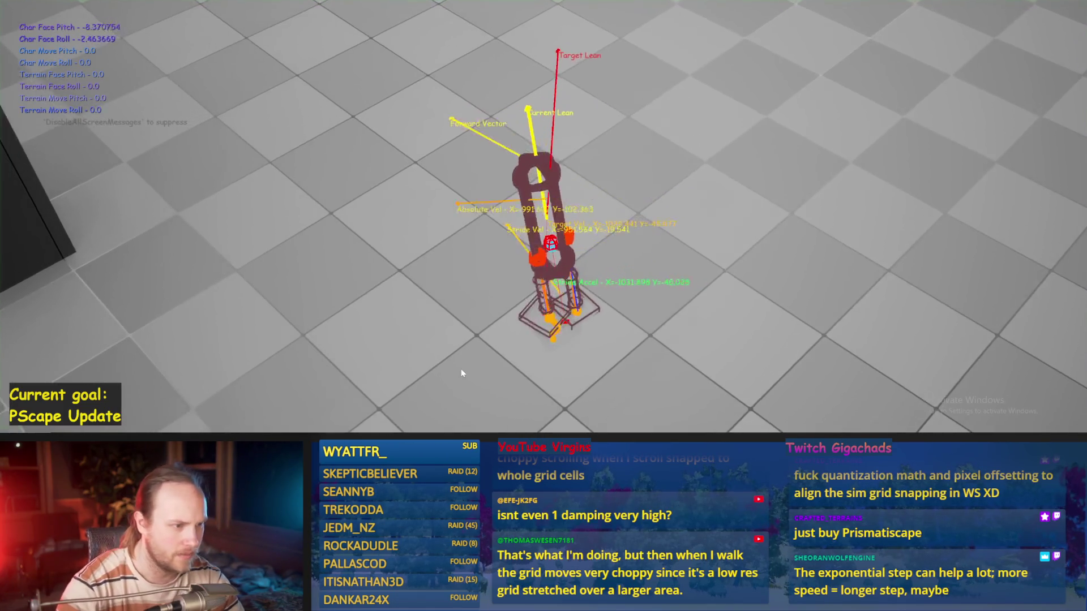
key("Escape")
key("alt+Tab")
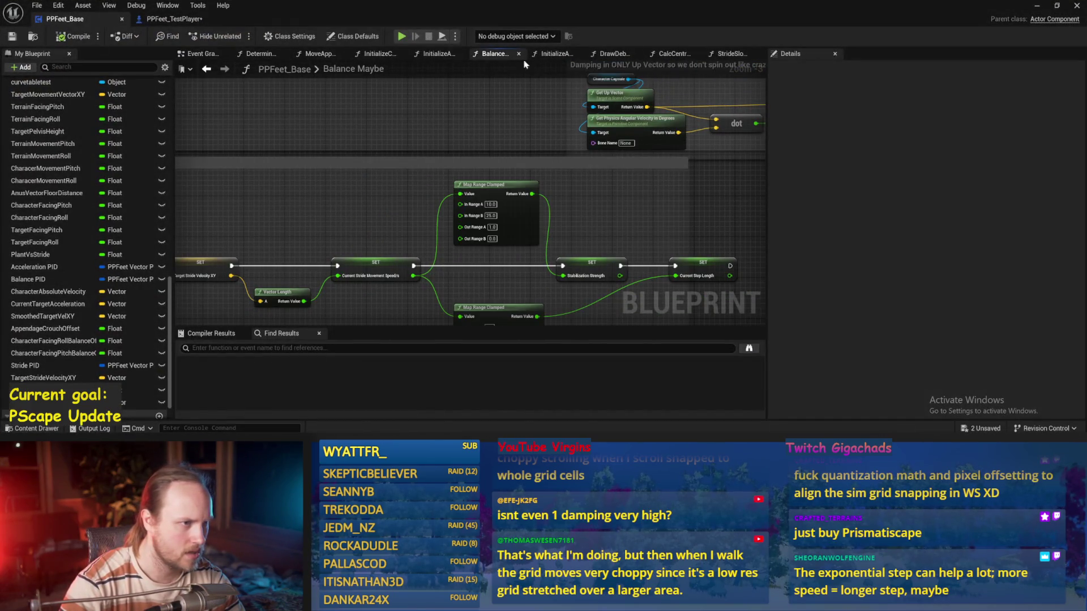
left_click(432, 59)
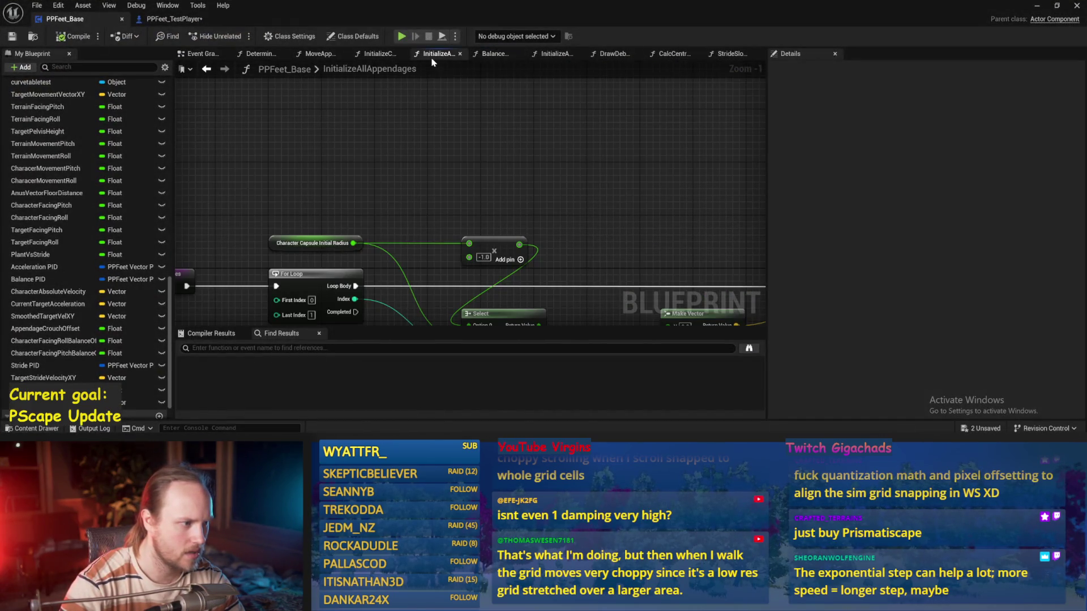
- Browse the MoveAppendagesToTargets, DetermineAppendageTargets and InitializeAppendage graphs, ending on foot rotation nodes
left_click(320, 54)
left_click(264, 56)
scroll(379, 213, "up", 4)
left_click(557, 53)
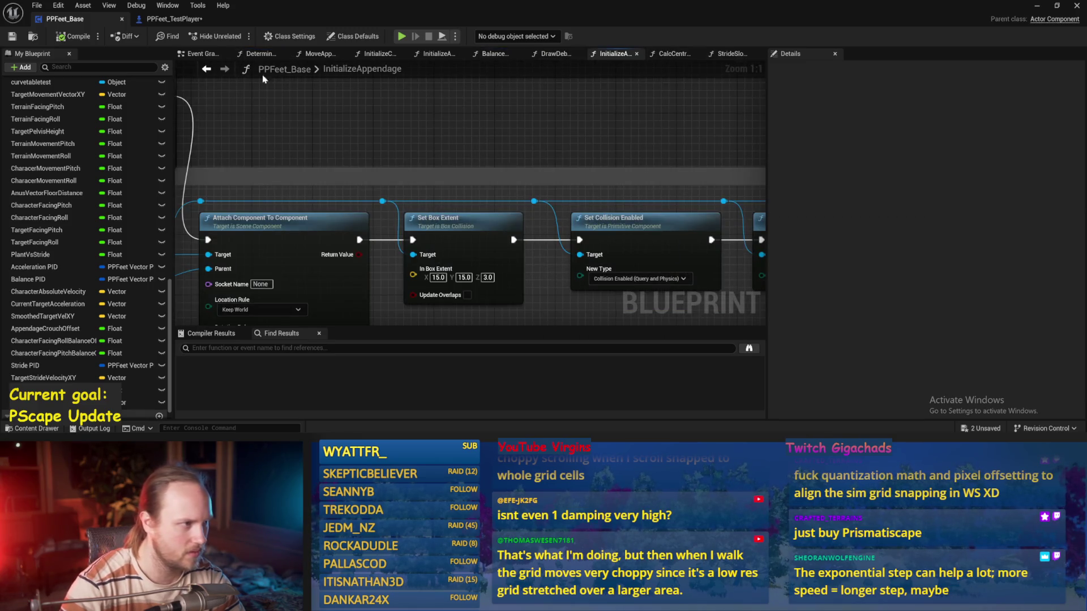
left_click(259, 53)
scroll(567, 215, "up", 1)
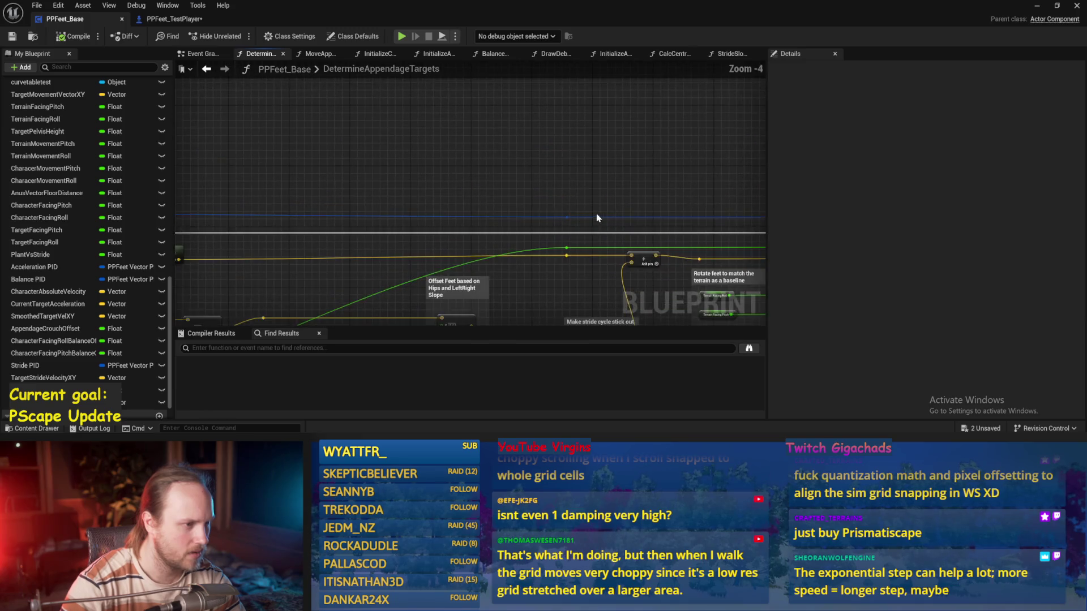
left_click_drag(596, 218, 571, 164)
- Review InitializeComponent's mass and damping nodes, save, and find the Initialize All Appendages call
left_click(383, 55)
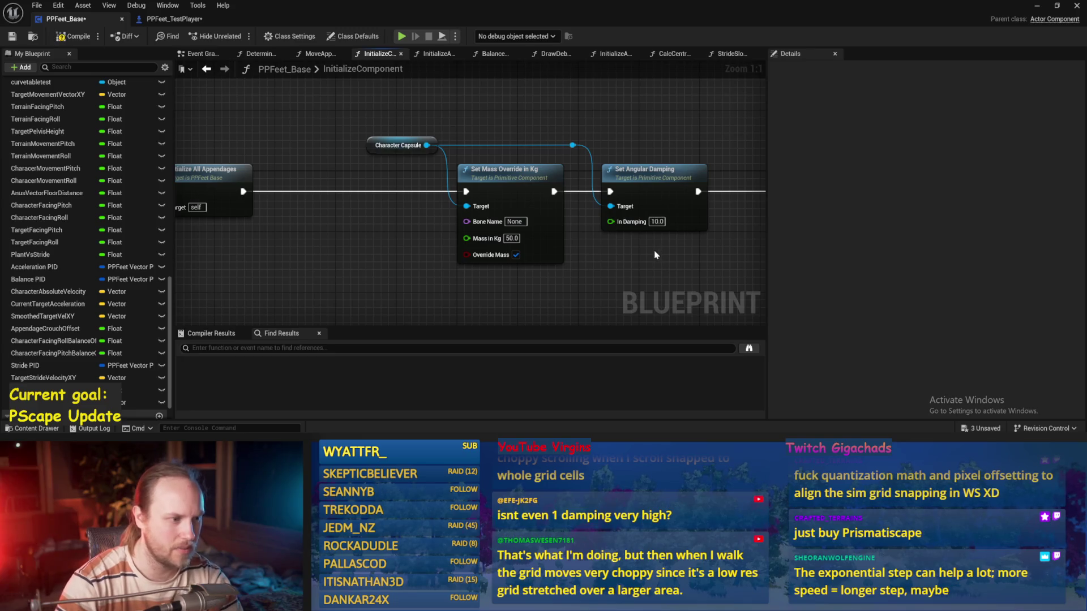
left_click_drag(655, 255, 504, 217)
key("ctrl+s")
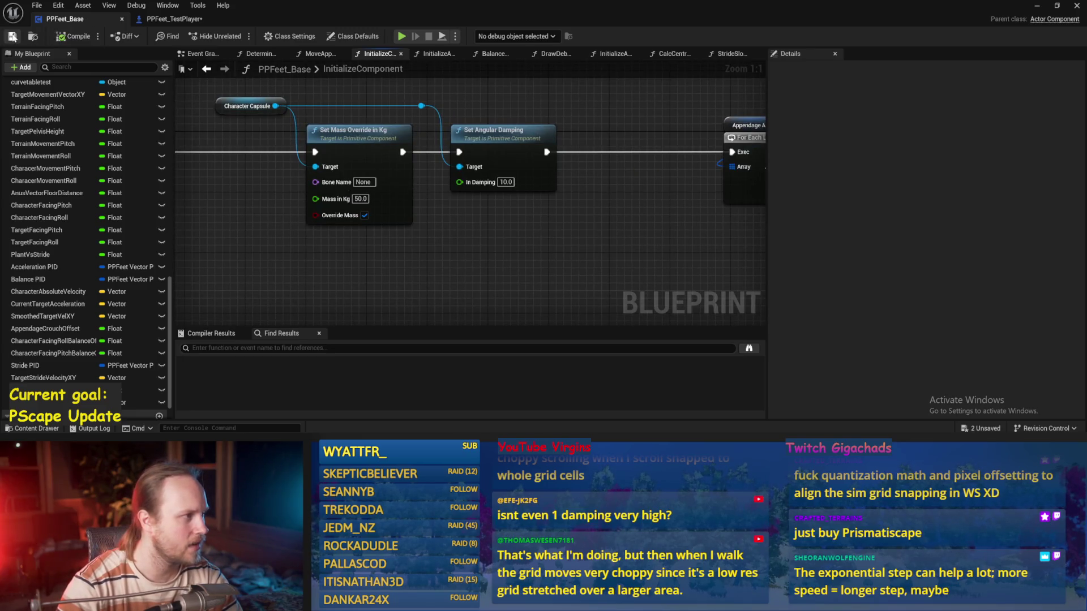
left_click_drag(262, 189, 369, 250)
scroll(368, 251, "down", 1)
mouse_move(408, 121)
left_mouse_down()
mouse_move(556, 126)
mouse_move(172, 156)
left_mouse_up()
left_click_drag(526, 189, 772, 176)
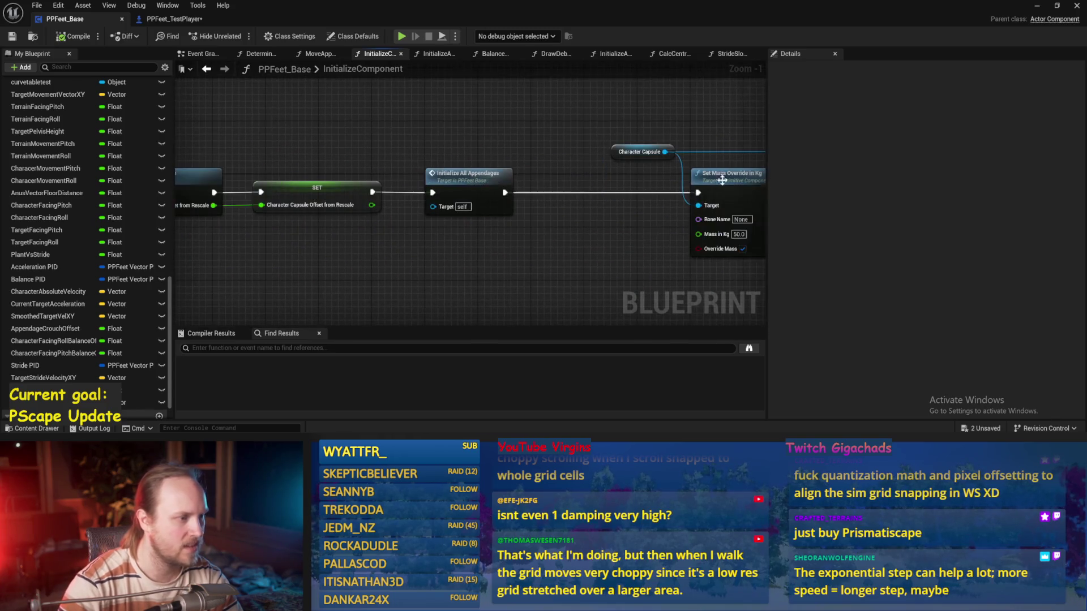
- Drill into InitializeAppendage's collision and physics nodes, stop the running test, and save
double_click(443, 170)
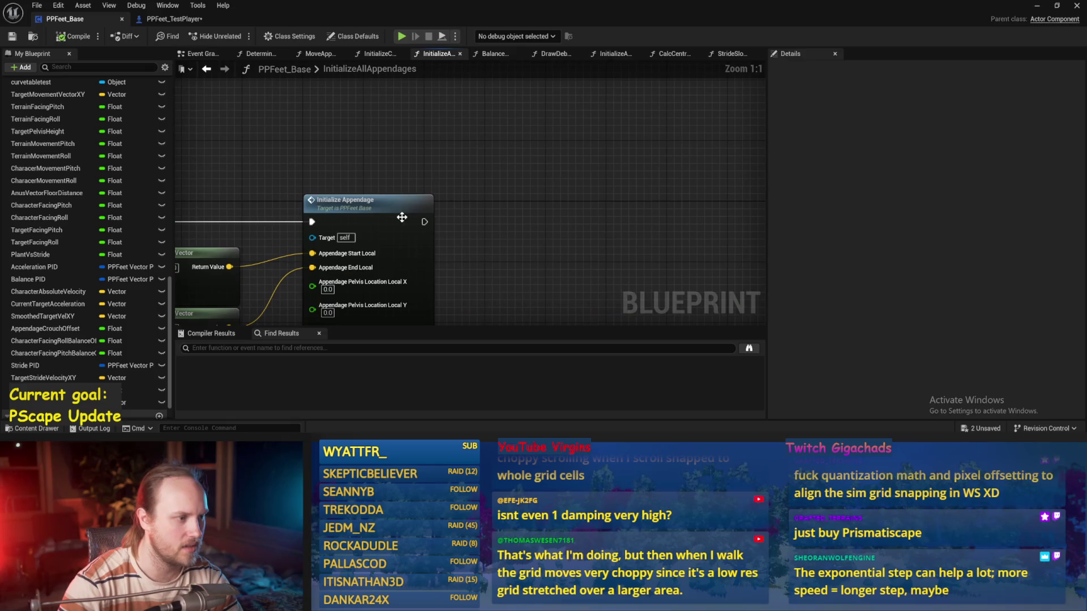
double_click(389, 216)
mouse_move(562, 306)
left_mouse_down()
mouse_move(524, 283)
mouse_move(397, 276)
mouse_move(302, 288)
mouse_move(611, 288)
mouse_move(352, 135)
mouse_move(376, 224)
mouse_move(356, 238)
left_mouse_up()
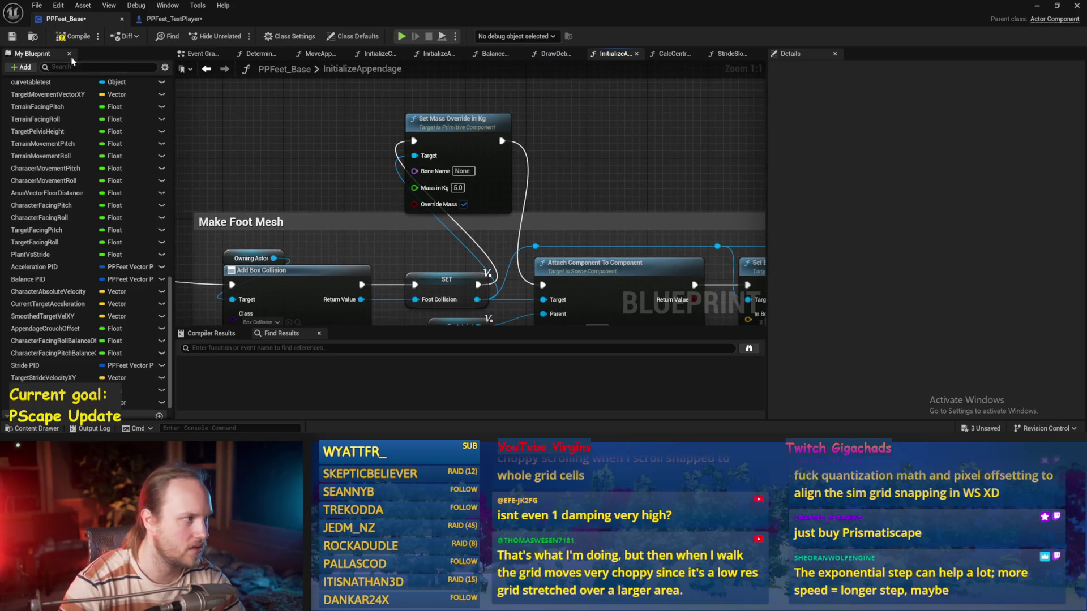
left_click(11, 36)
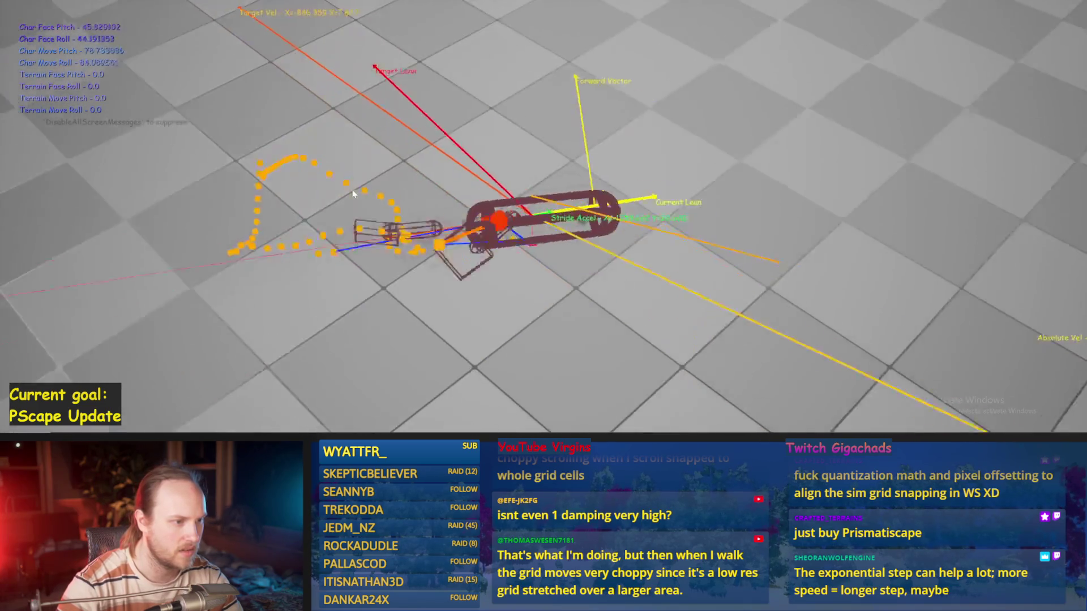
key("Escape")
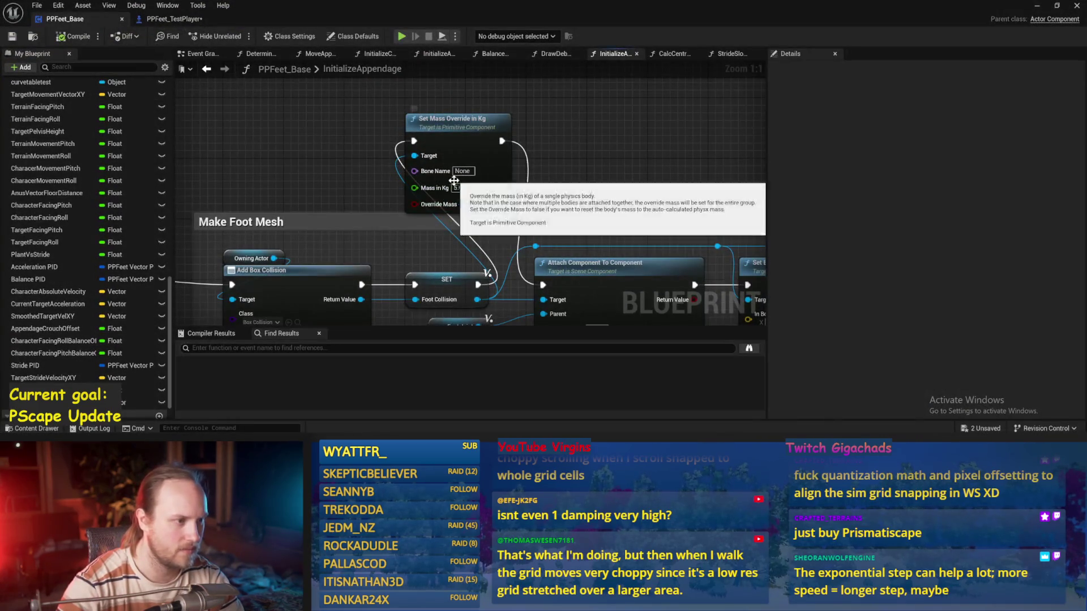
left_click(9, 33)
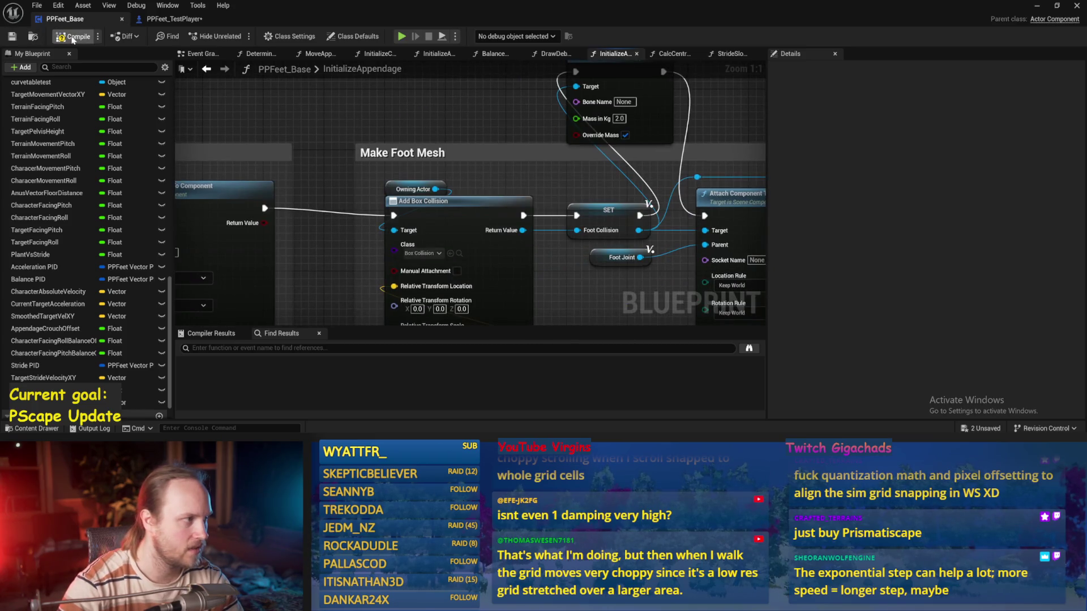
- Inspect InitializeAppendage's Attach Component, Set Capsule Radius, collision and Set Simulate Physics nodes
scroll(448, 125, "down", 2)
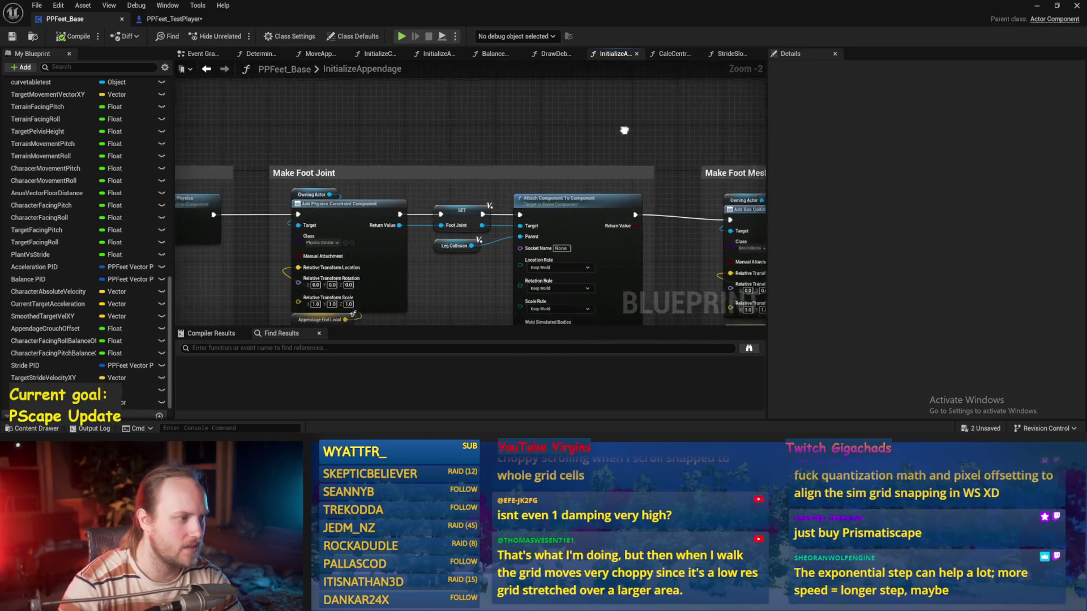
left_click_drag(559, 138, 396, 147)
left_click_drag(617, 251, 442, 250)
scroll(487, 250, "up", 1)
mouse_move(337, 303)
left_mouse_down()
mouse_move(724, 198)
mouse_move(185, 286)
mouse_move(571, 311)
mouse_move(578, 262)
mouse_move(515, 288)
left_mouse_up()
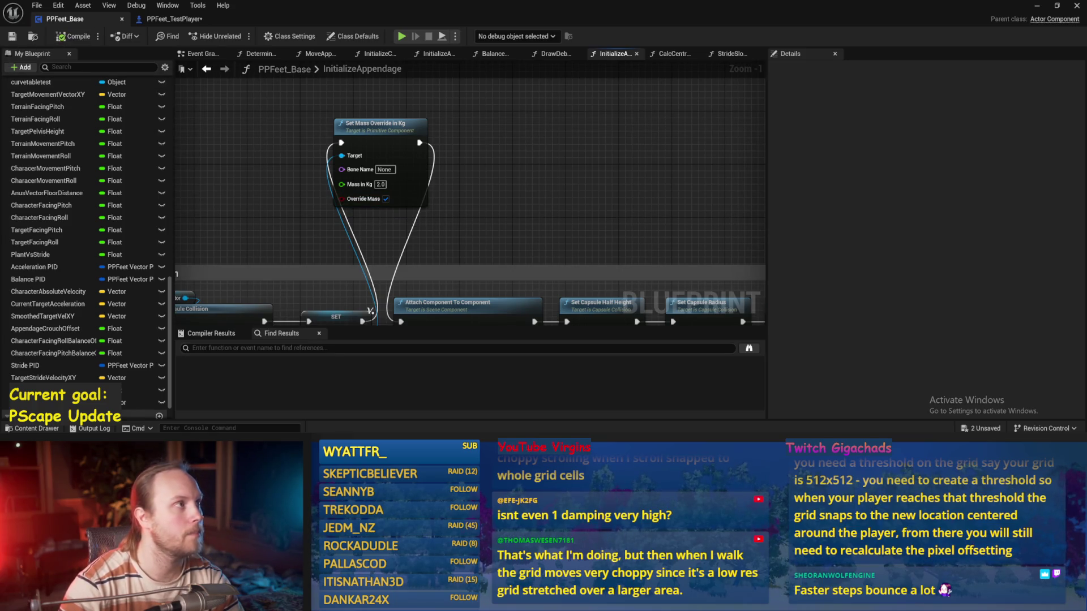
left_click_drag(566, 172, 447, 172)
left_click_drag(615, 179, 276, 153)
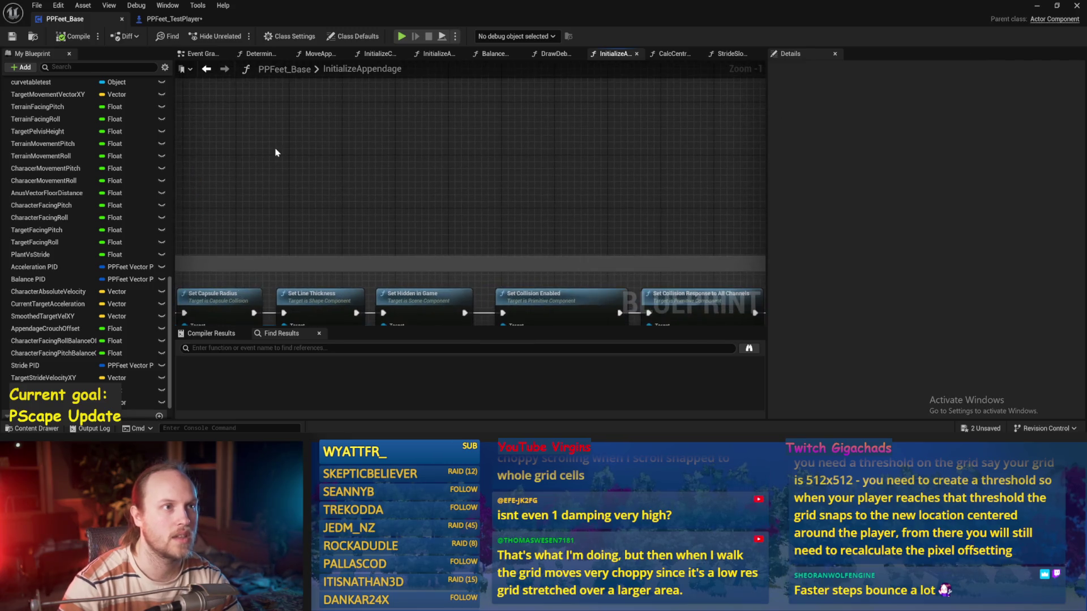
left_click_drag(374, 169, 238, 152)
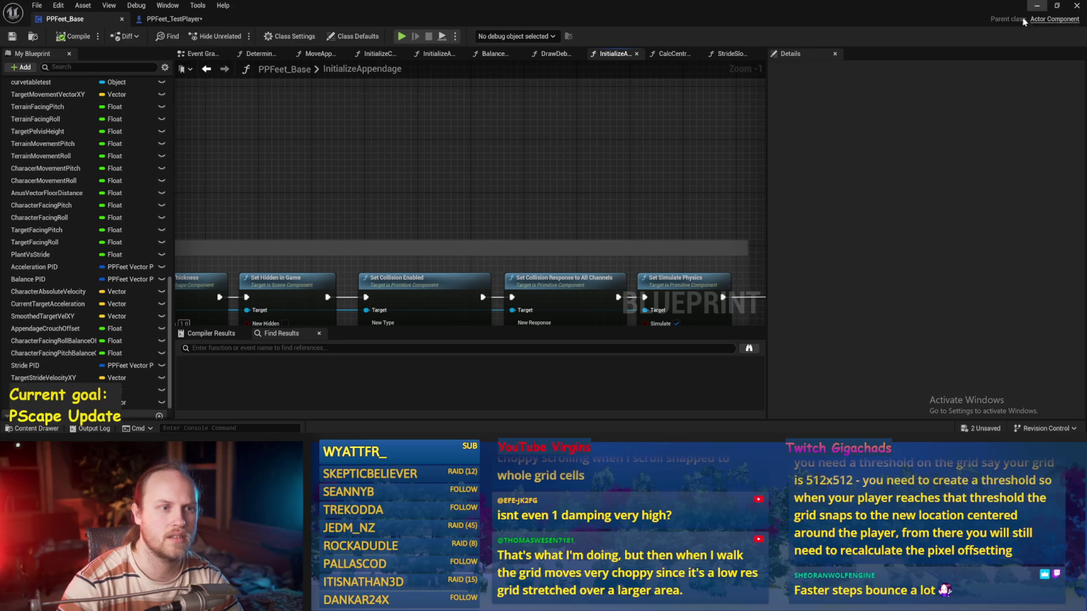
- Open the Event Graph's Lock character for testing section and compile and save the blueprint
left_click(191, 56)
scroll(492, 167, "down", 5)
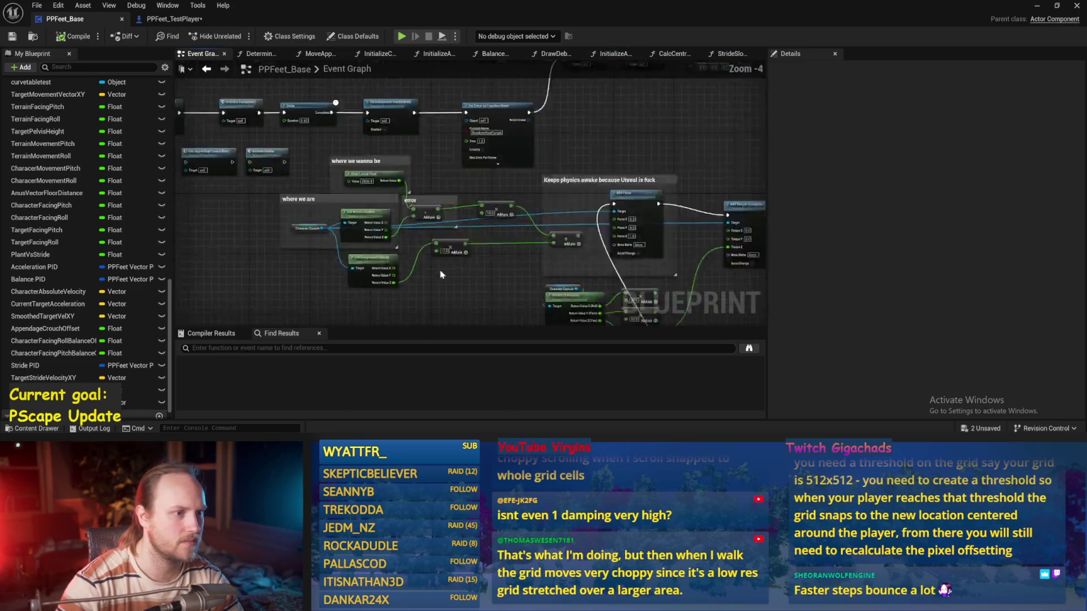
scroll(492, 167, "up", 3)
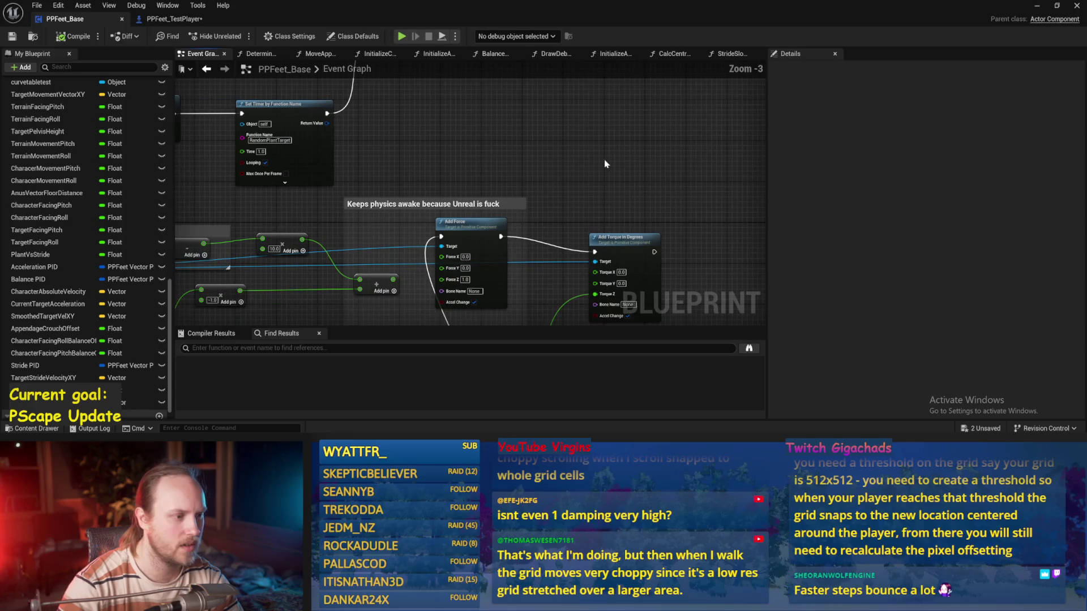
mouse_move(448, 162)
left_mouse_down()
mouse_move(193, 255)
mouse_move(187, 237)
left_mouse_up()
left_click_drag(341, 227, 343, 209)
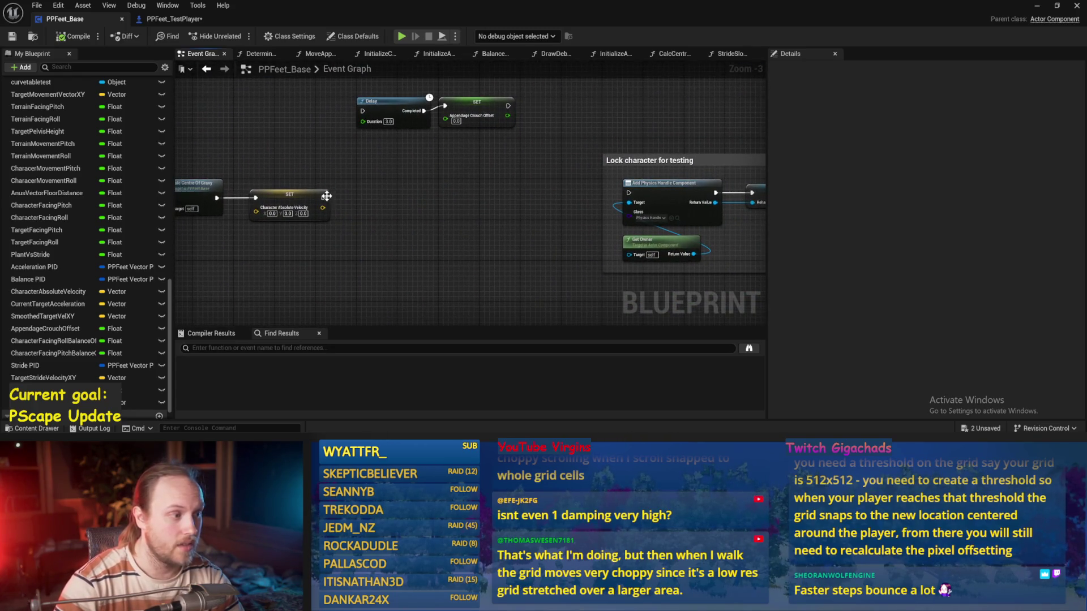
left_click(11, 36)
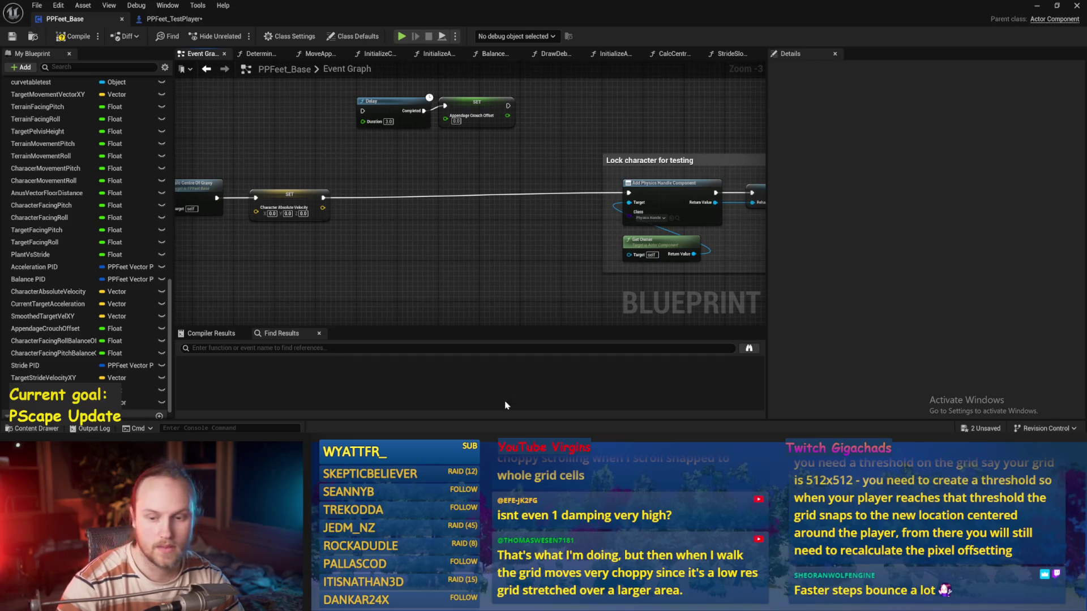
- Playtest, eject with F8, and tilt the capsule character about -77 degrees to test its balance recovery
key("alt+Tab")
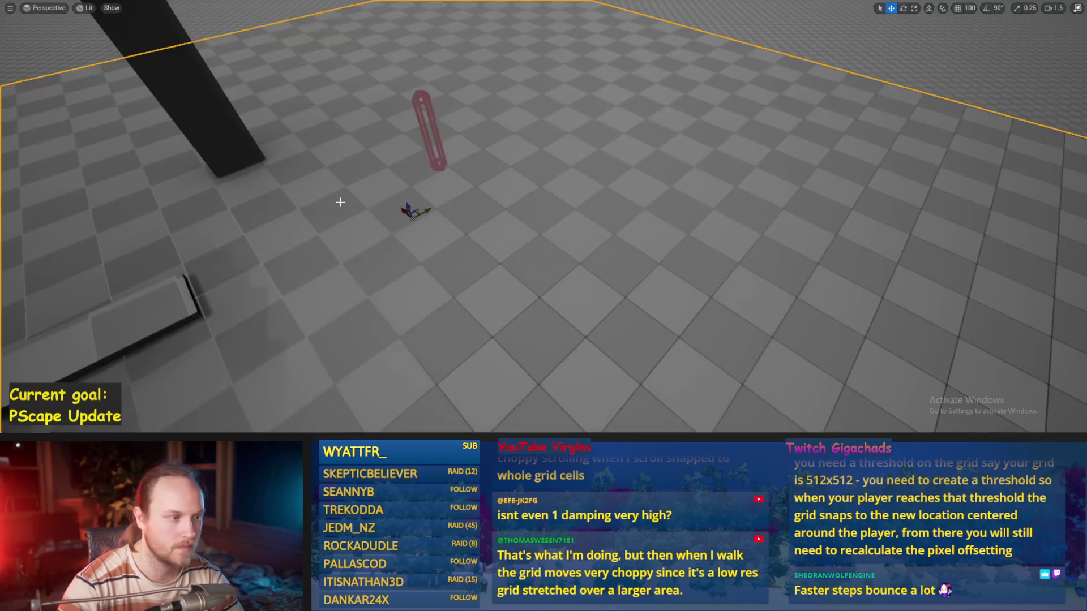
key("alt+p")
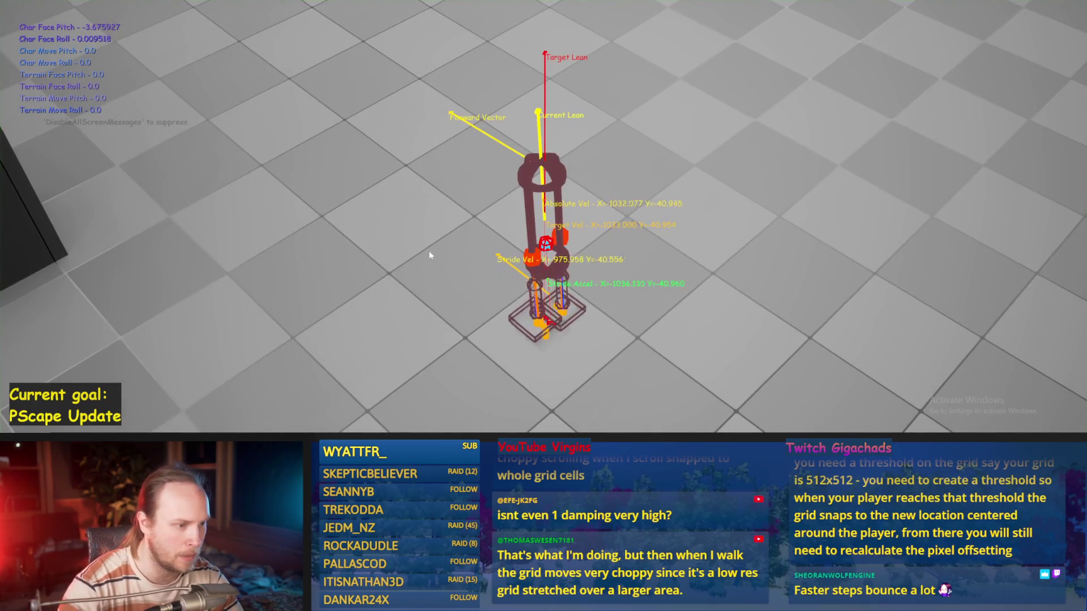
key("F8")
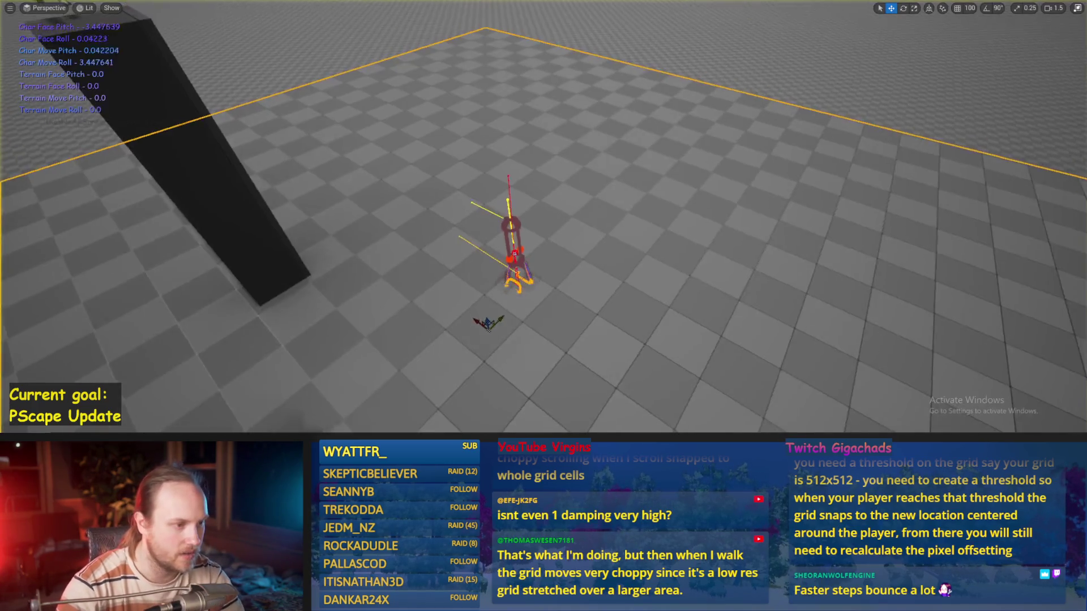
key("f")
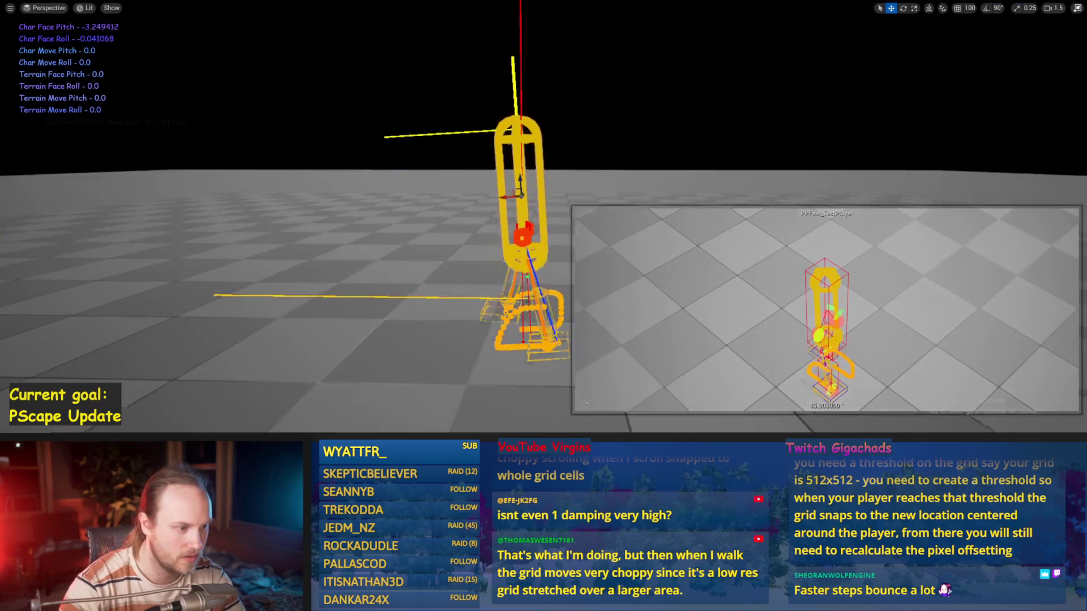
key("e")
left_click_drag(512, 128, 487, 165)
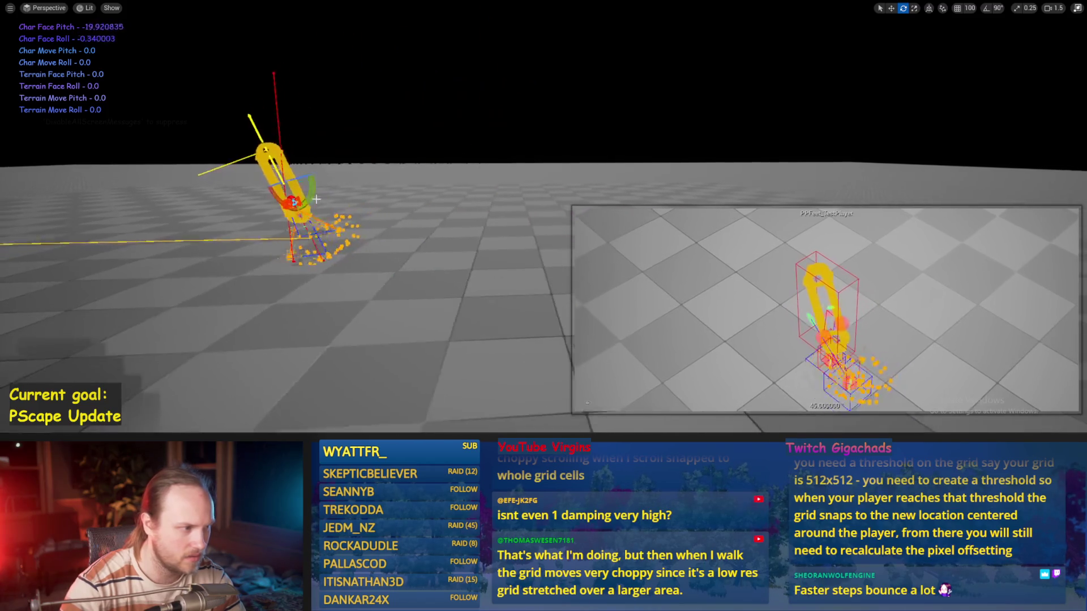
left_click_drag(299, 180, 255, 218)
key("w")
key("alt+Tab")
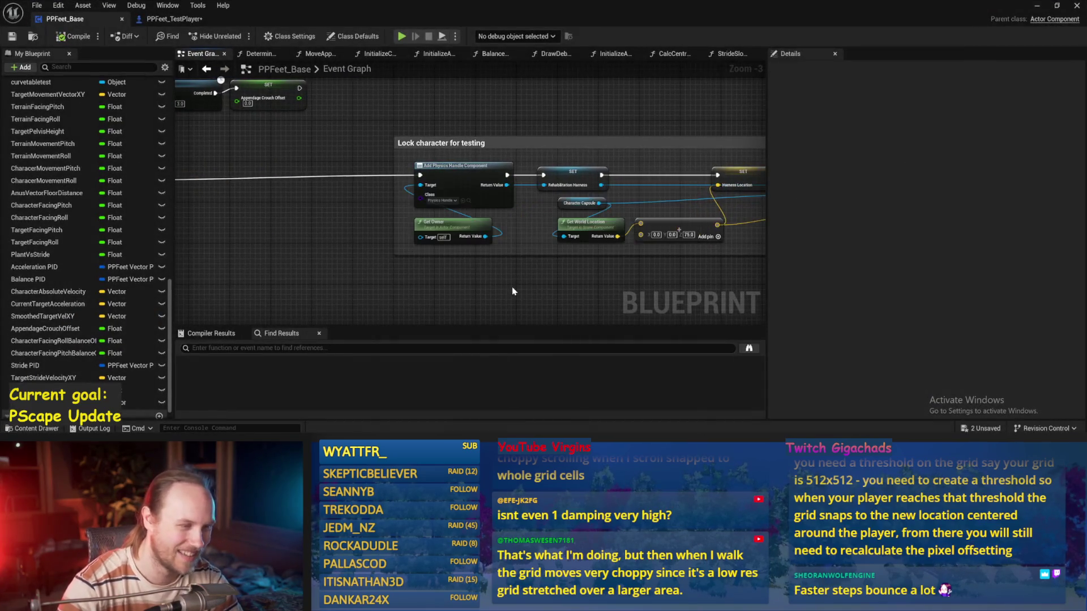
- In Balance Maybe, disconnect Smoothed Target Vel XY from the PID target and save the blueprint
scroll(570, 268, "down", 1)
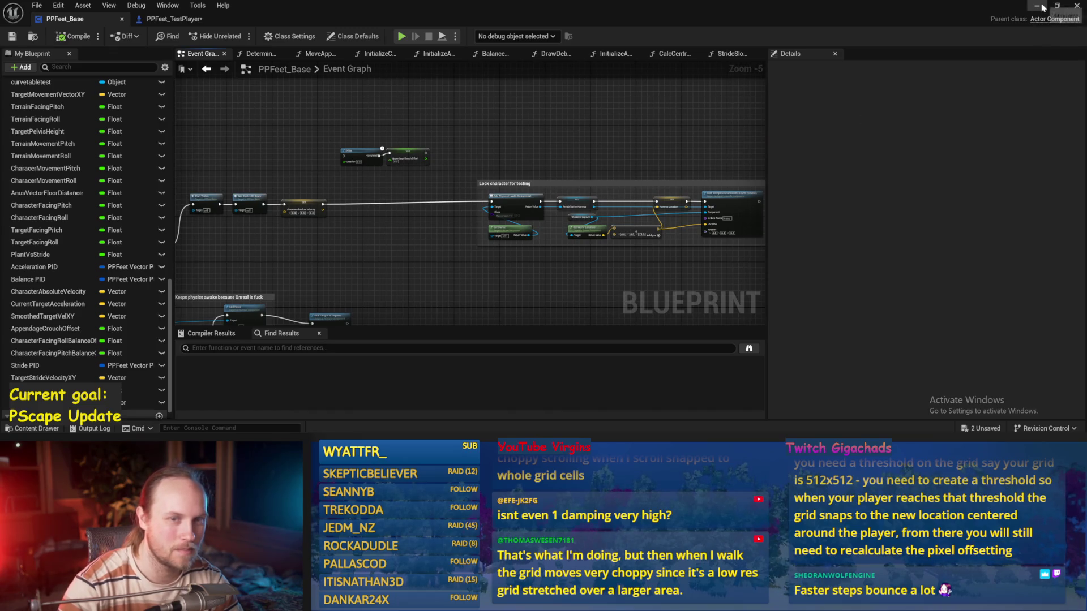
scroll(390, 227, "up", 4)
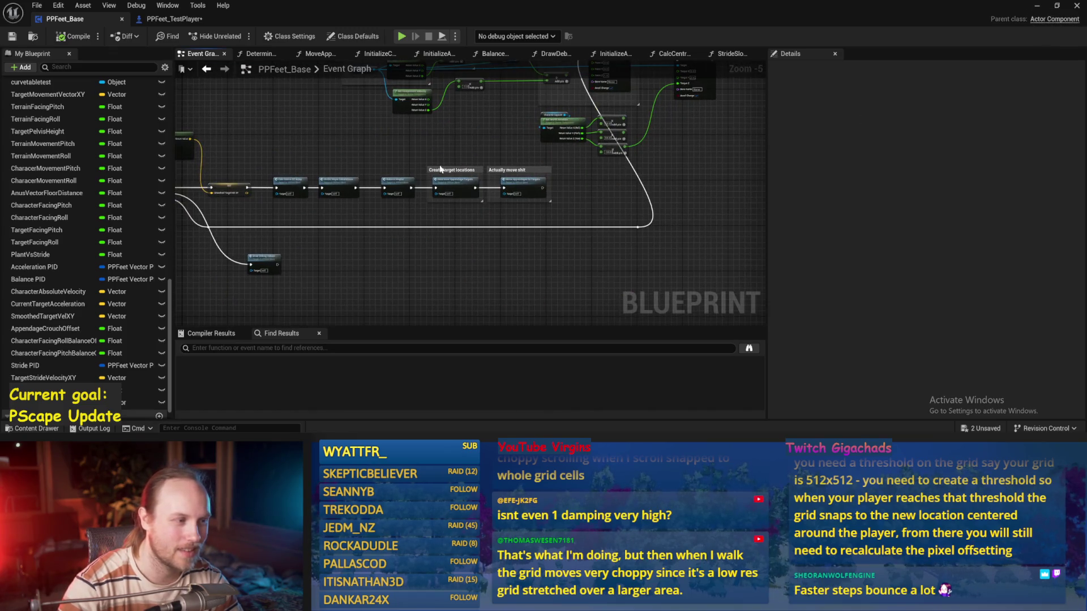
double_click(388, 221)
scroll(460, 291, "down", 3)
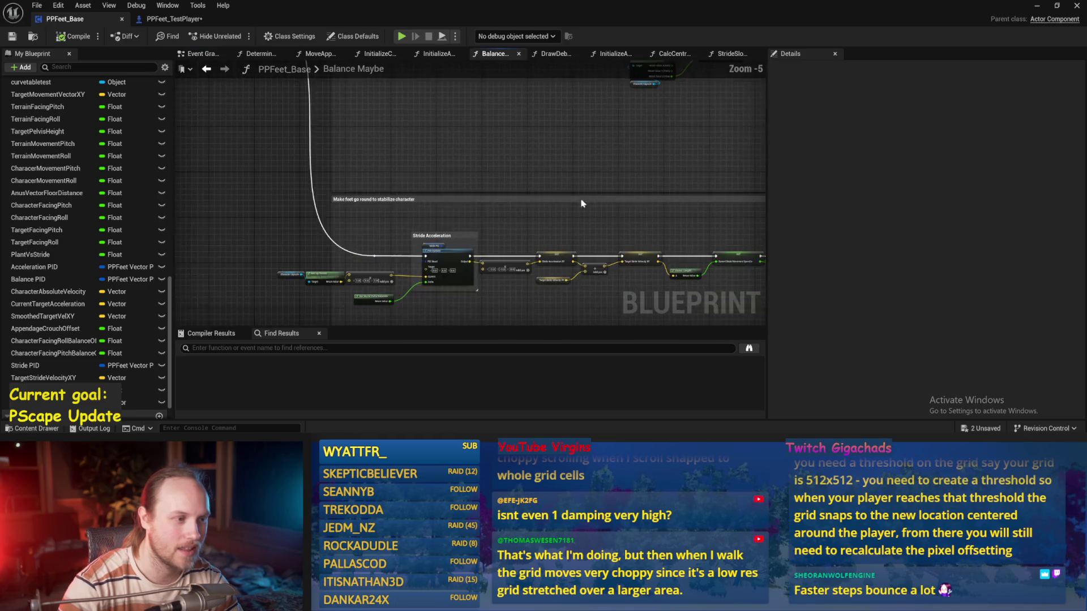
scroll(459, 289, "up", 5)
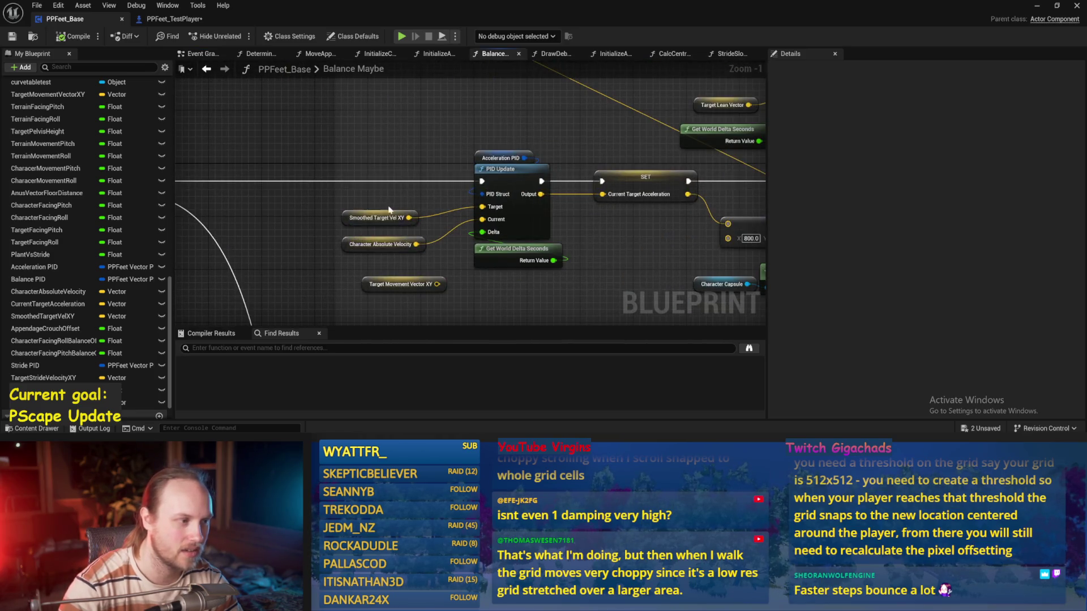
left_click_drag(473, 161, 414, 167)
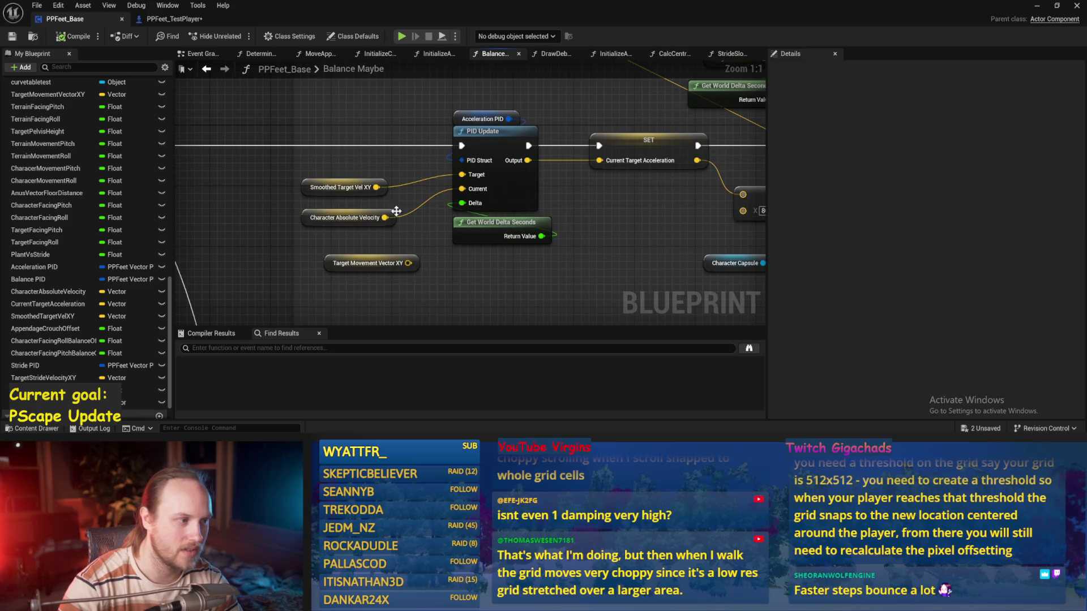
left_click(462, 176, "alt")
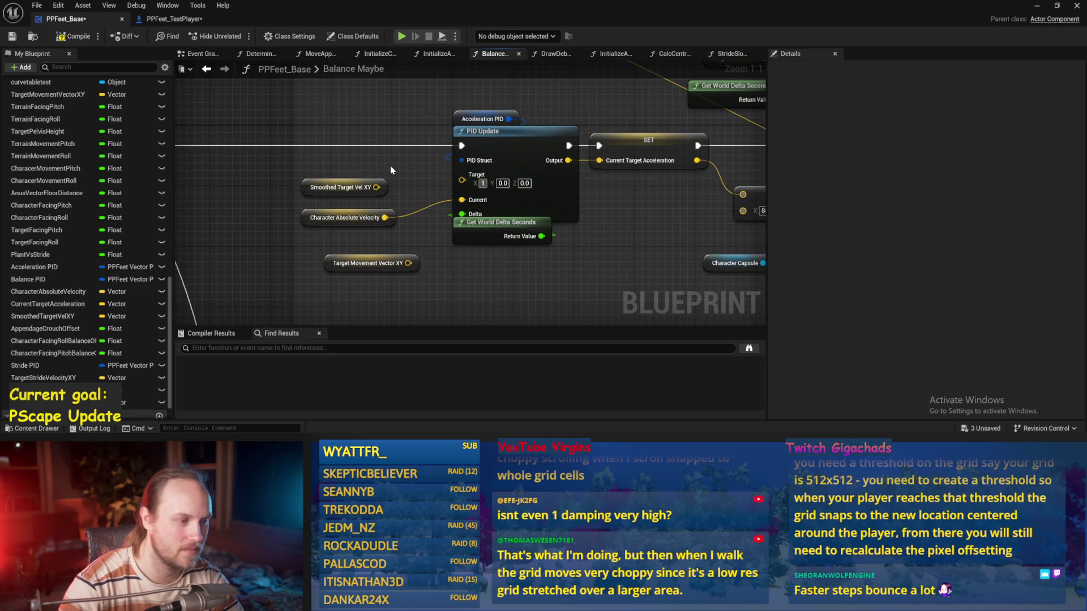
type("100")
left_click(18, 37)
- Play-test the level, ejecting and tilting the character over to test its balance
left_click(1037, 6)
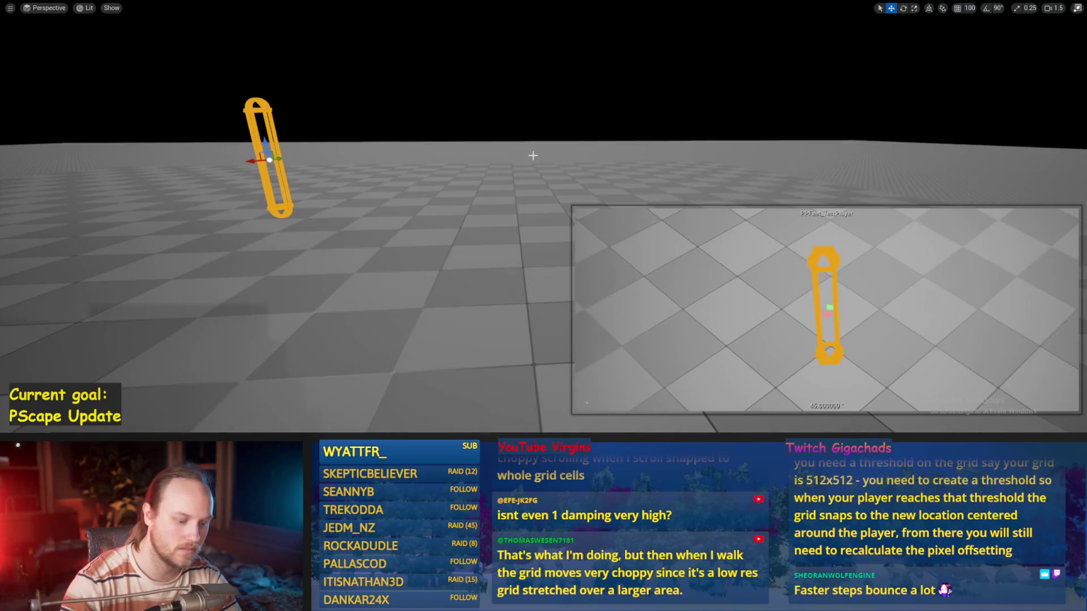
key("alt+p")
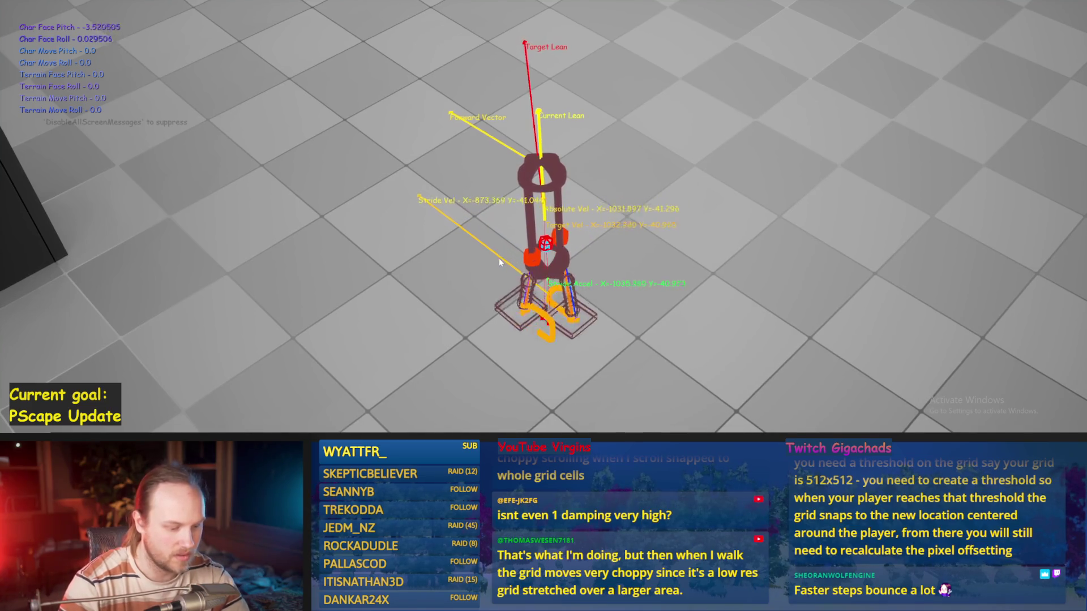
key("F8")
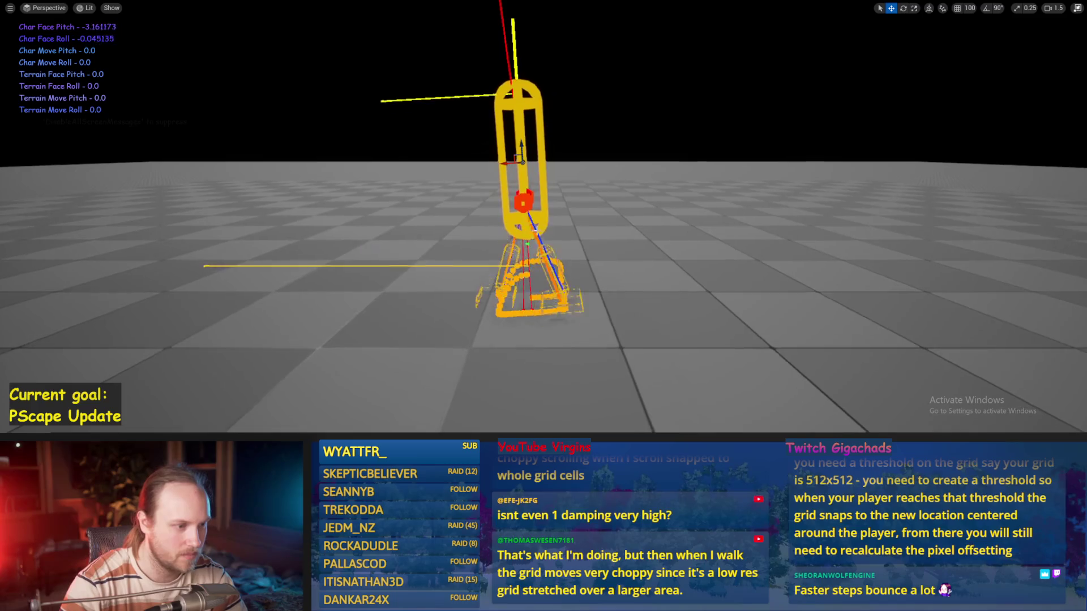
key("e")
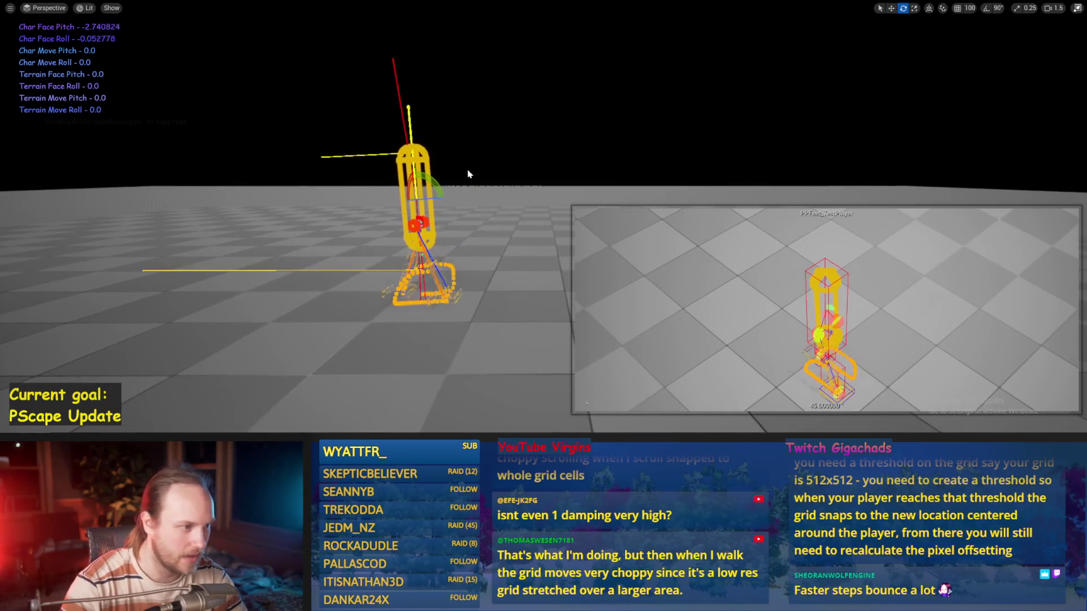
left_click_drag(437, 184, 386, 212)
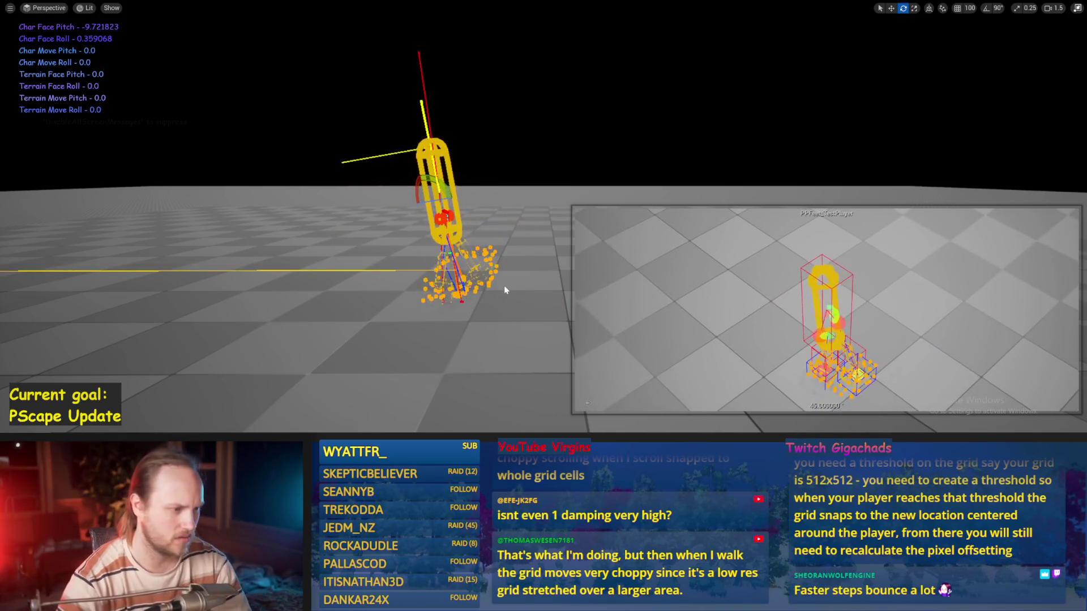
key("w")
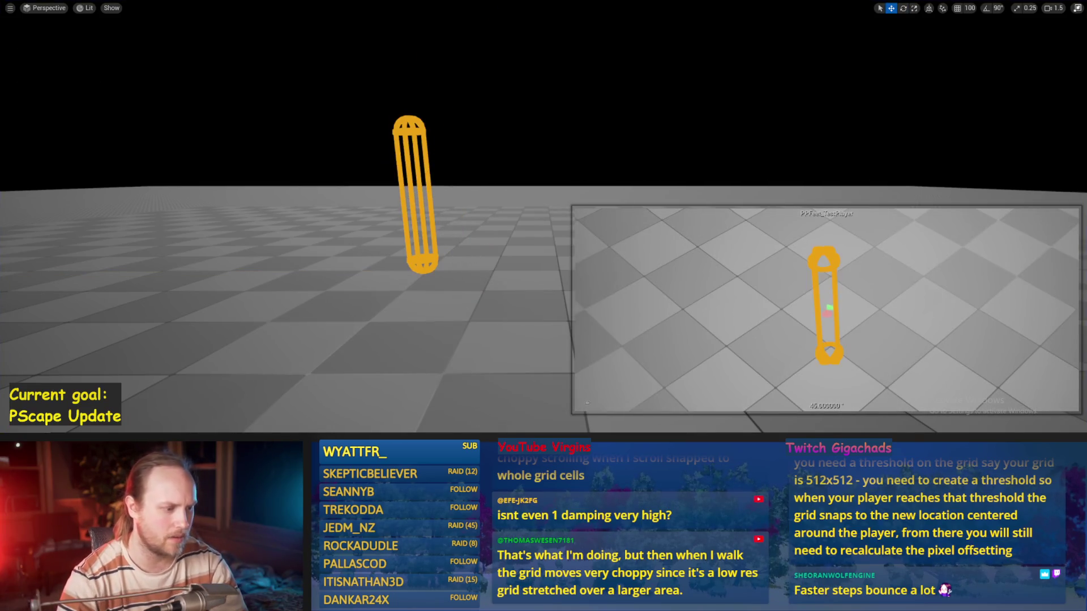
- Back in PPFeet_Base, inspect the facing balance offset clamps in the graph
left_click(349, 391)
scroll(503, 229, "down", 3)
left_click_drag(318, 177, 334, 202)
scroll(521, 187, "up", 2)
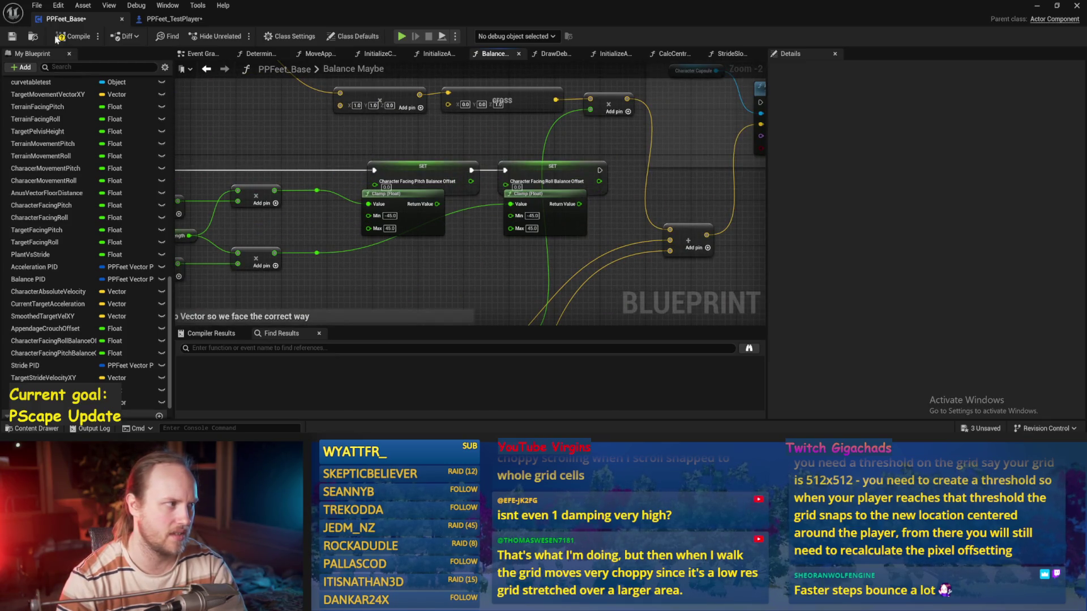
- Focus on the character in the running game, save the map, and start a new play session
left_click(1049, 10)
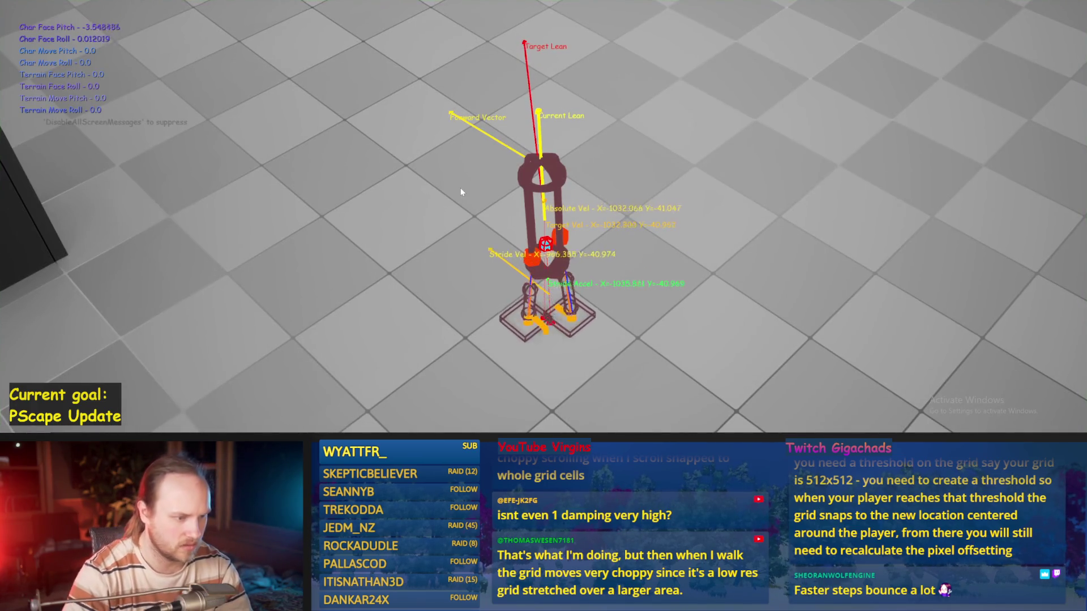
key("F8")
key("f")
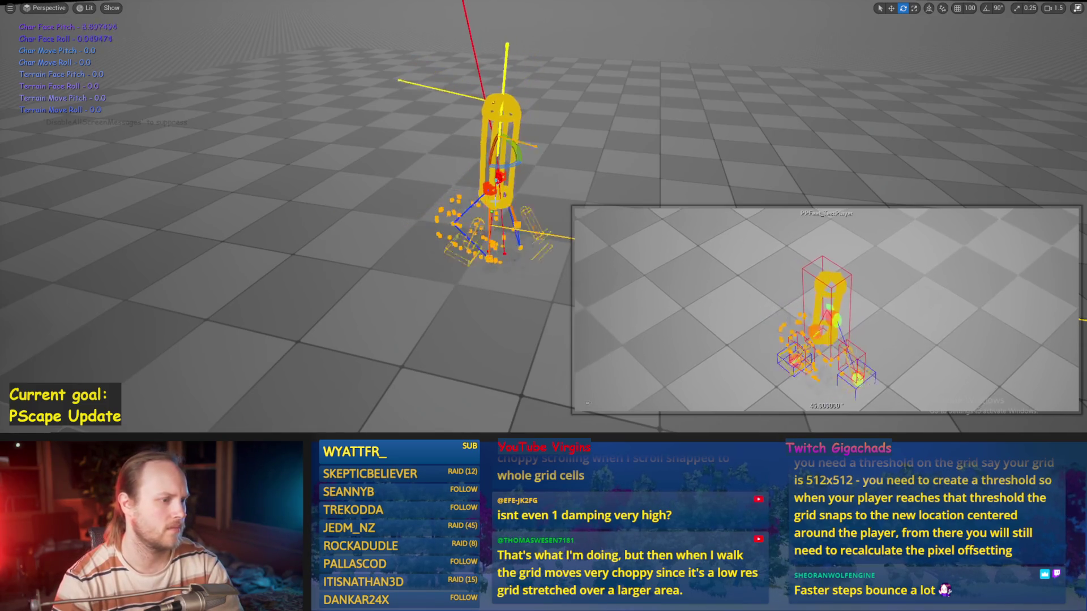
key("w")
key("ctrl+s")
scroll(402, 227, "down", 2)
key("alt+p")
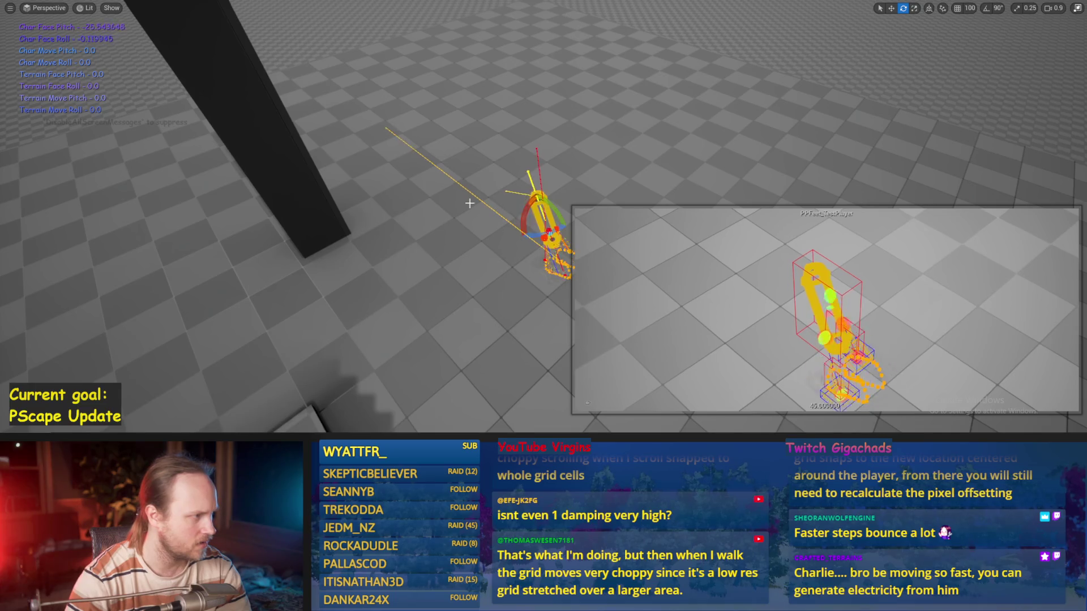
- Stop the play session and save the PPFeet_Base blueprint
key("w")
key("Escape")
key("ctrl+s")
scroll(365, 188, "down", 1)
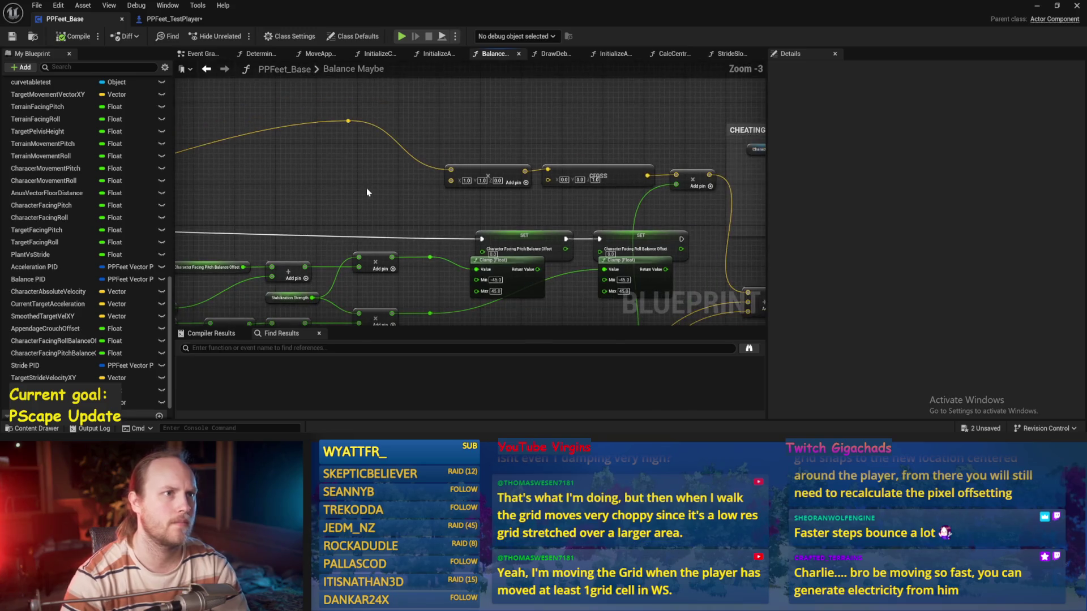
- Open StrideSlopeCalculations and look over its cross and Normalize nodes
mouse_move(379, 211)
left_mouse_down()
mouse_move(412, 177)
mouse_move(629, 146)
mouse_move(609, 197)
mouse_move(559, 167)
left_mouse_up()
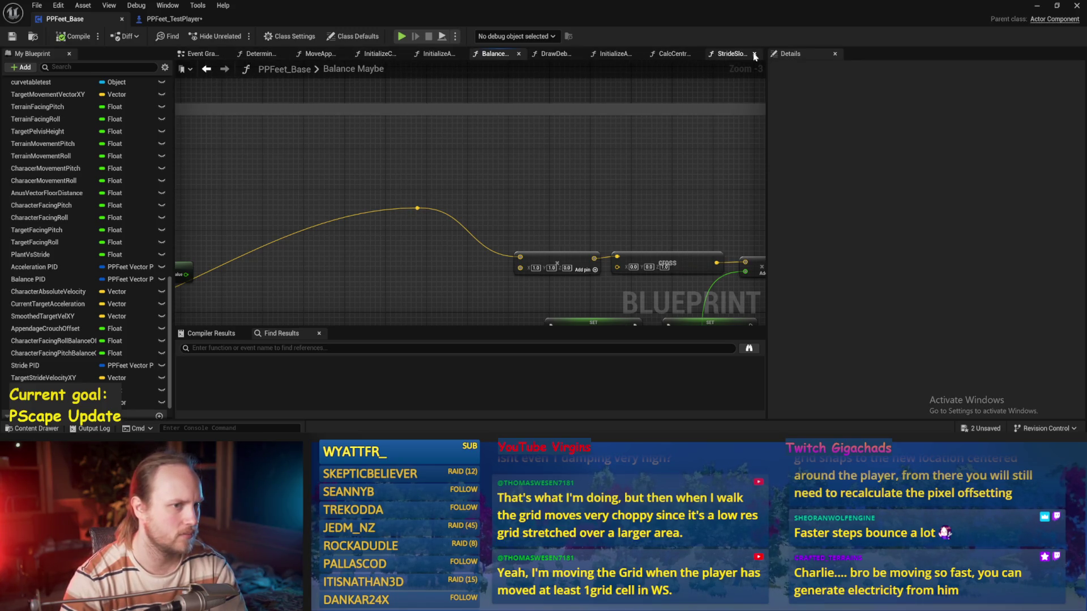
left_click(736, 55)
scroll(554, 273, "up", 2)
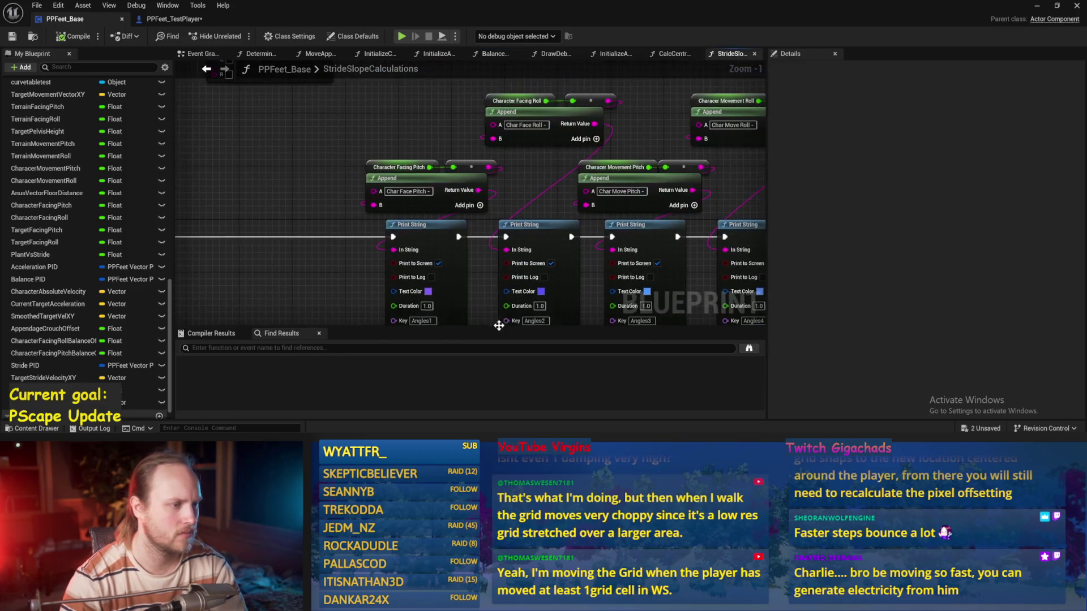
scroll(618, 168, "down", 3)
scroll(486, 169, "up", 3)
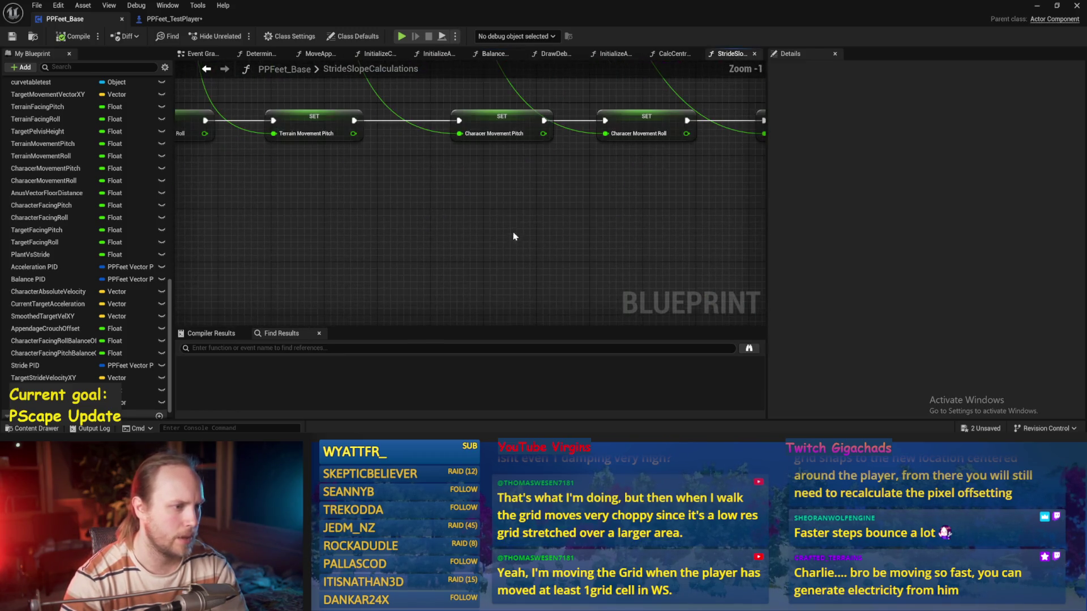
scroll(525, 217, "down", 2)
mouse_move(497, 177)
left_mouse_down()
mouse_move(546, 322)
mouse_move(585, 223)
mouse_move(617, 234)
left_mouse_up()
- Select the Smoothed Target Vel XY node and the nodes around Normalize 2D, then return to the Event Graph
scroll(616, 234, "down", 3)
scroll(417, 221, "up", 3)
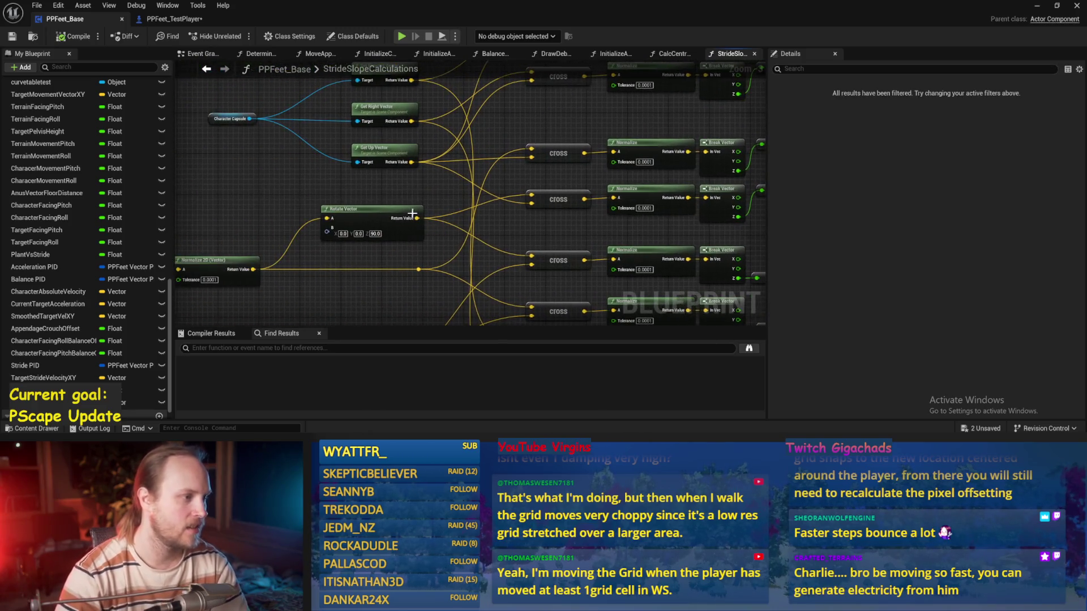
left_click_drag(392, 155, 499, 131)
left_click(221, 244)
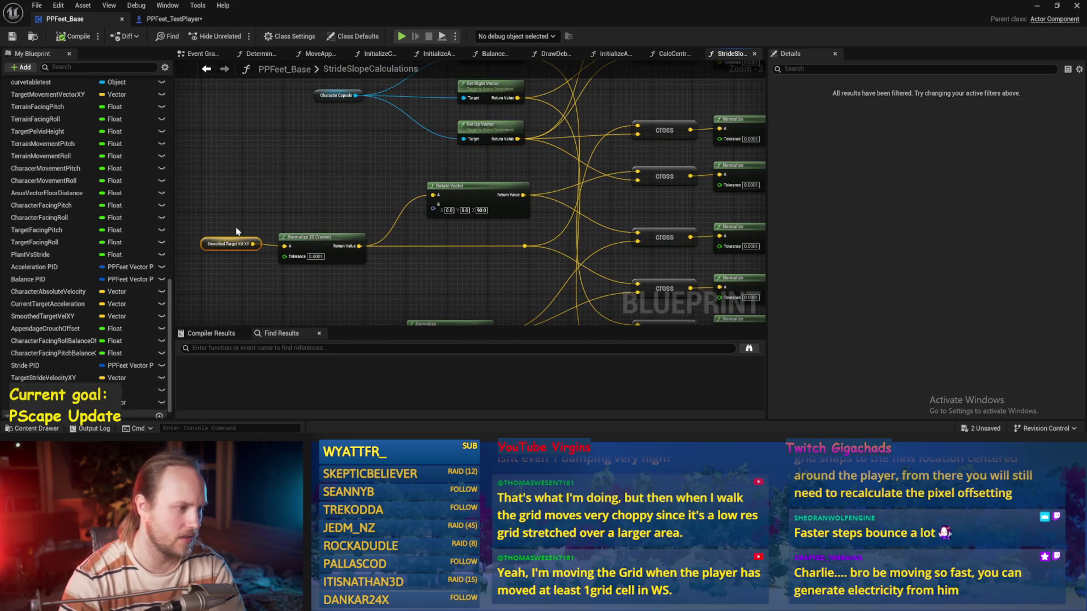
mouse_move(236, 178)
left_mouse_down()
mouse_move(382, 273)
mouse_move(436, 282)
left_mouse_up()
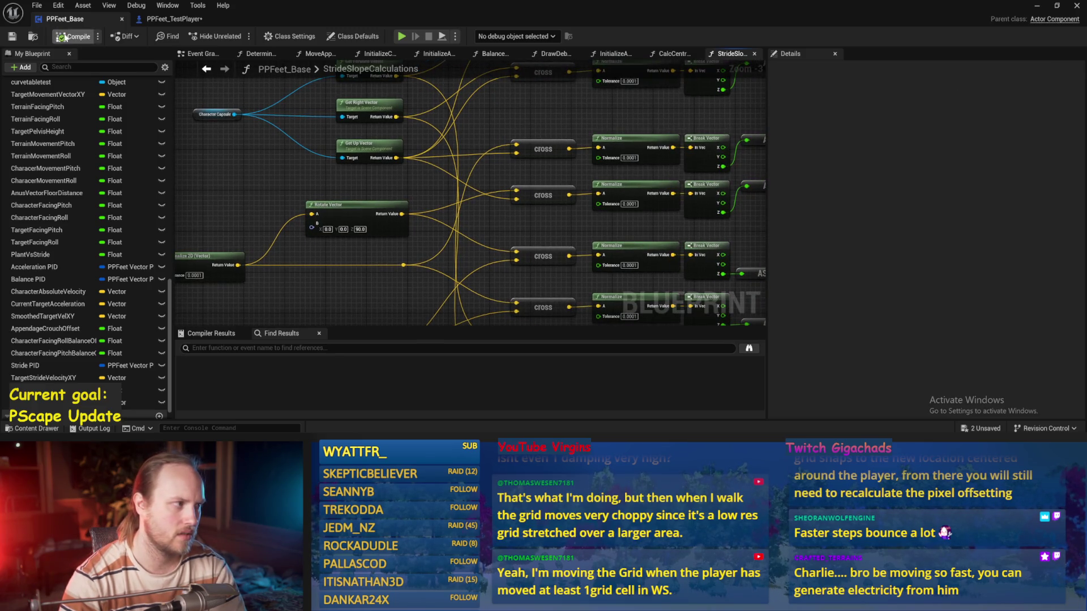
left_click(201, 54)
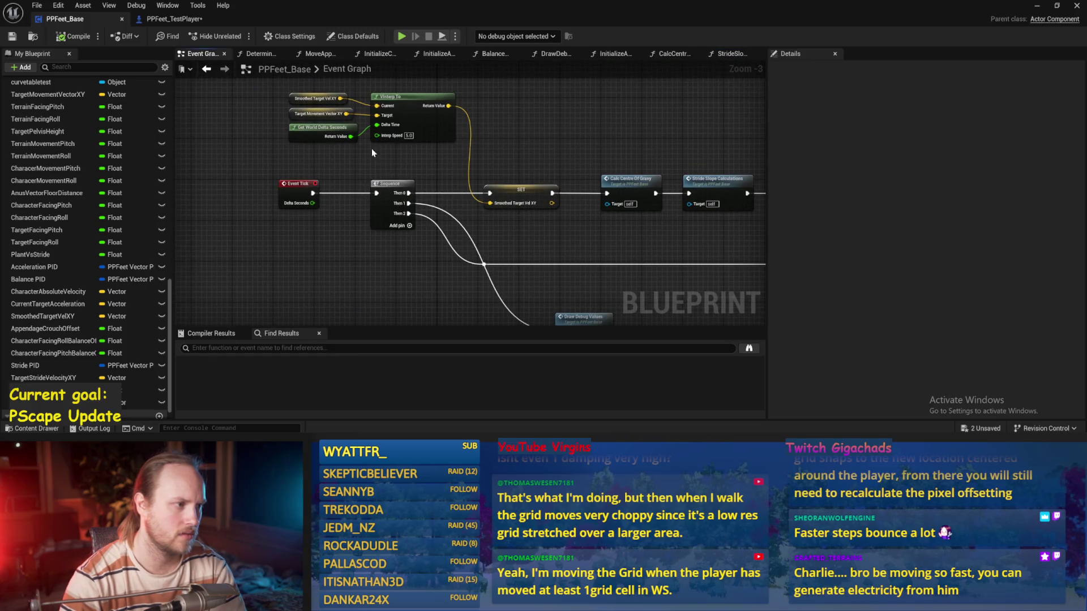
- Check the Smoothed Target Vel XY and Target Movement Vector XY nodes, then open Balance Maybe
scroll(345, 178, "up", 1)
left_click(522, 258)
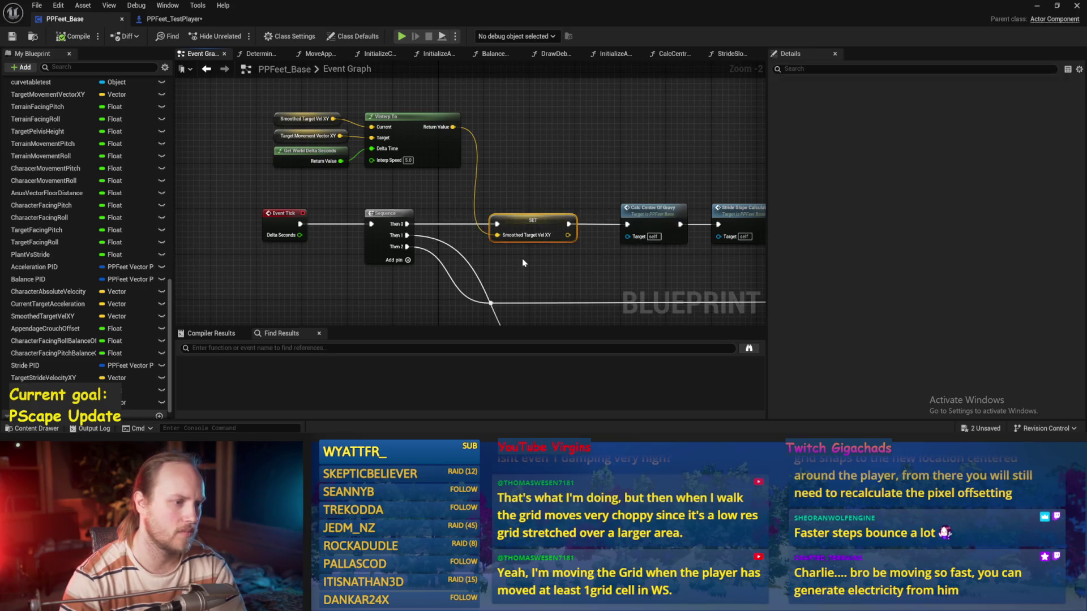
left_click(717, 192)
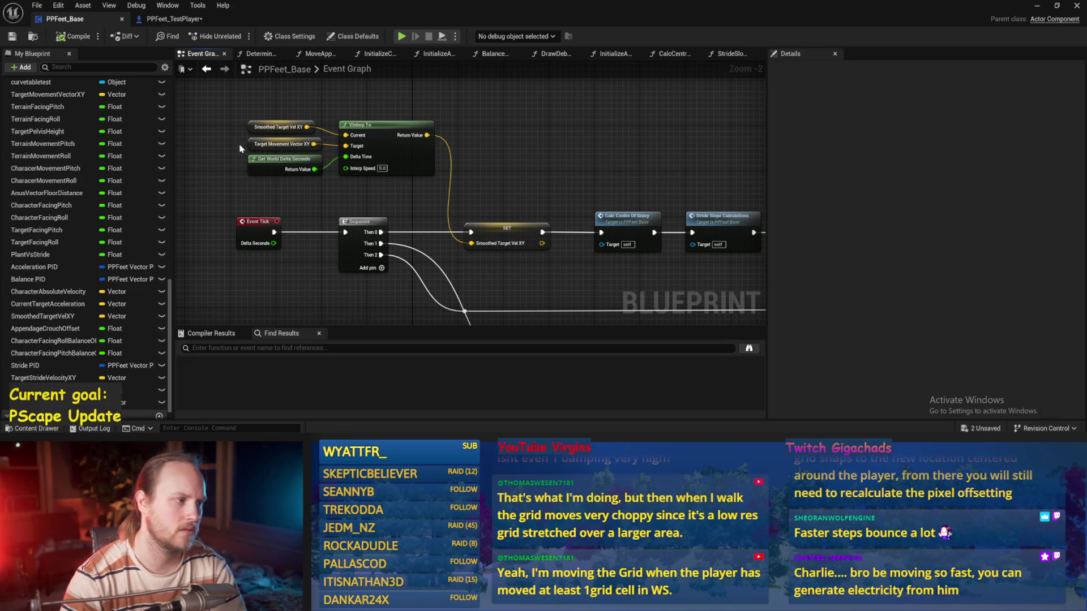
left_click(305, 146)
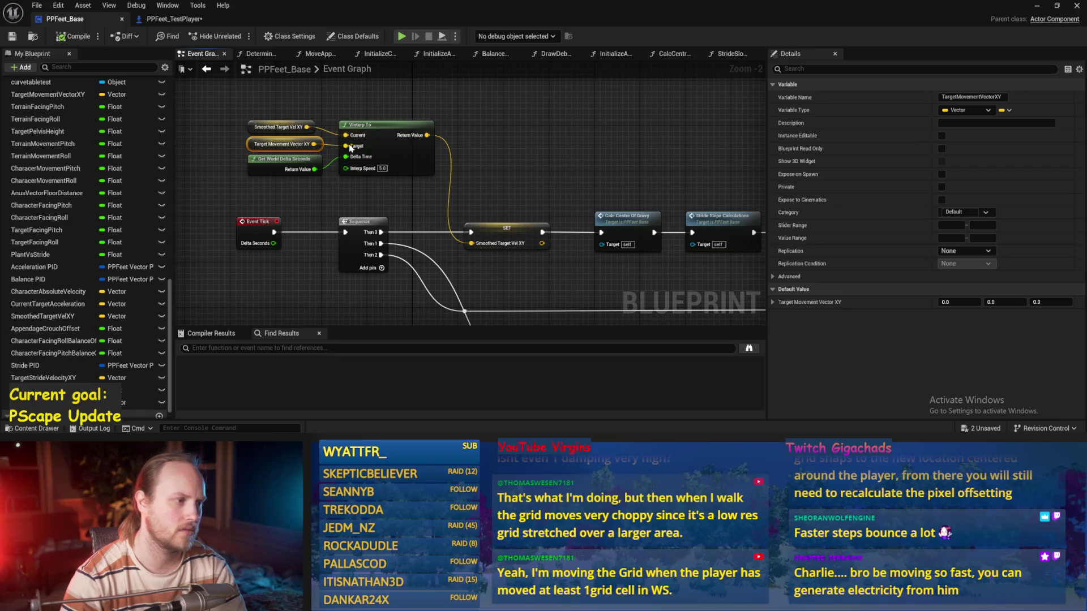
left_click_drag(439, 162, 409, 155)
left_click_drag(595, 198, 524, 202)
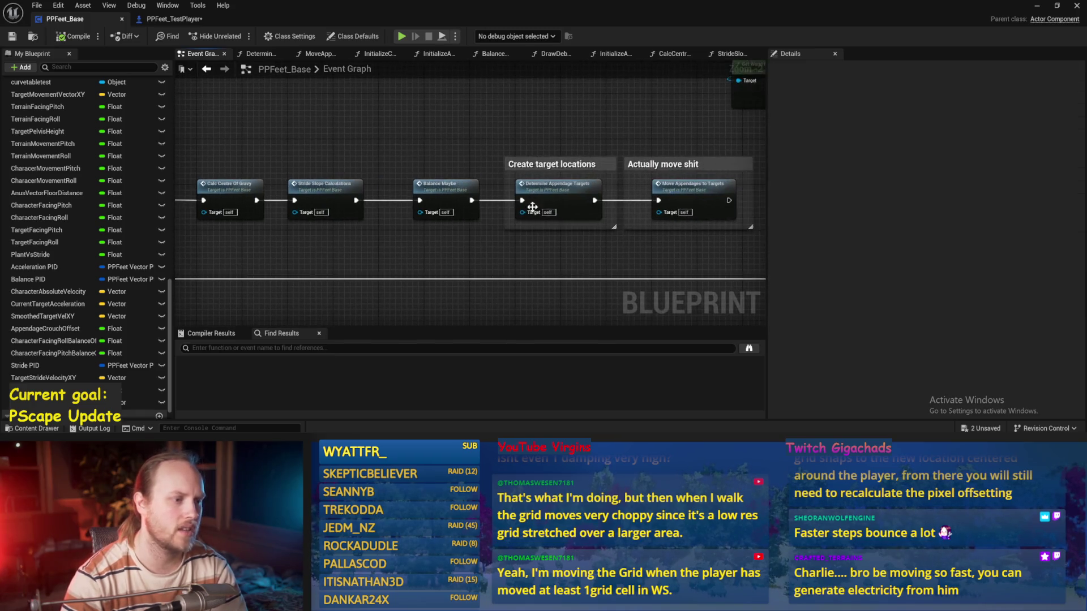
double_click(458, 204)
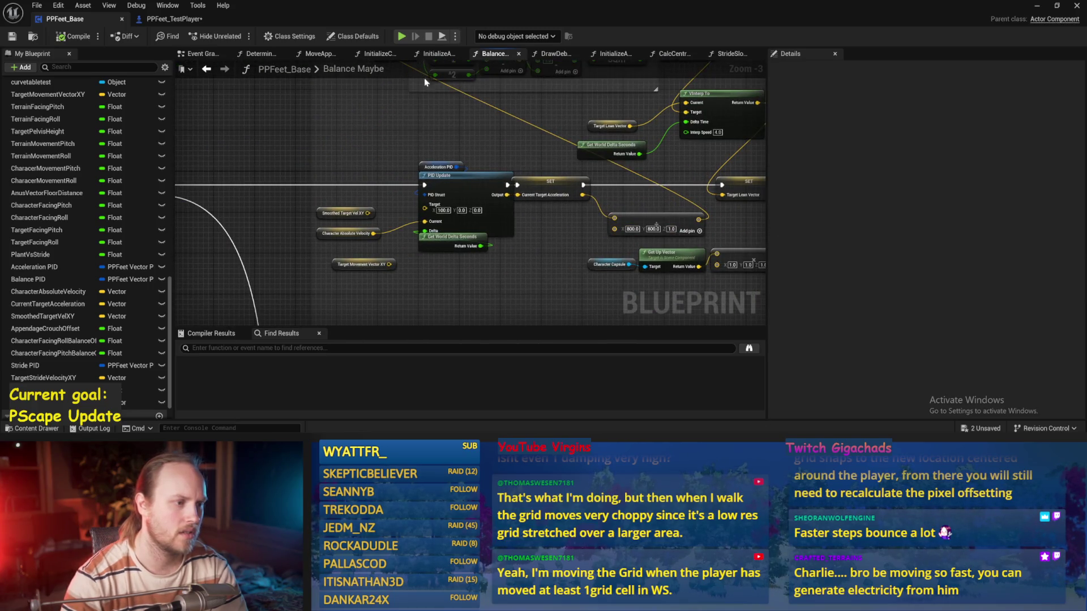
- Wire Smoothed Target Vel XY into the Acceleration PID Update Target pin and save
left_click_drag(445, 187, 437, 187)
scroll(397, 238, "up", 2)
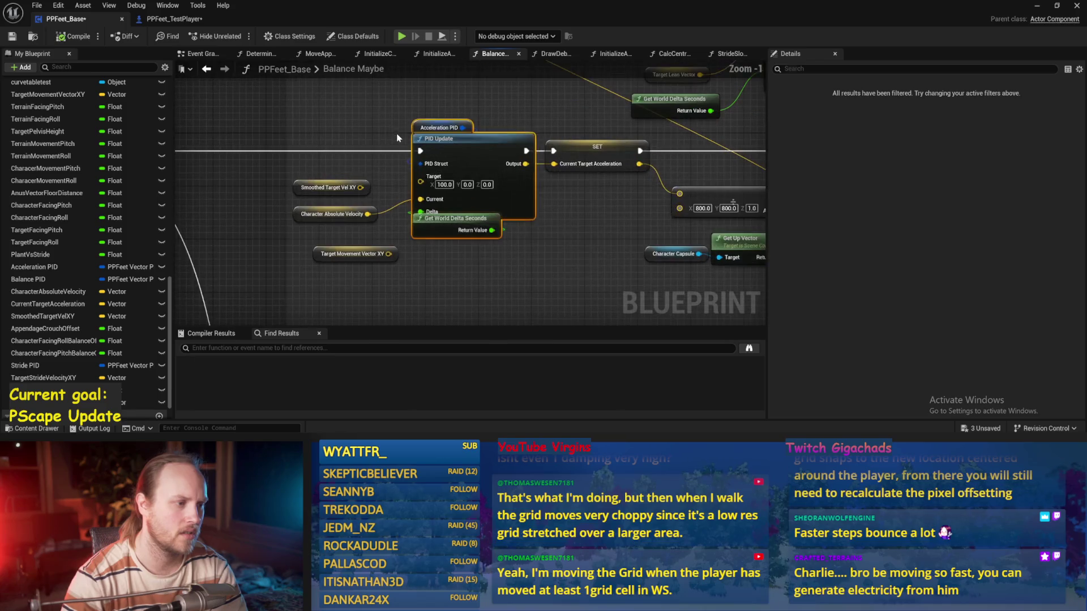
left_click_drag(360, 188, 421, 181)
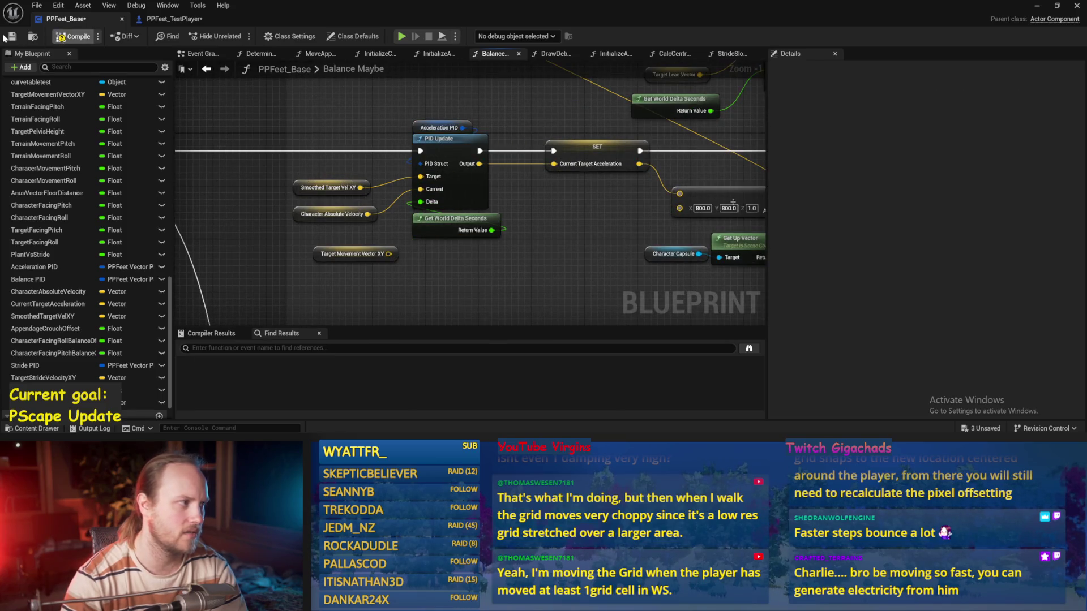
key("ctrl+s")
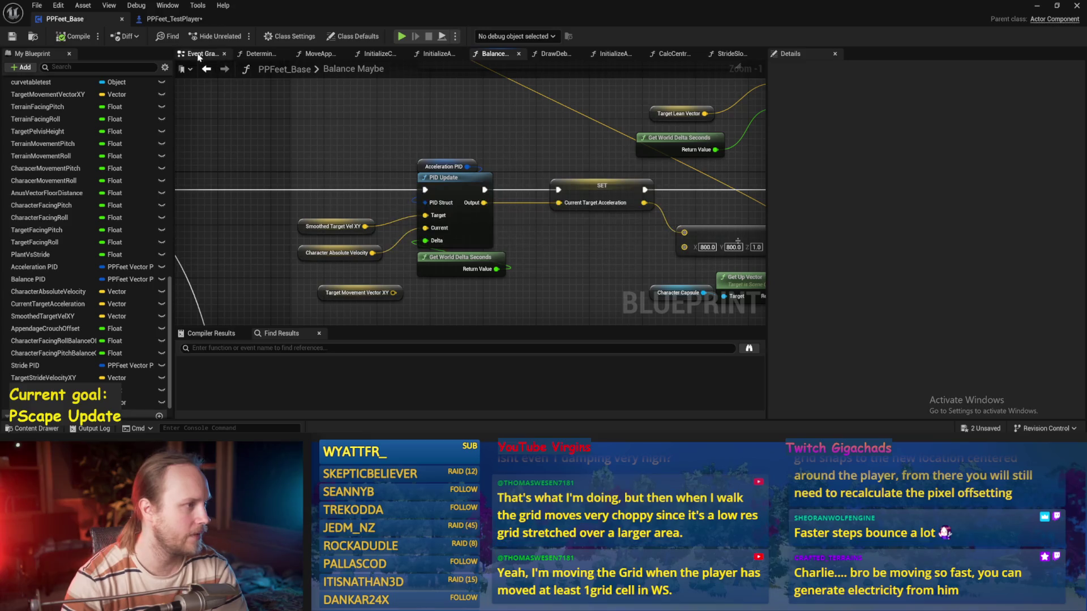
left_click(205, 54)
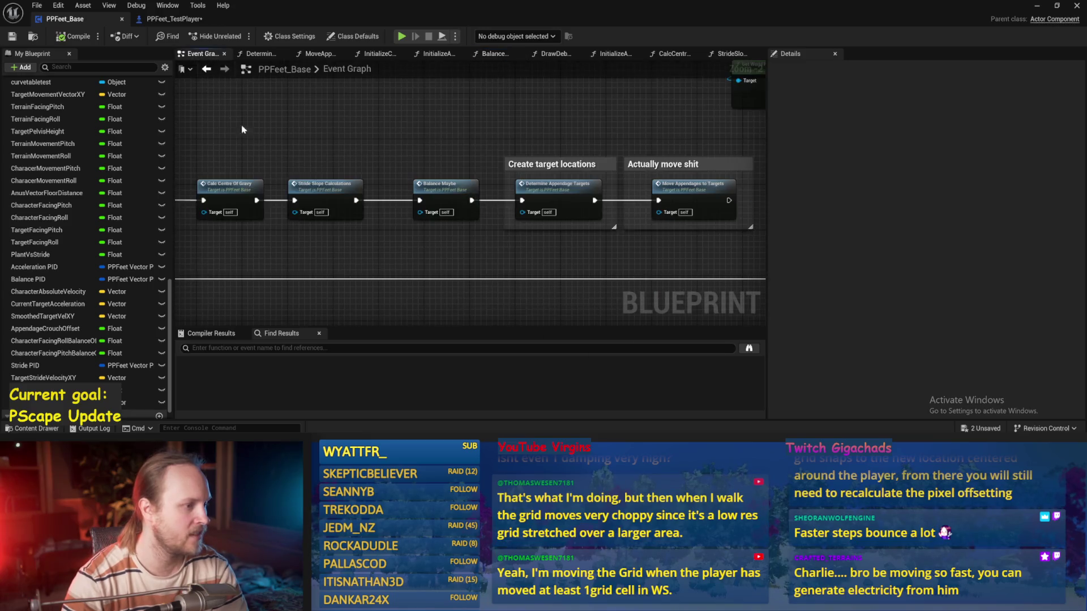
- Look over the CalcCentreOfGravy function, then return to the Event Graph
left_click(729, 54)
left_click(673, 53)
scroll(436, 157, "down", 2)
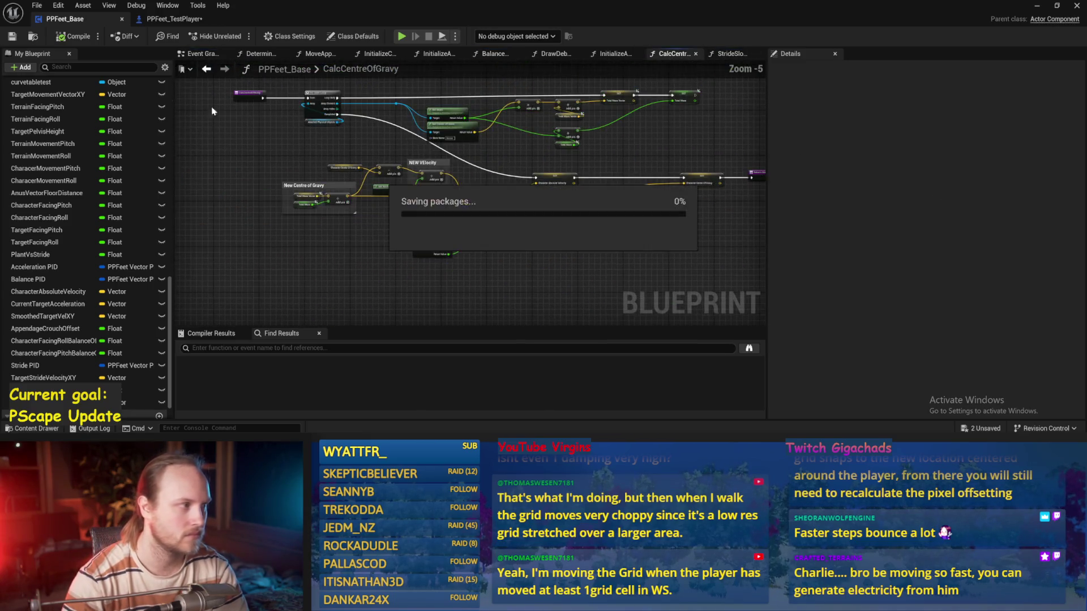
scroll(376, 147, "up", 3)
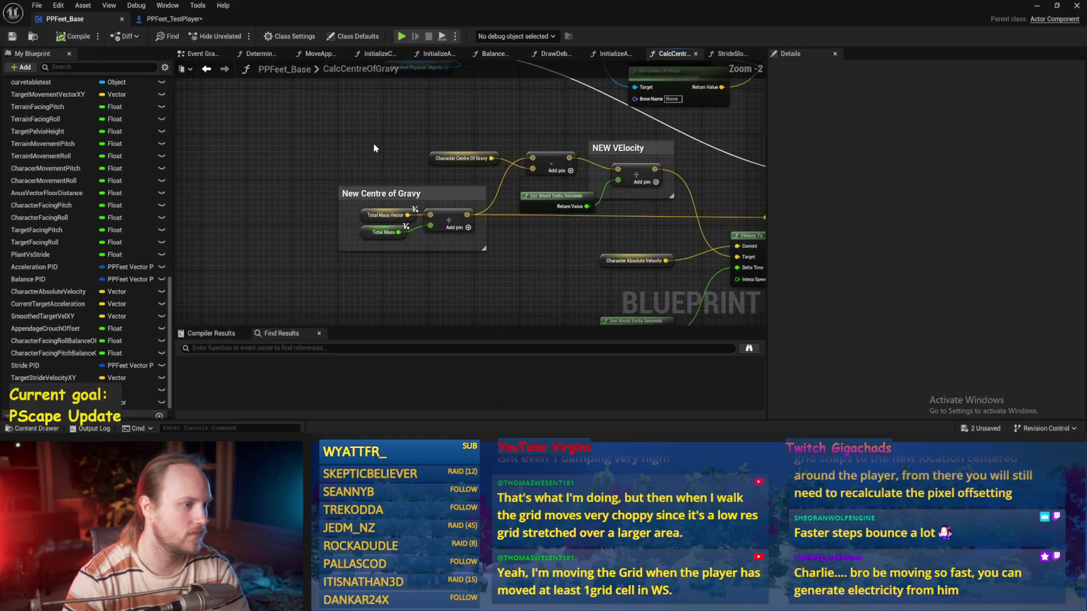
scroll(456, 218, "down", 3)
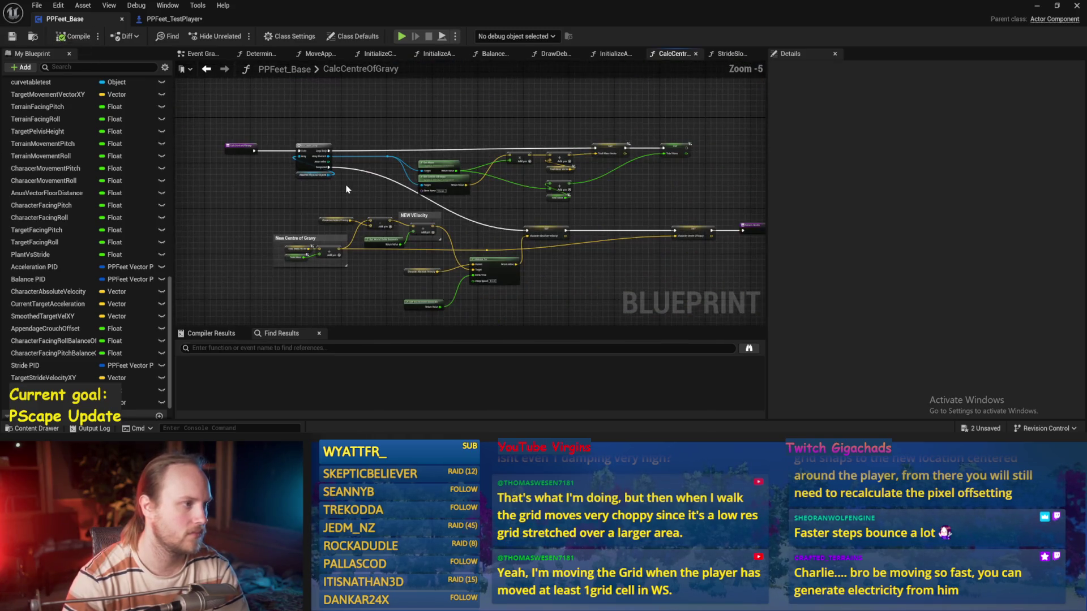
left_click(202, 55)
- Replace the VInterp To target with a fixed X = 100 vector, save, and start a playtest
scroll(564, 180, "up", 2)
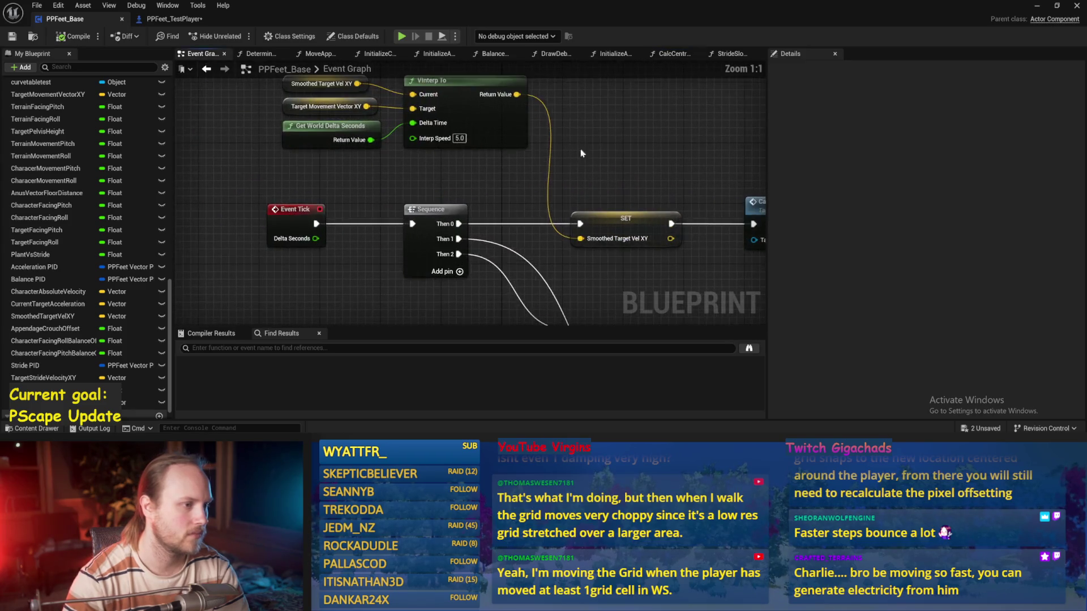
left_click(471, 140, "alt")
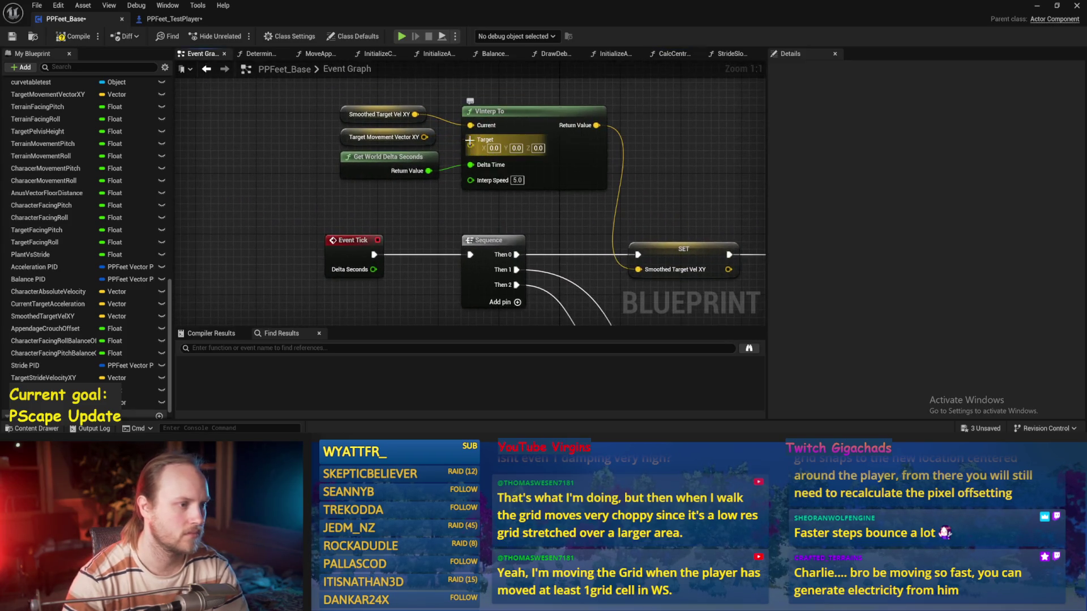
left_click(499, 148)
type("10")
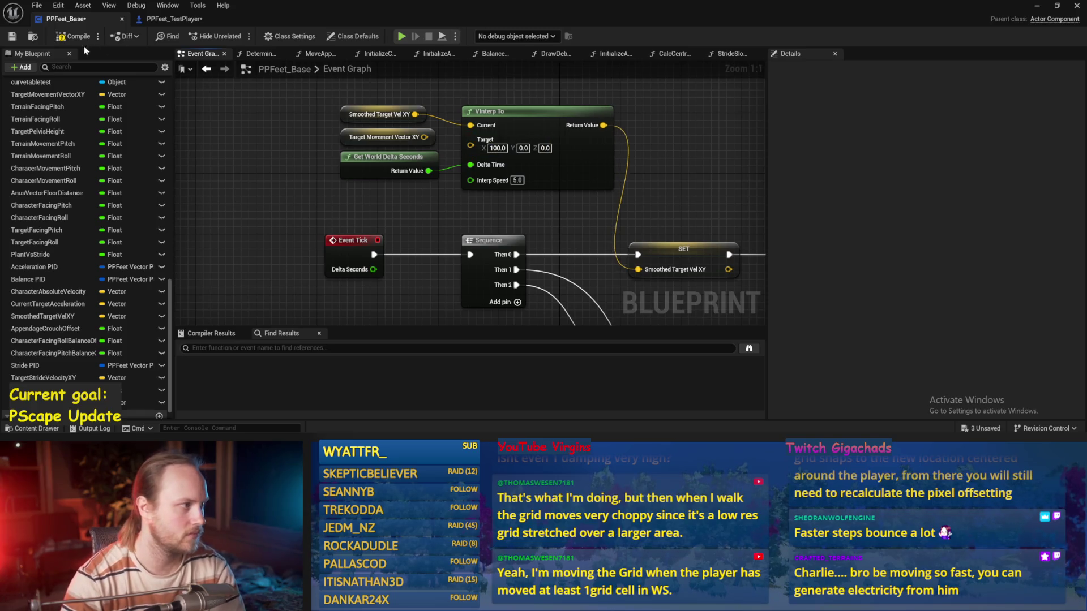
left_click(13, 37)
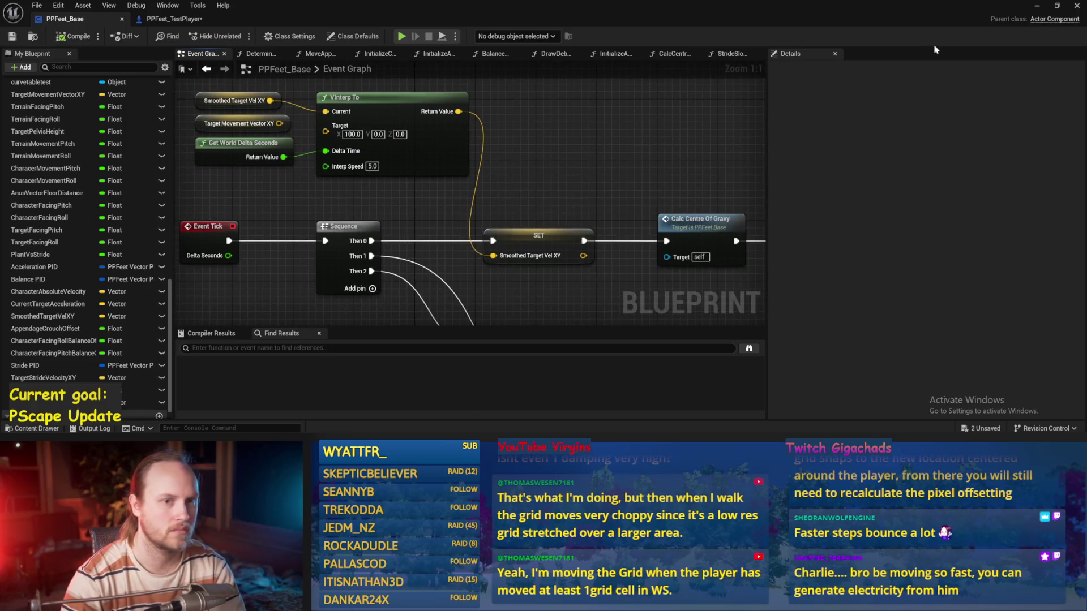
left_click(1038, 7)
key("alt+p")
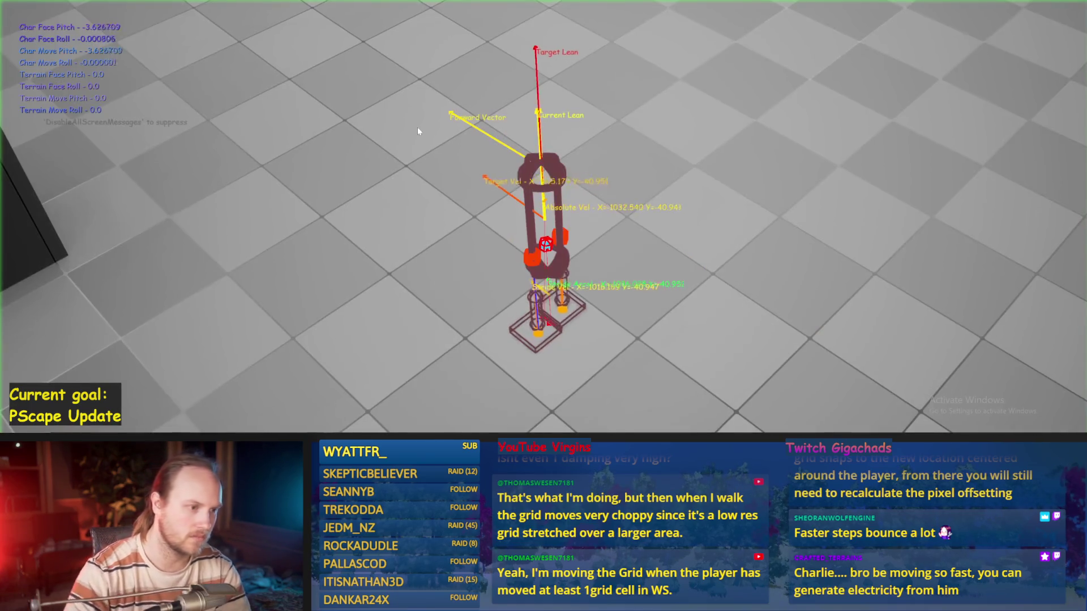
- Focus on the running capsule, tilt it about 55 degrees over, then stop the simulation
key("f")
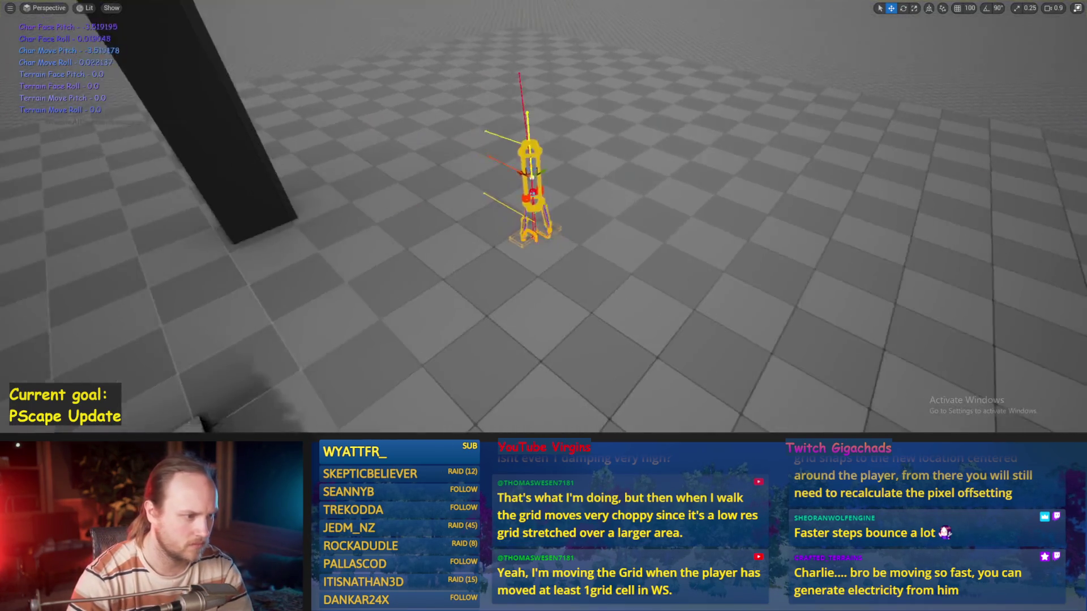
key("e")
mouse_move(571, 145)
left_mouse_down()
mouse_move(544, 162)
mouse_move(553, 182)
mouse_move(564, 137)
mouse_move(556, 187)
left_mouse_up()
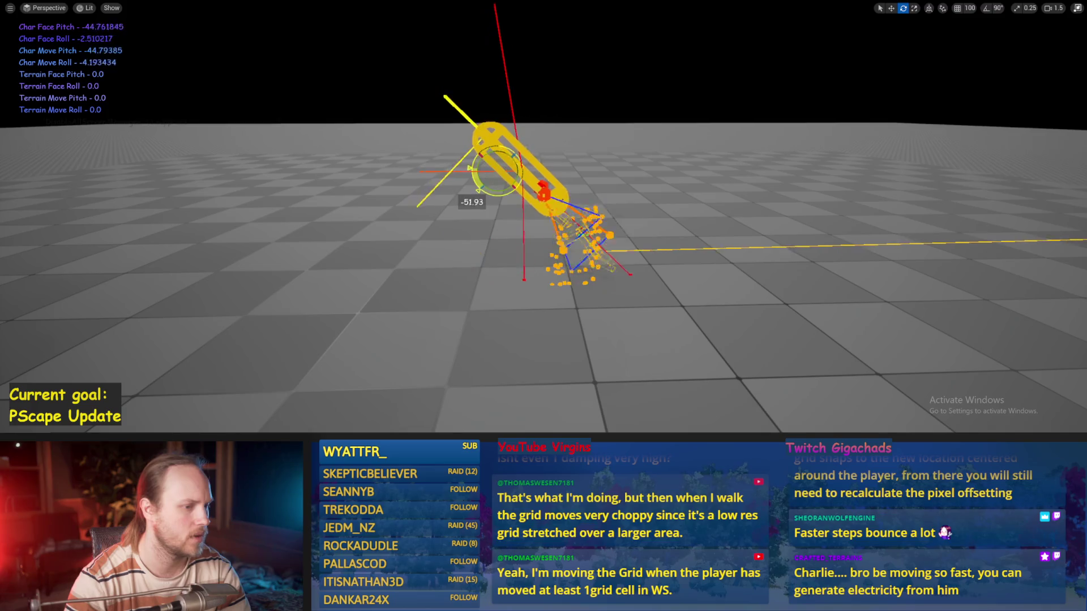
key("Escape")
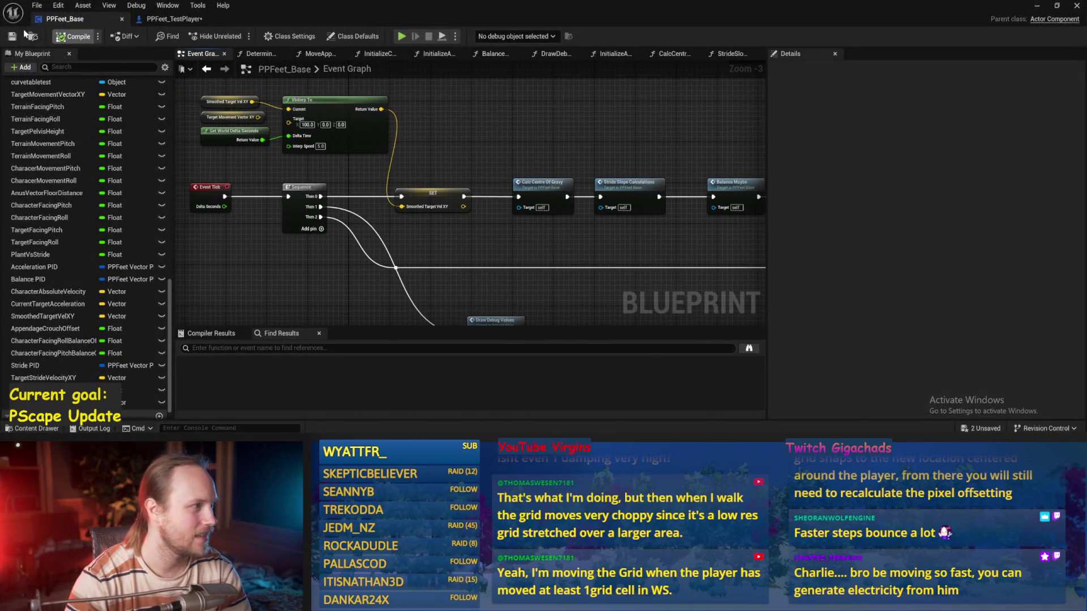
- Save, open Balance Maybe, and bring the stride speed SET nodes into view
mouse_move(575, 127)
left_mouse_down()
mouse_move(458, 143)
mouse_move(375, 125)
left_mouse_up()
key("ctrl+s")
mouse_move(526, 206)
left_mouse_down()
mouse_move(427, 249)
mouse_move(555, 134)
mouse_move(480, 203)
left_mouse_up()
left_click(371, 201)
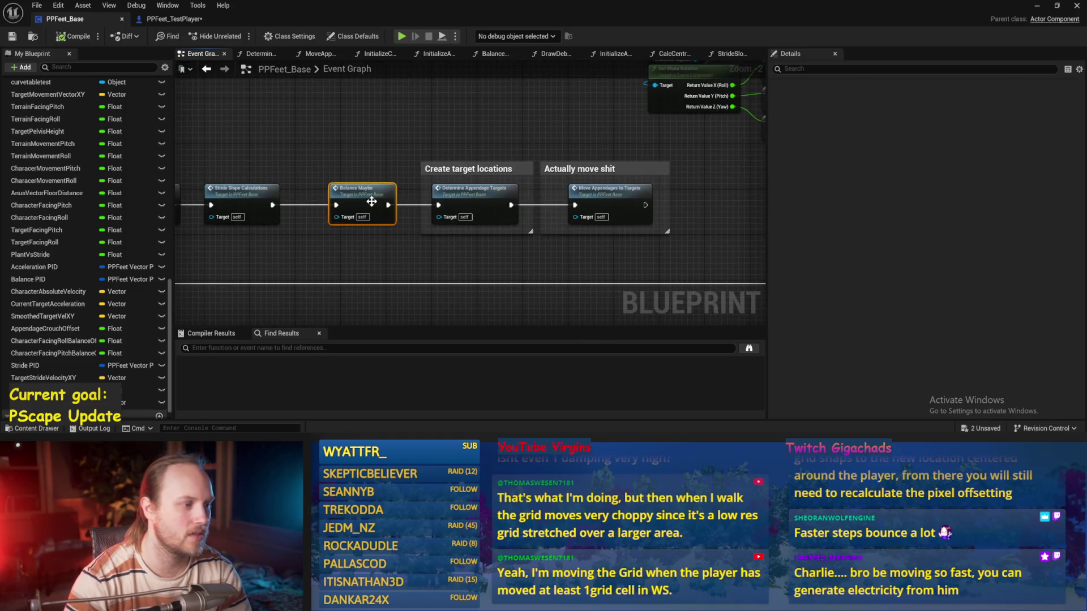
double_click(372, 202)
left_click_drag(606, 257, 424, 141)
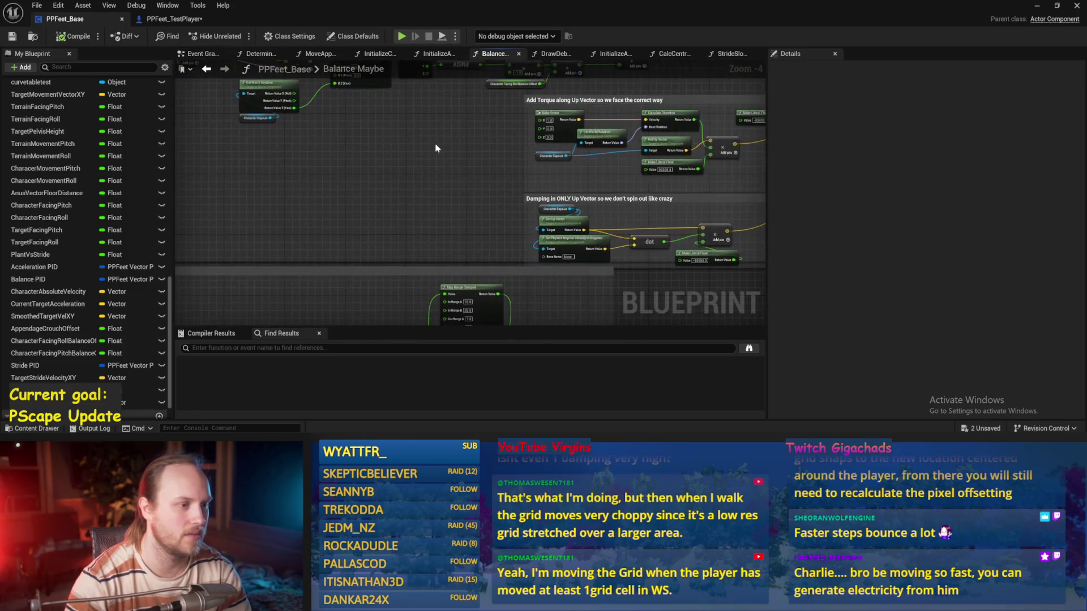
left_click_drag(494, 247, 641, 65)
scroll(517, 143, "up", 3)
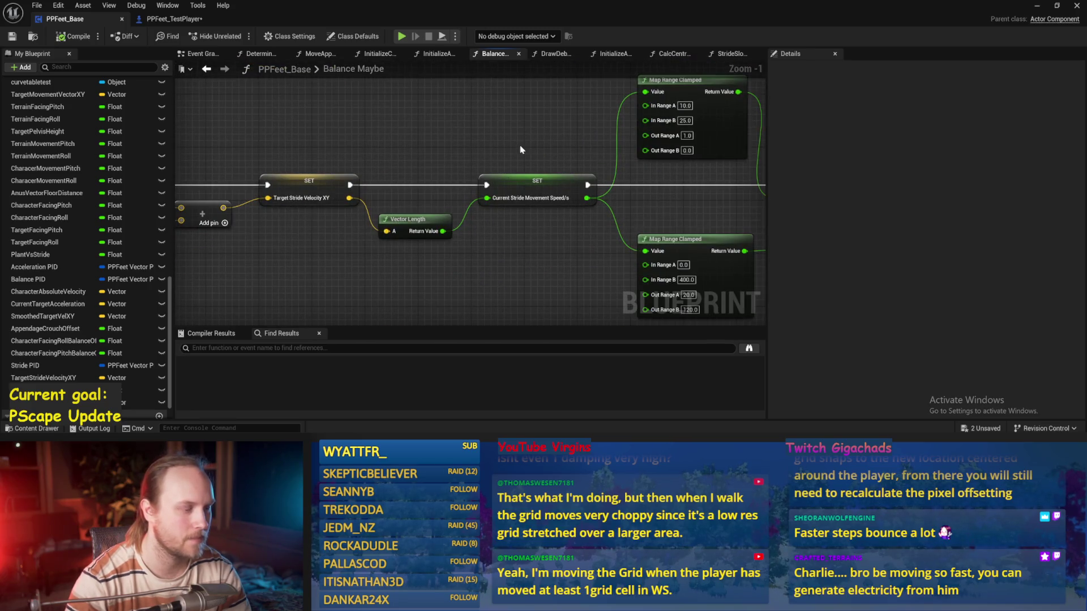
scroll(553, 245, "up", 1)
- Add a Clamp (Float) with max 400 after Vector Length and wire it into Current Stride Movement Speed, then save
mouse_move(534, 229)
left_mouse_down()
mouse_move(583, 286)
mouse_move(573, 297)
mouse_move(505, 210)
left_mouse_up()
type("clamp")
key("Return")
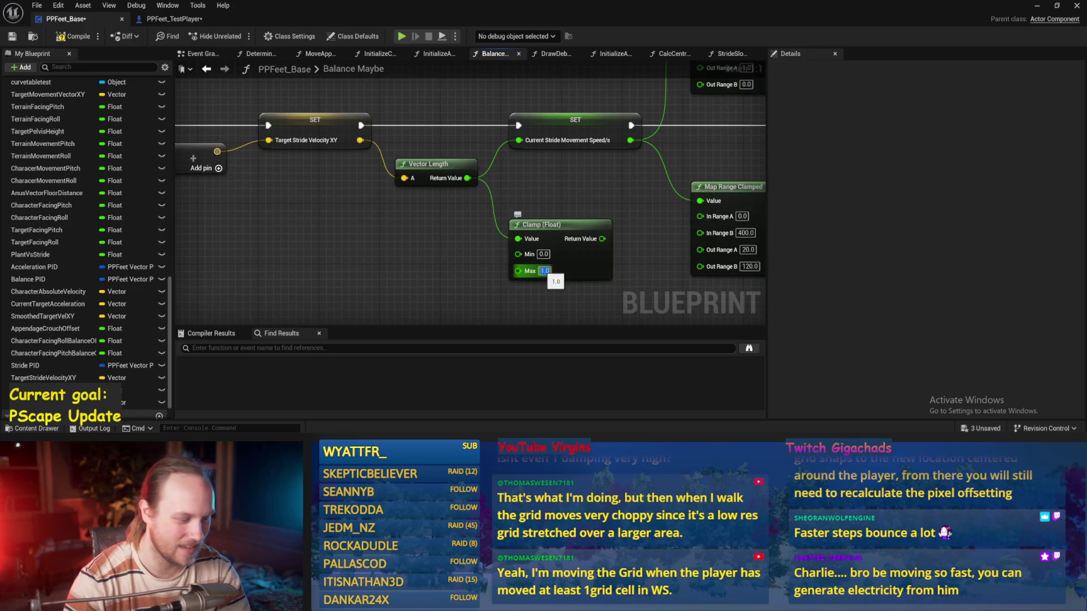
type("0")
key("Return")
left_click_drag(609, 238, 519, 140)
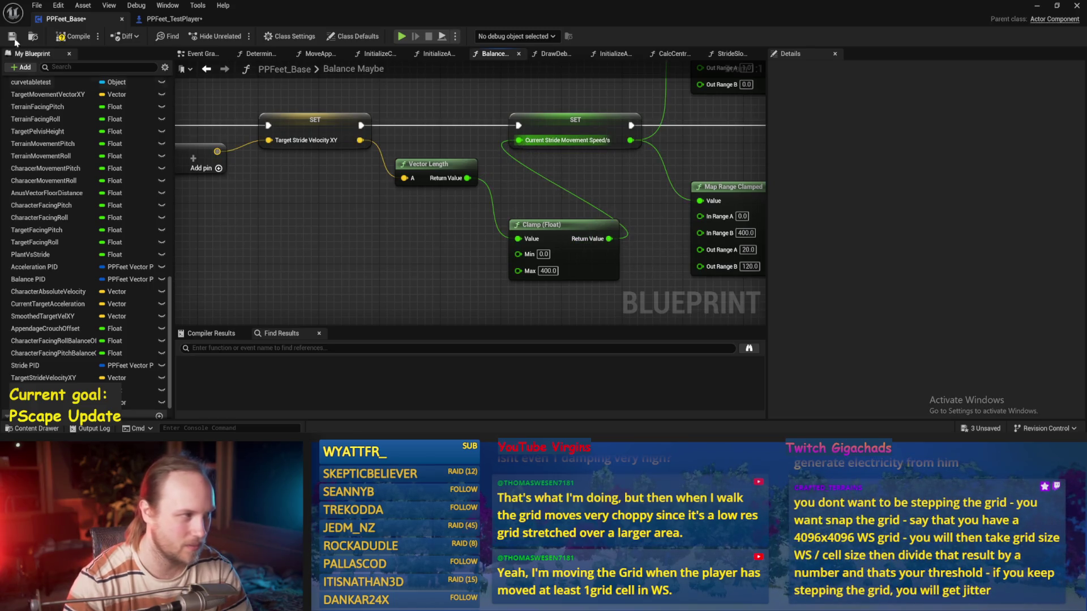
left_click(12, 36)
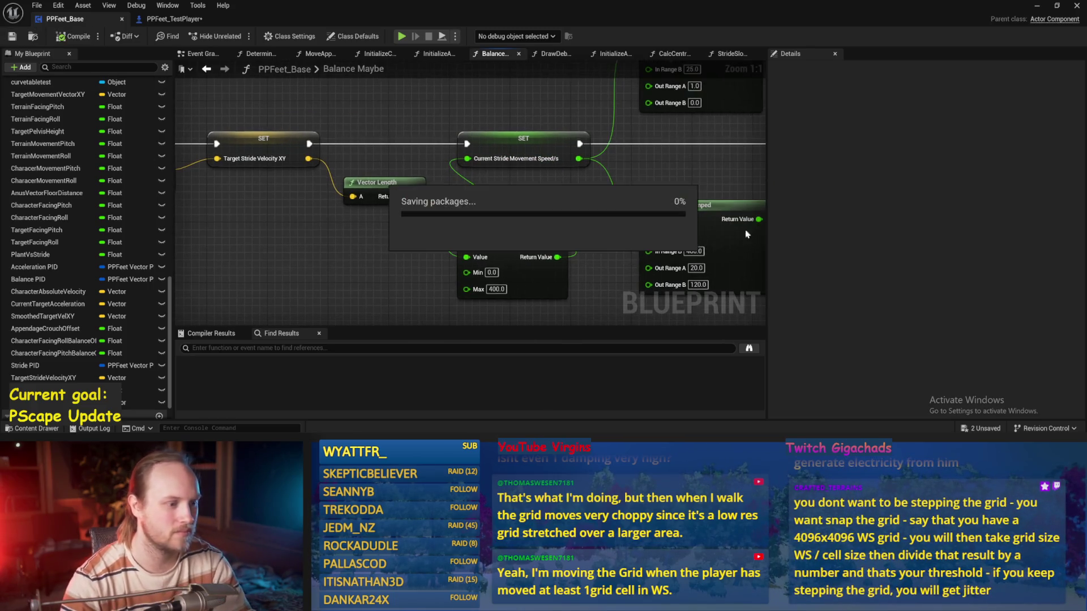
left_click(1037, 6)
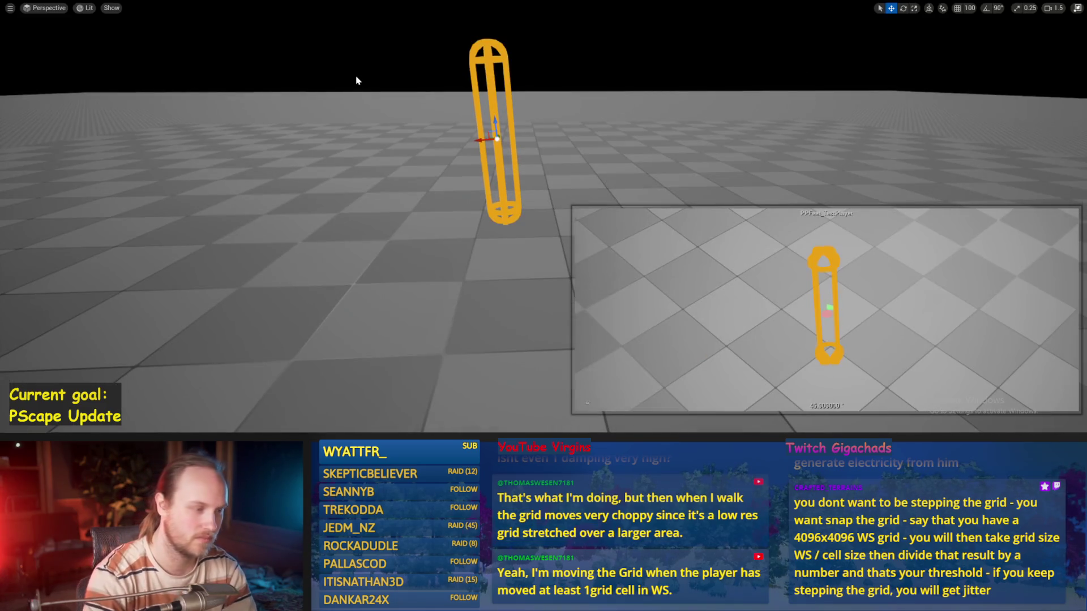
- Start play and tip the character over to test its recovery
key("alt+p")
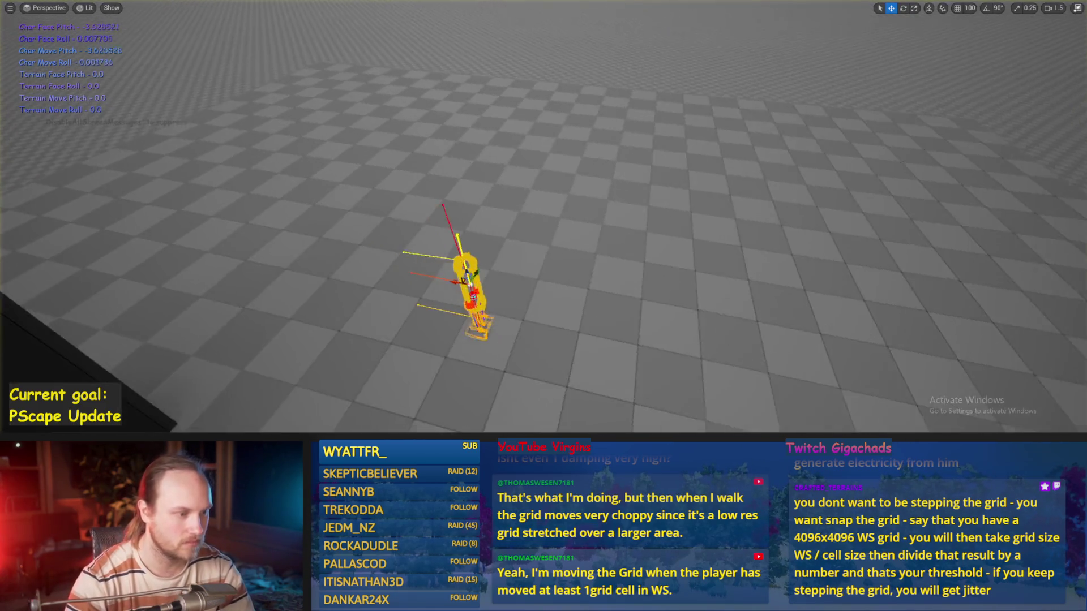
key("e")
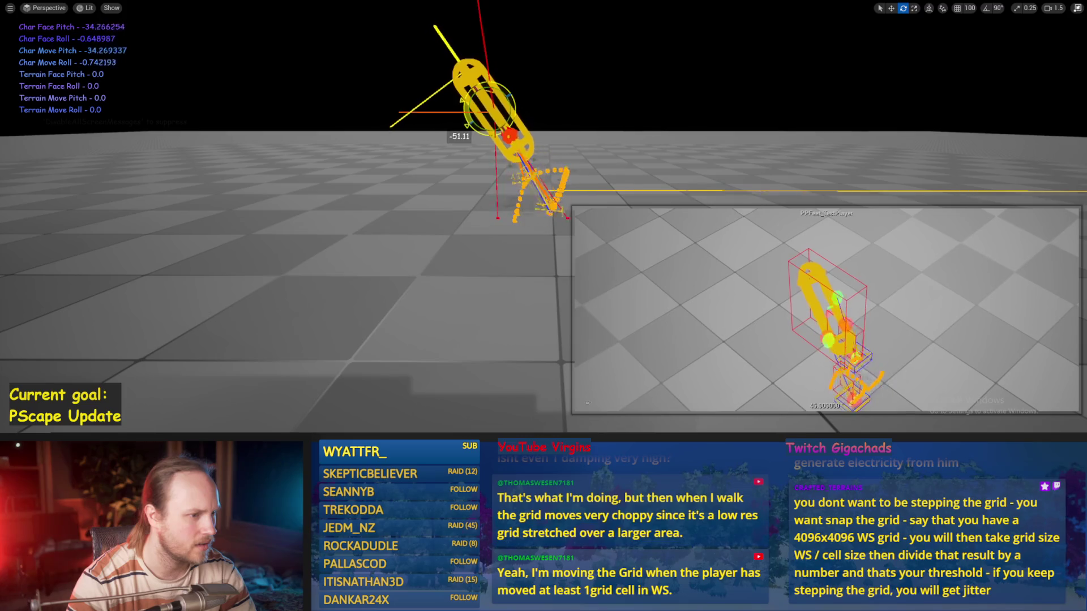
left_click_drag(459, 137, 417, 182)
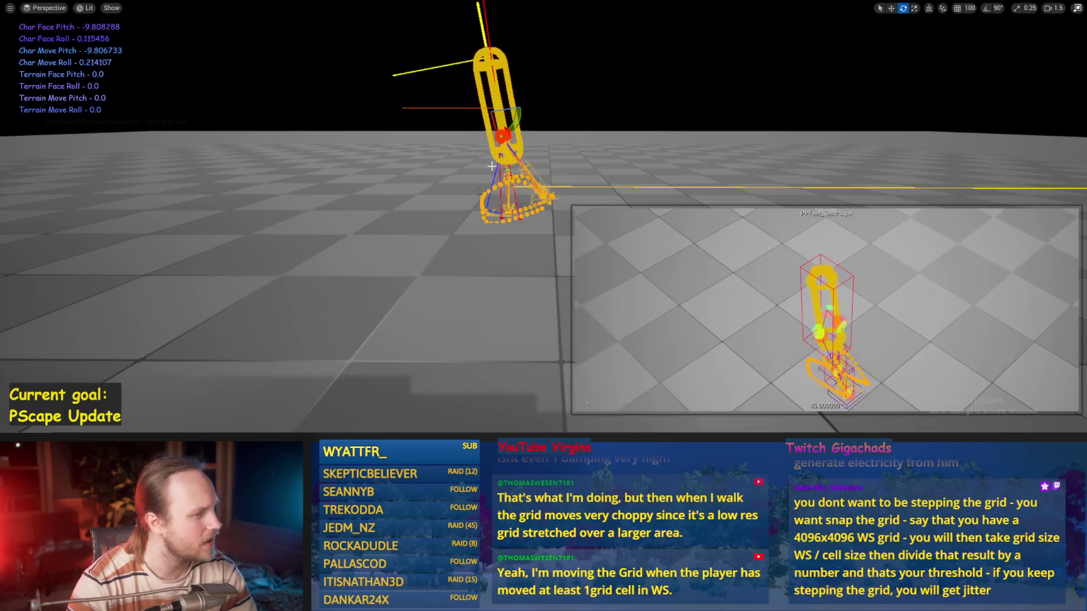
key("w")
key("f")
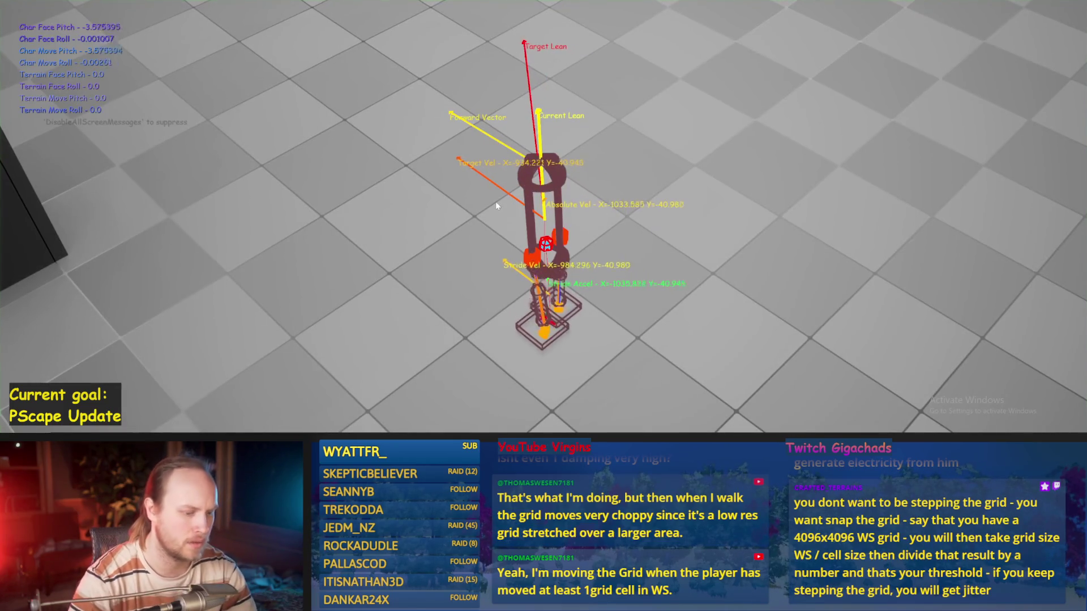
- Swing the character through a large tilt, watch it rock, then stop the play session
scroll(495, 202, "down", 3)
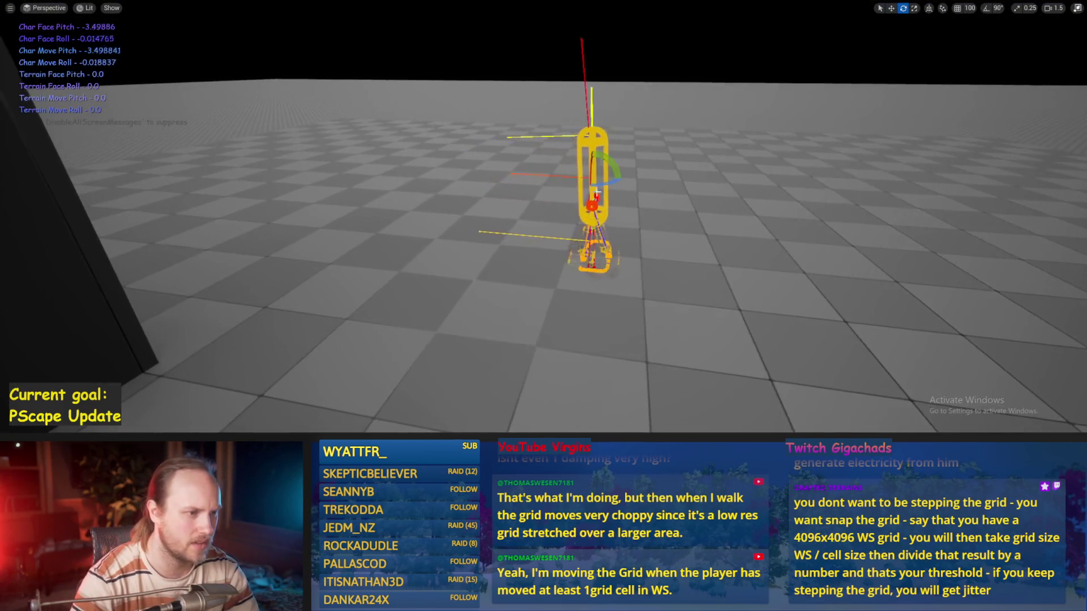
key("e")
mouse_move(573, 170)
left_mouse_down()
mouse_move(573, 185)
mouse_move(577, 154)
left_mouse_up()
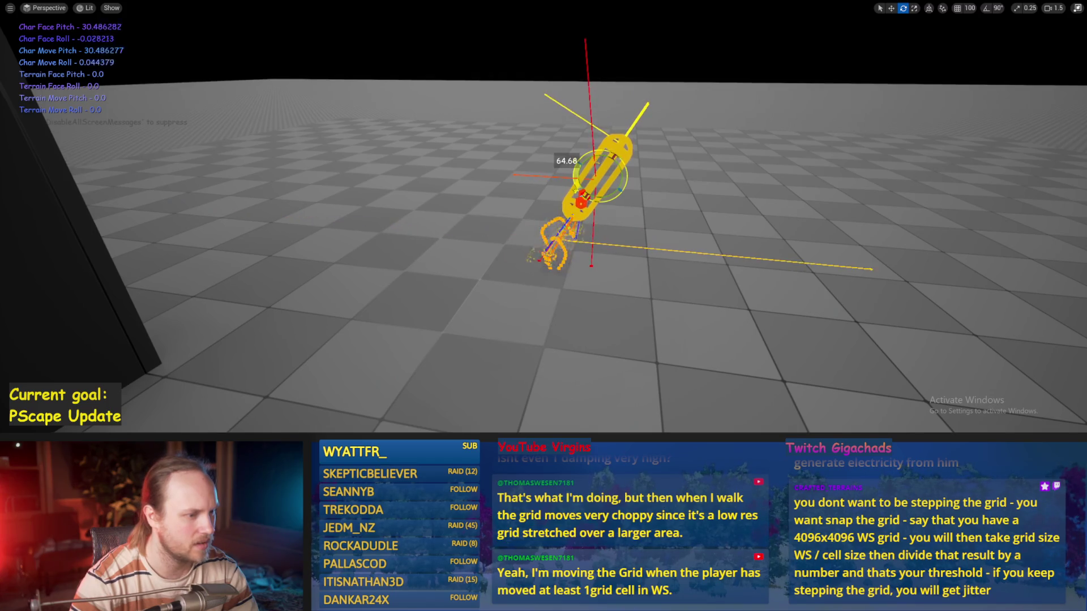
left_click_drag(577, 154, 572, 177)
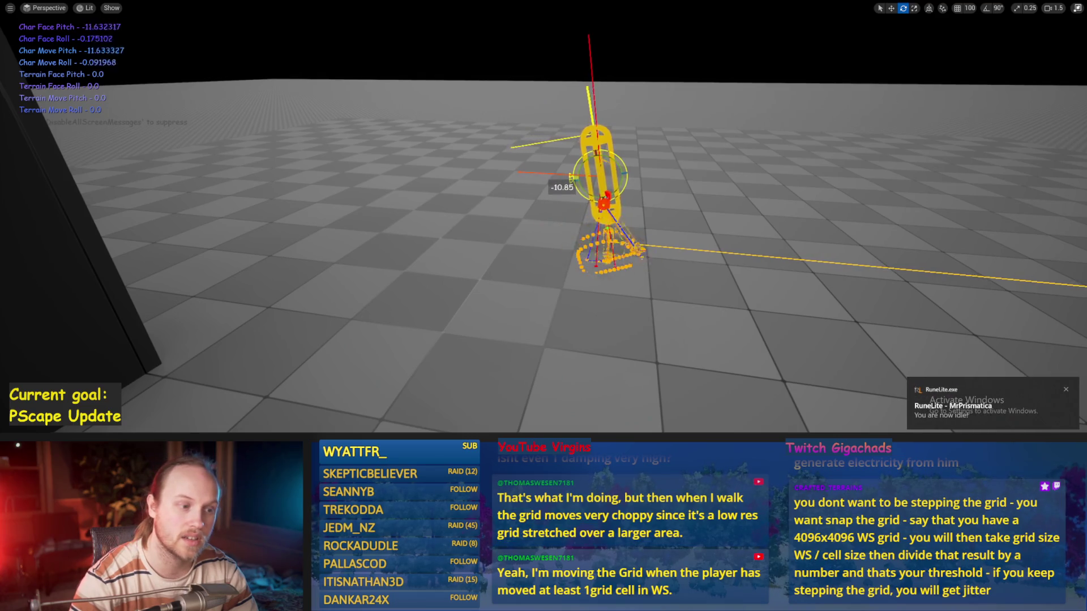
key("alt+p")
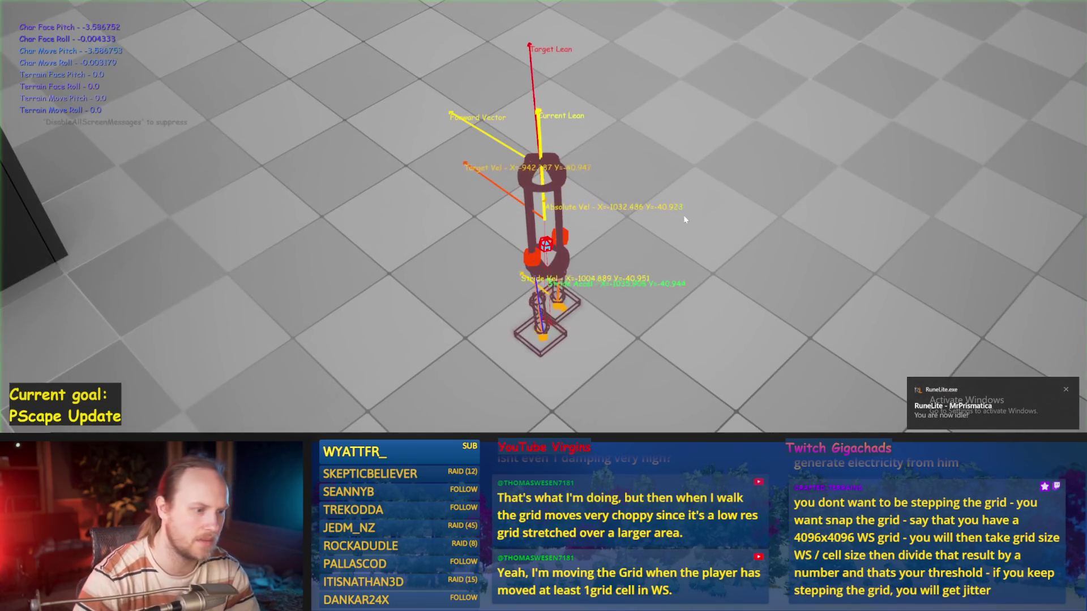
key("F8")
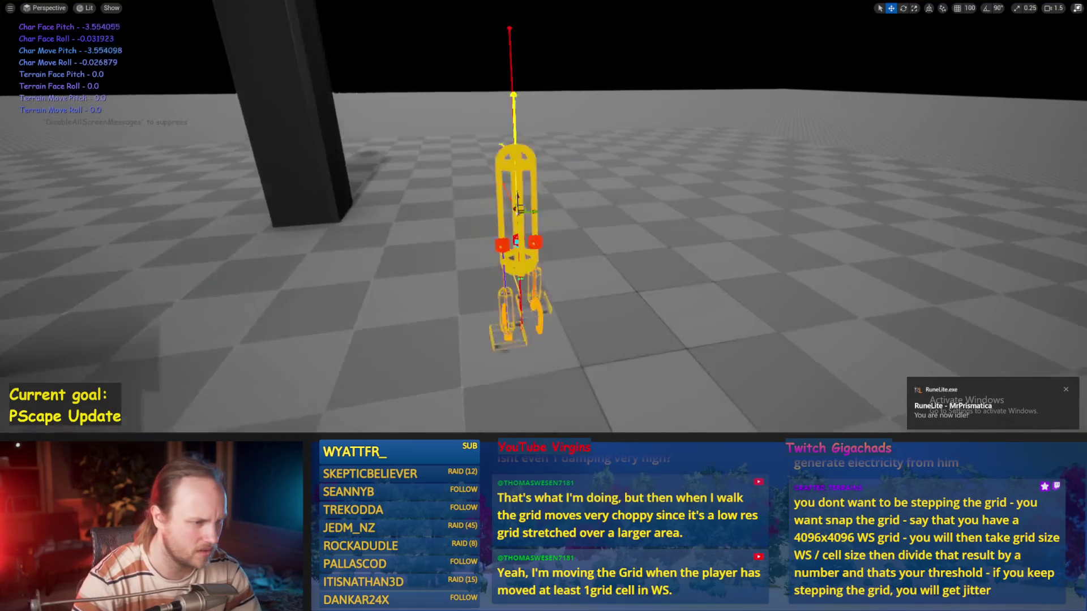
scroll(601, 219, "down", 2)
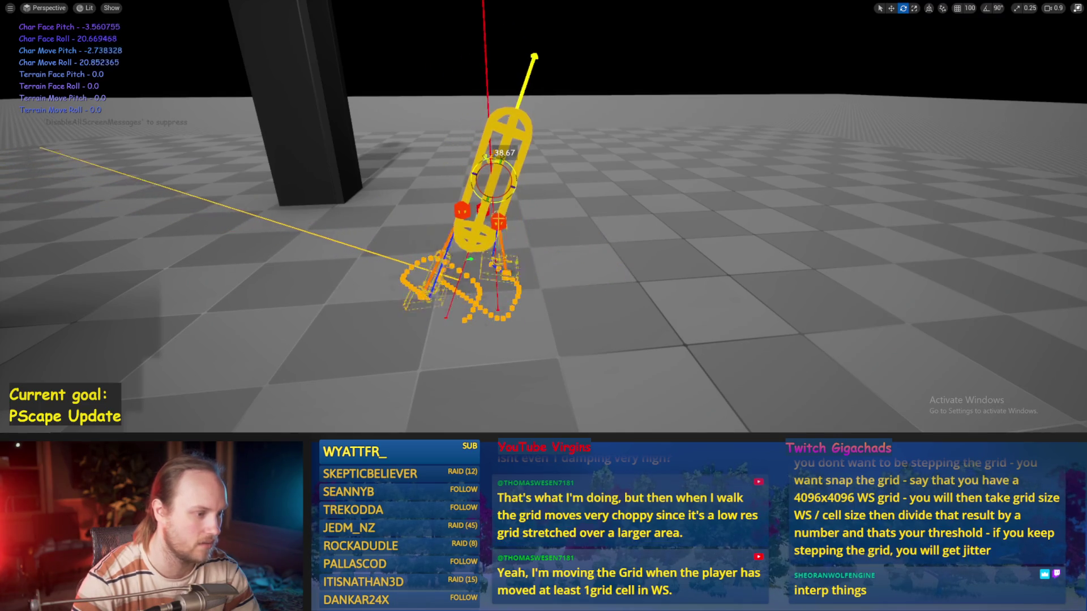
key("Escape")
key("ctrl+s")
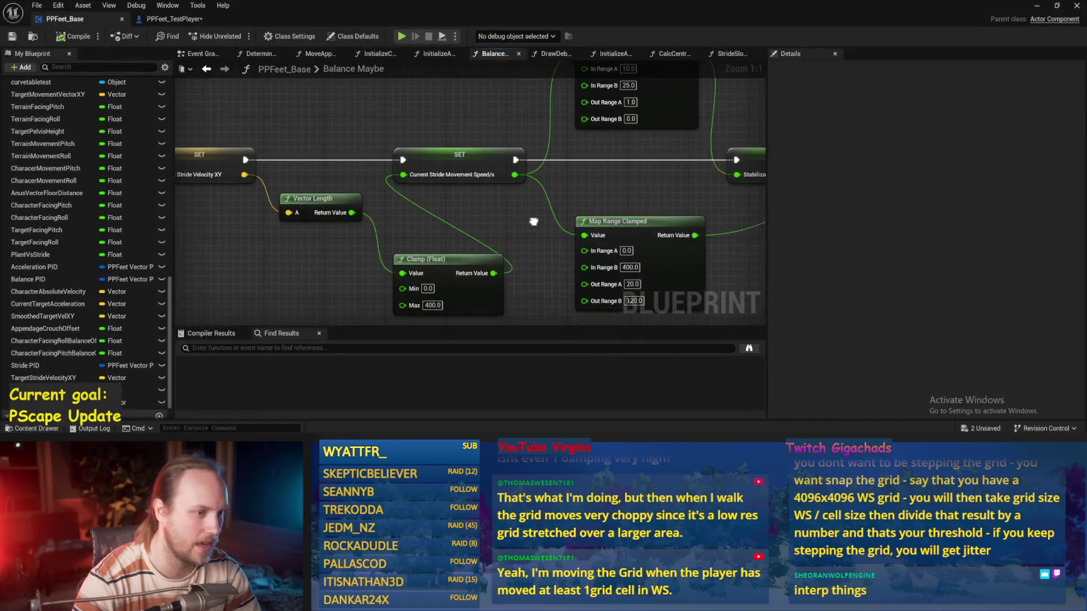
- Save the blueprint, pan over the balance chain, and launch another Play in Editor session
left_click(9, 36)
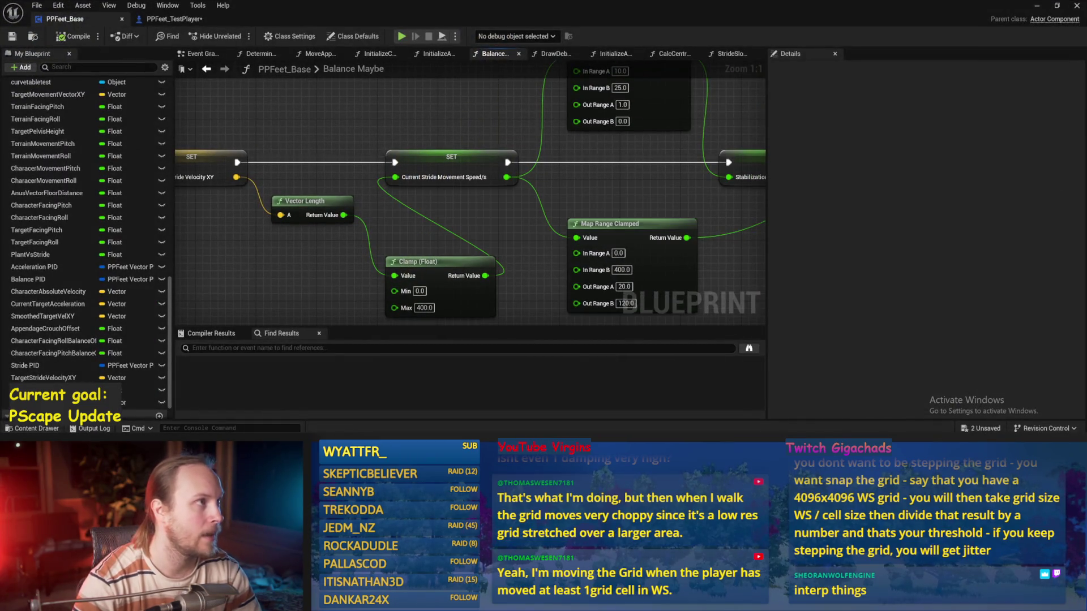
scroll(520, 169, "down", 5)
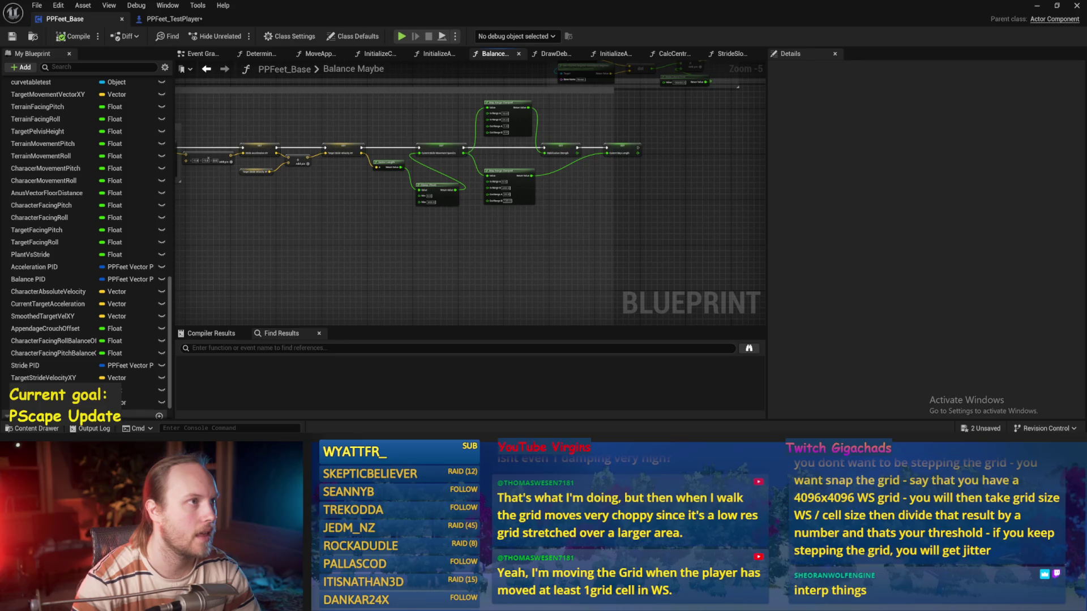
left_click_drag(713, 263, 668, 279)
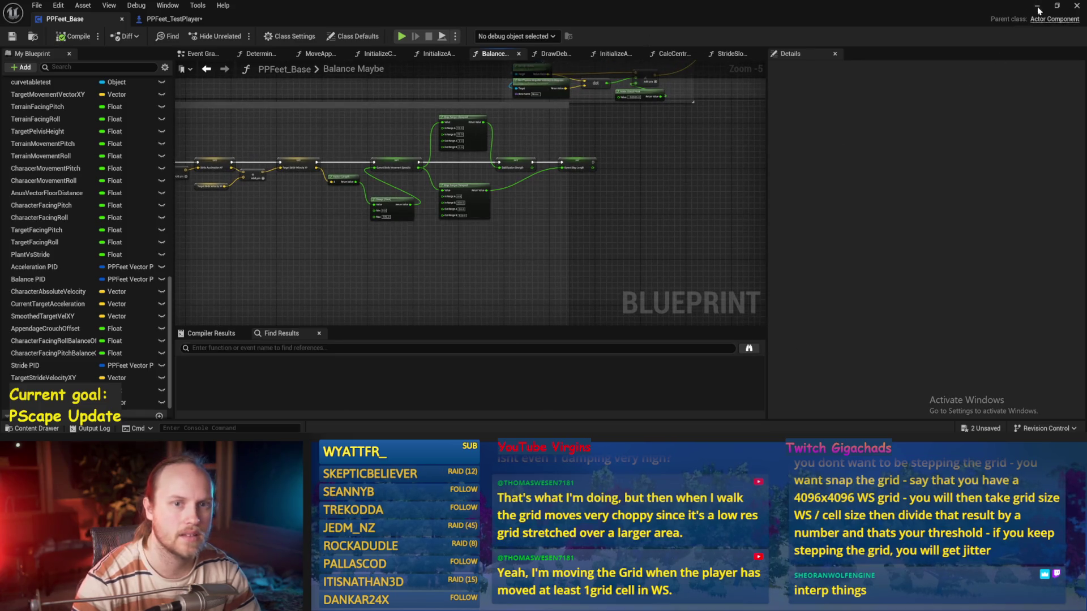
left_click(1037, 7)
key("alt+p")
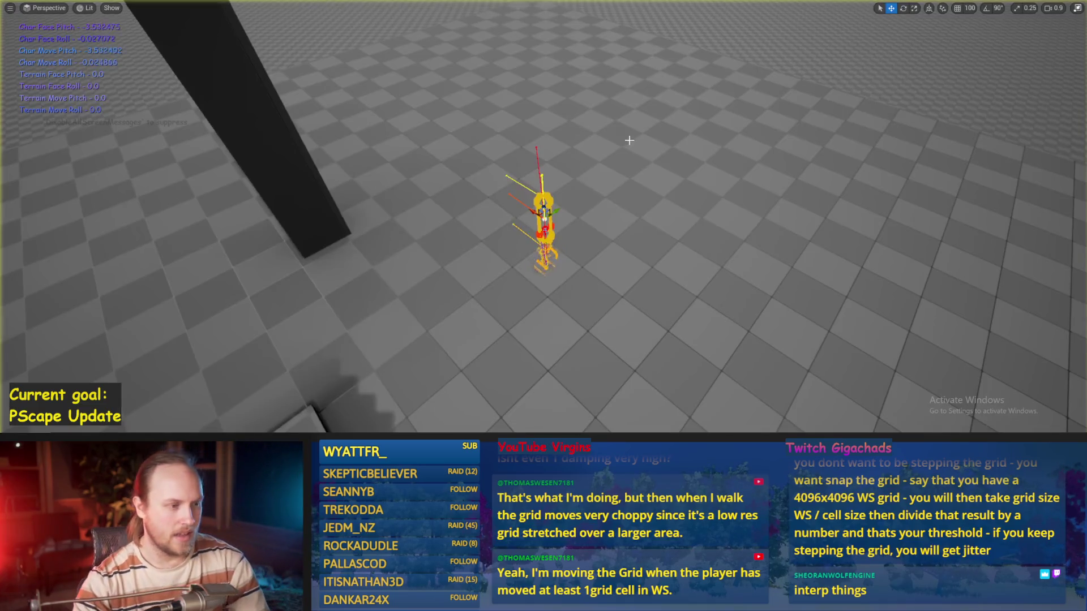
- Select the character mid-play and rotate it to test recovery, then return to the Balance Maybe graph
left_click(629, 140)
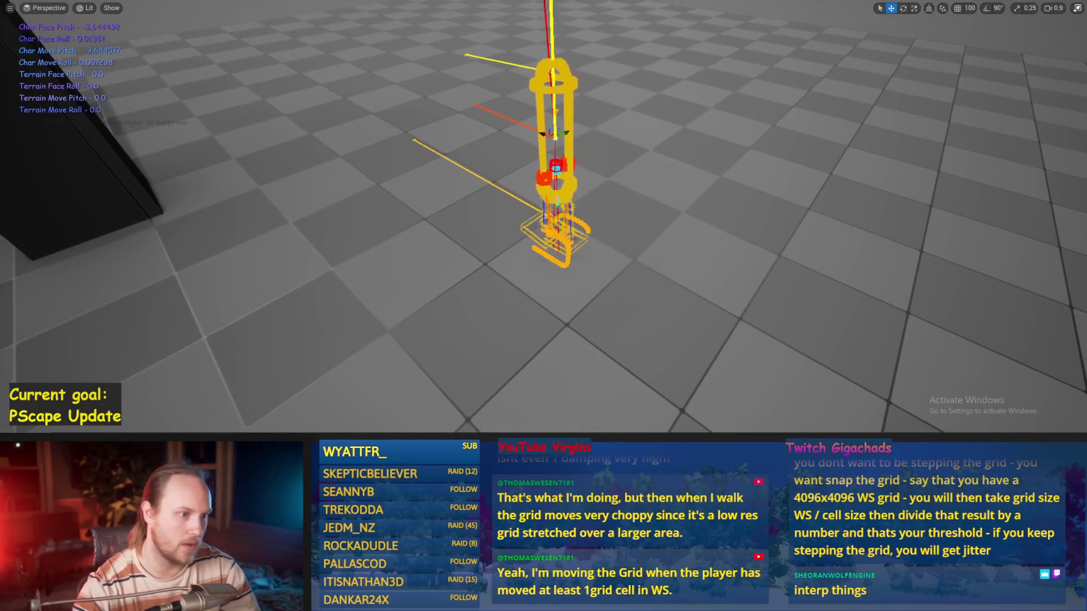
left_click(519, 217)
key("e")
left_click_drag(447, 166, 440, 175)
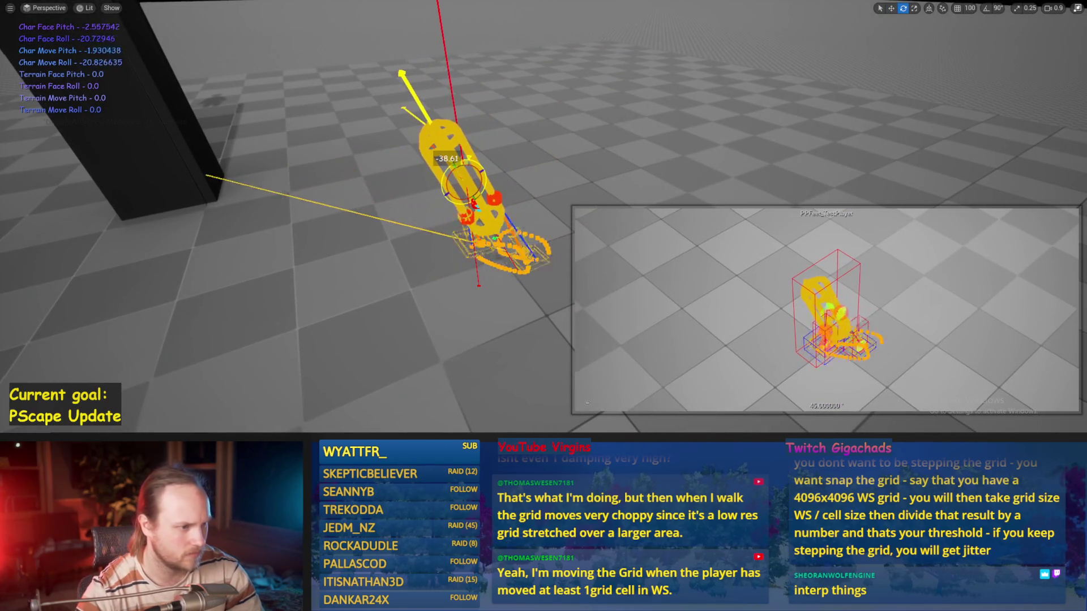
key("F8")
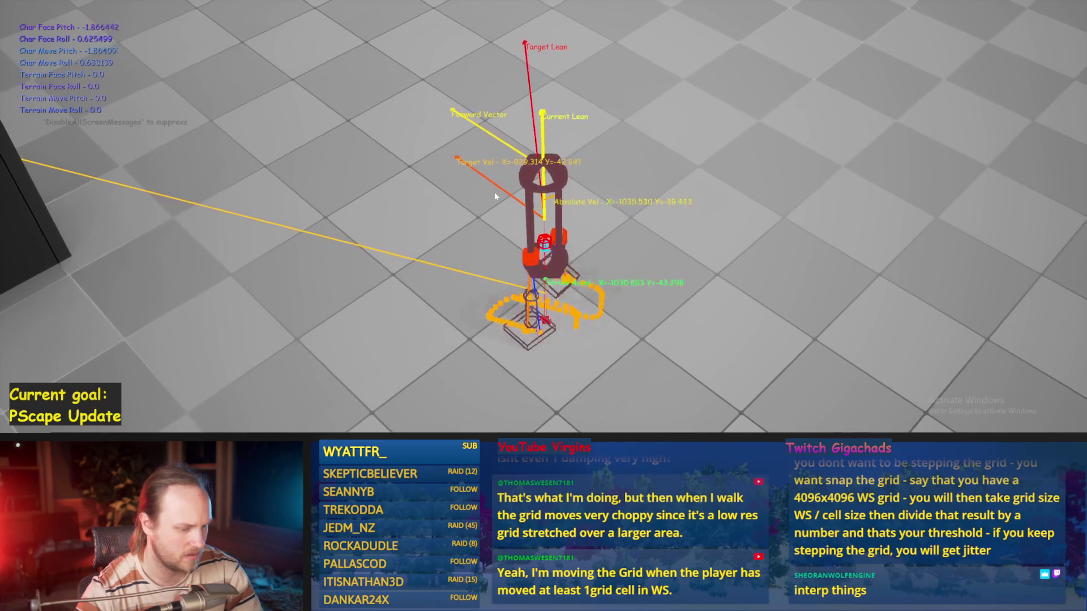
key("F8")
key("f")
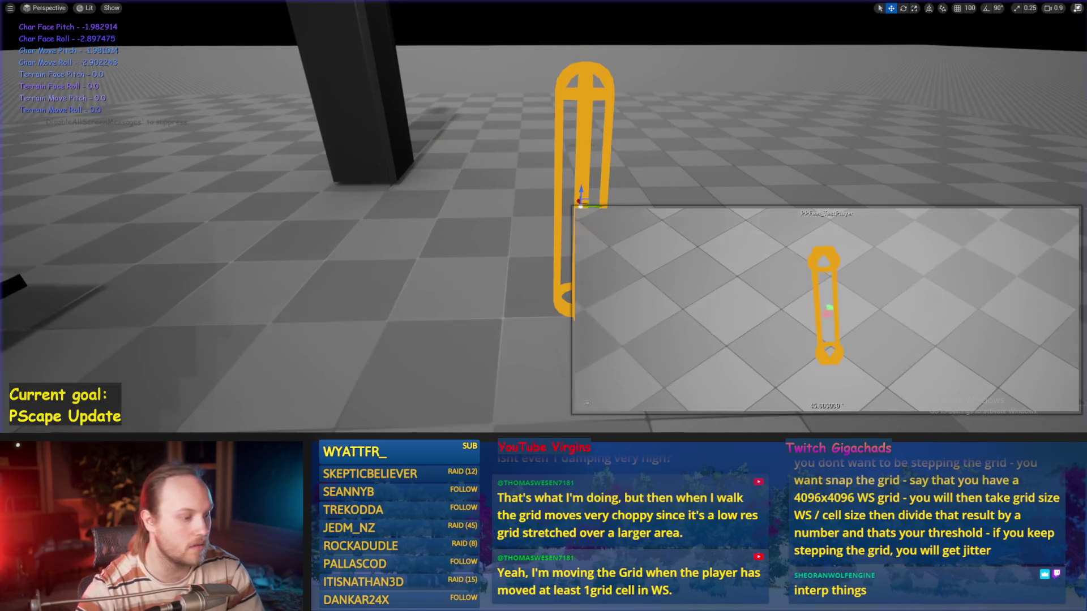
left_click(433, 399)
key("ctrl+s")
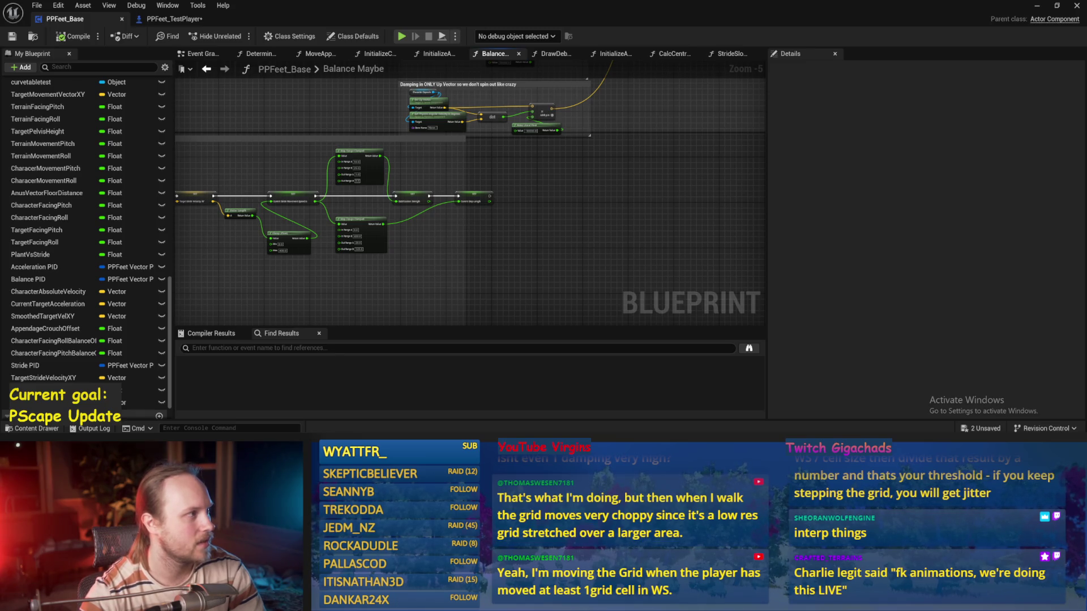
- Search for a 'str' node in the current graph, then dismiss the search without adding anything
scroll(389, 301, "up", 3)
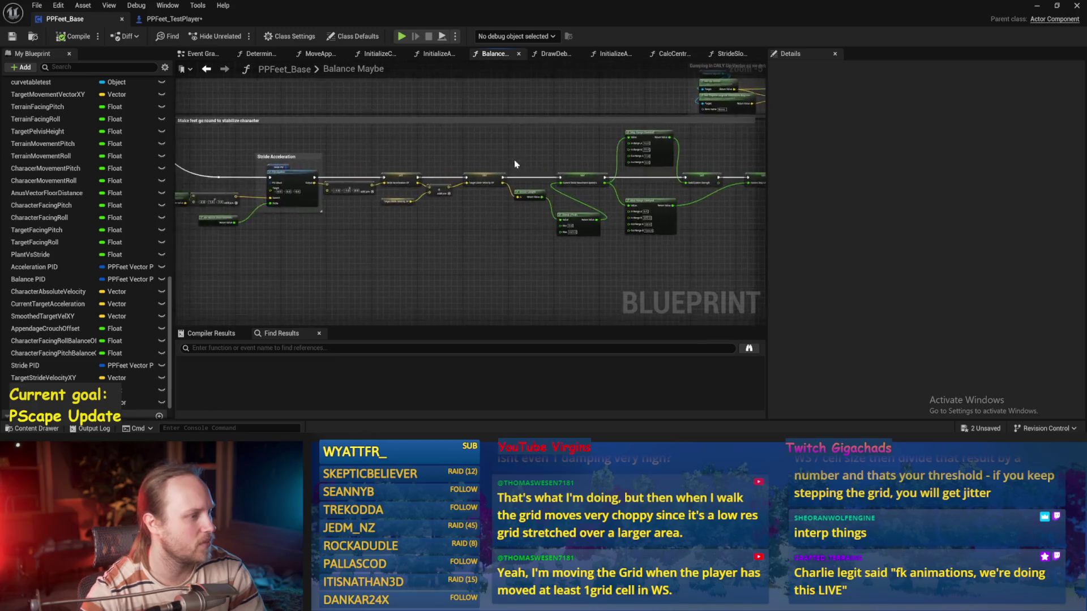
right_click(403, 277)
type("str")
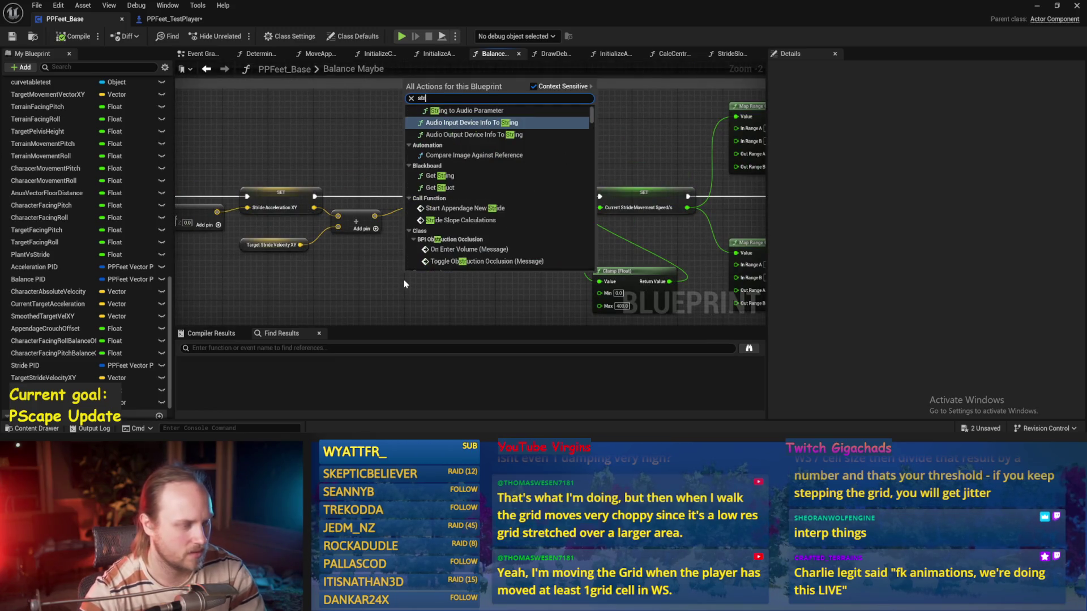
left_click(403, 280)
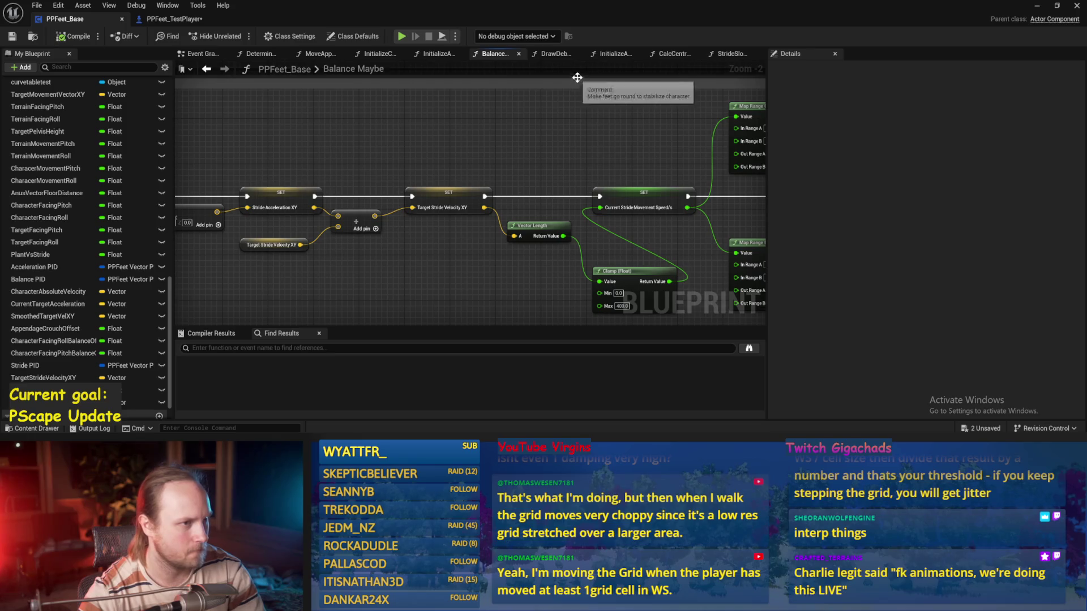
- In StrideSlopeCalculations, wire a Target Stride Velocity XY getter into Normalize 2D's A input, then play-test
left_click(726, 56)
mouse_move(483, 192)
left_mouse_down()
mouse_move(503, 153)
mouse_move(582, 168)
mouse_move(756, 160)
left_mouse_up()
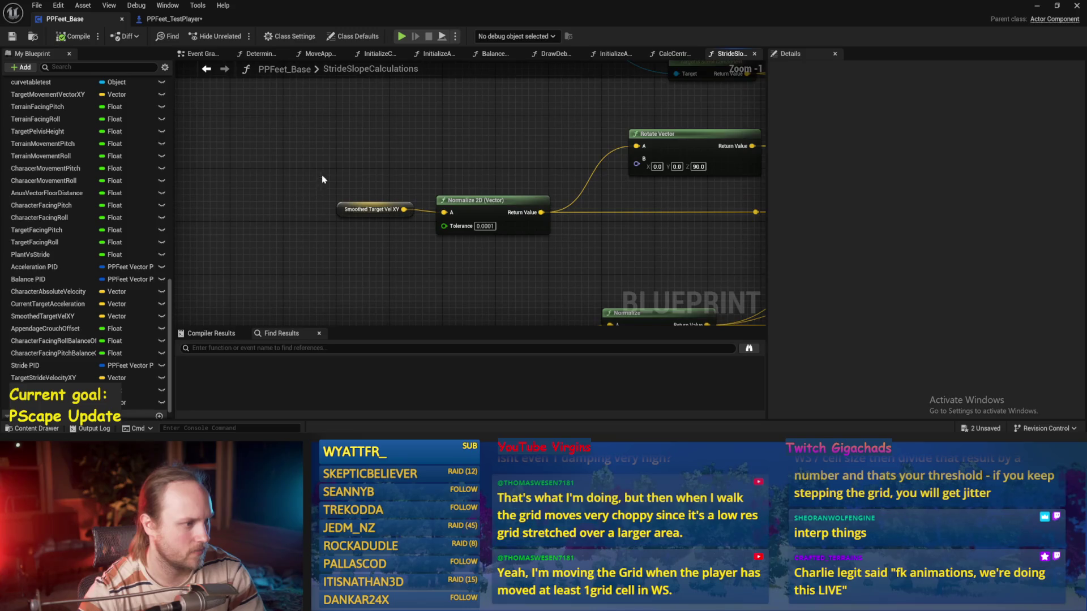
right_click(346, 156)
type("targetstride")
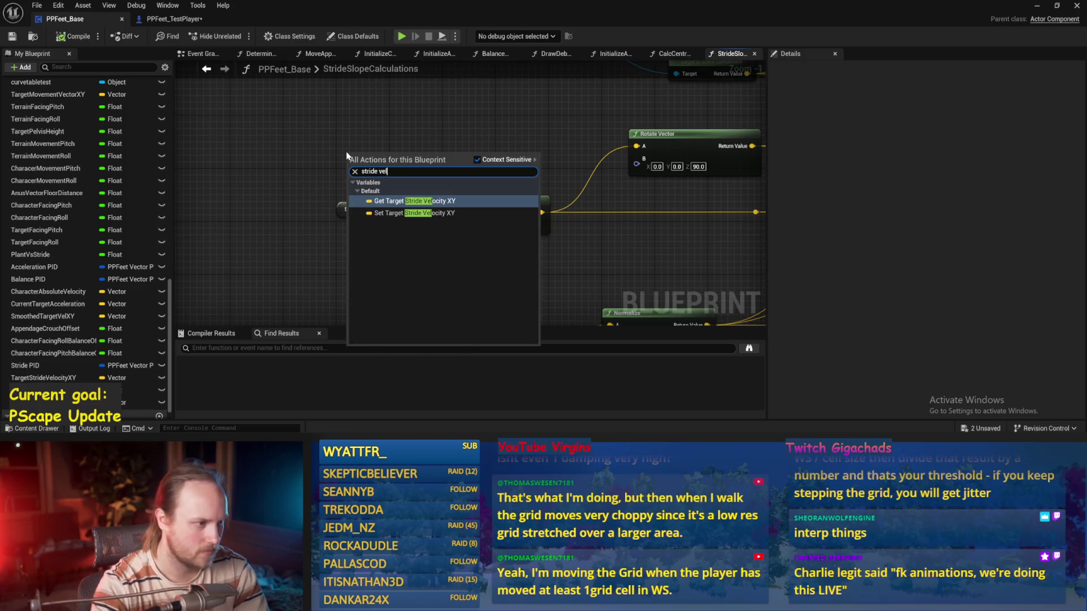
key("Return")
left_click(440, 155)
left_click_drag(411, 156, 444, 213)
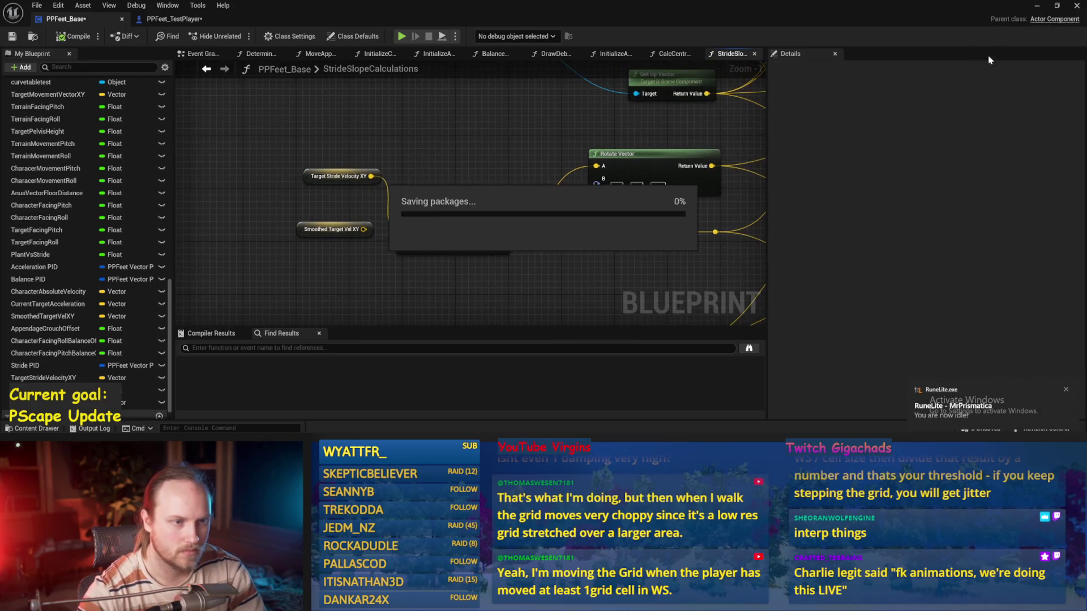
left_click(1037, 7)
key("alt+p")
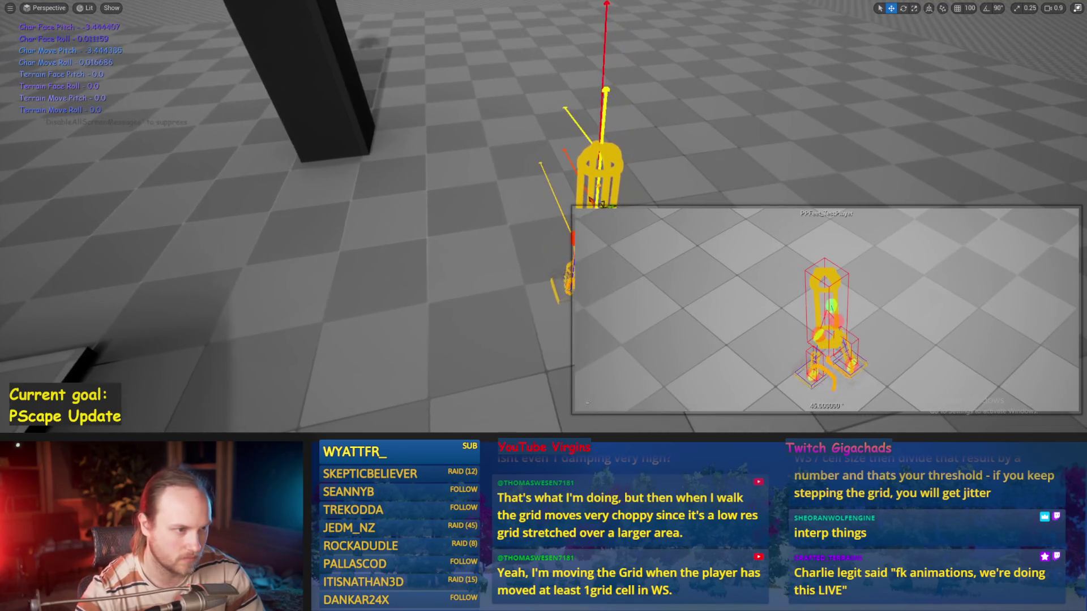
- Tilt the capsule character about 46 degrees to test its balance, then end the test and save all
left_click(439, 331)
left_click(499, 238)
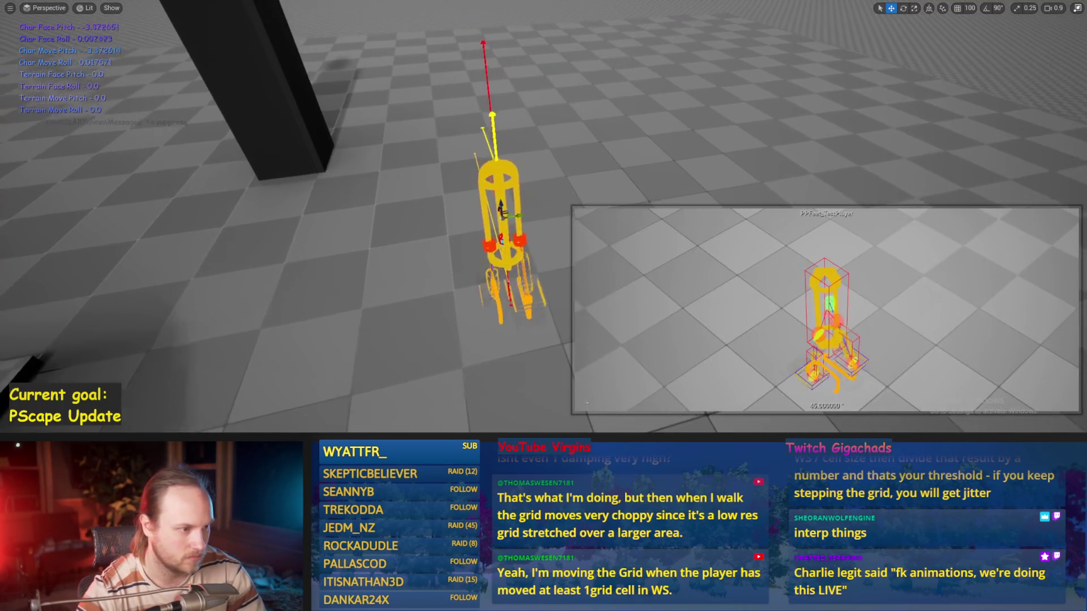
key("e")
mouse_move(493, 180)
left_mouse_down()
mouse_move(509, 173)
mouse_move(488, 146)
mouse_move(515, 159)
mouse_move(462, 141)
left_mouse_up()
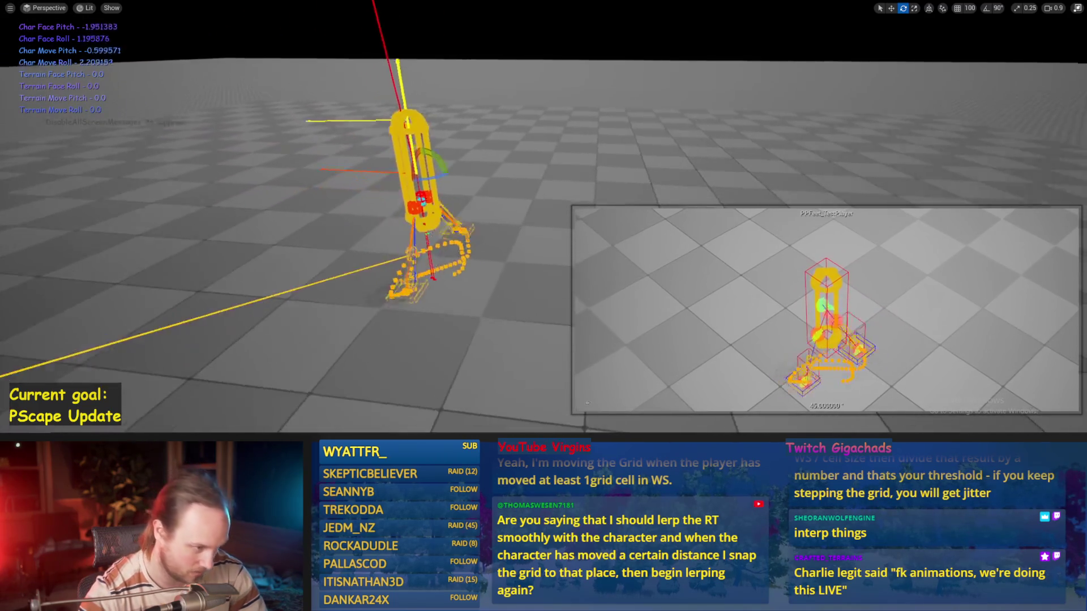
left_click_drag(484, 169, 450, 227)
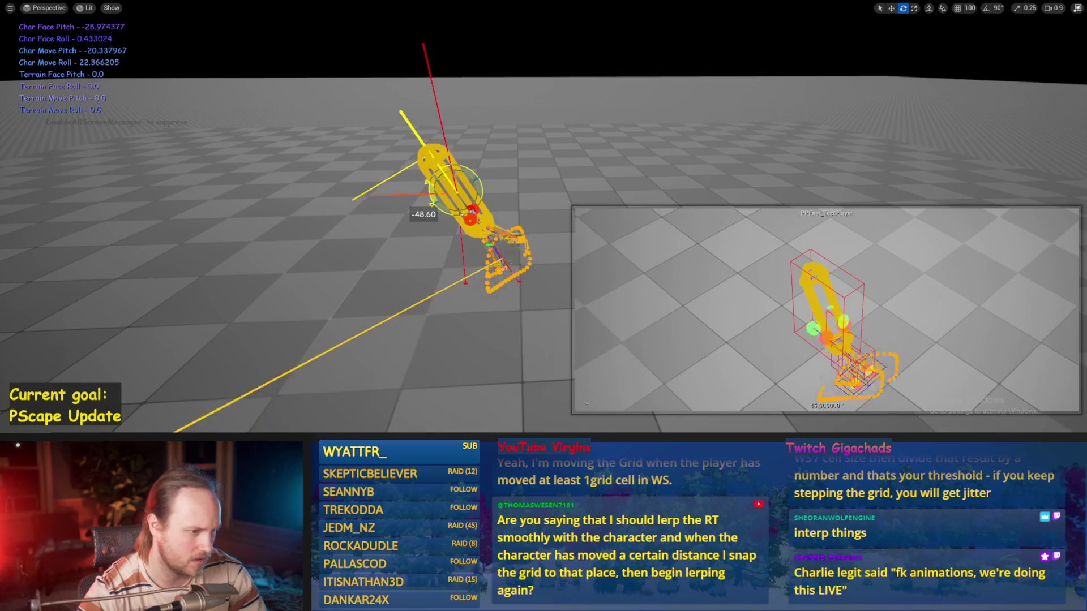
mouse_move(424, 215)
left_mouse_down()
mouse_move(431, 223)
mouse_move(417, 203)
mouse_move(457, 183)
mouse_move(502, 187)
mouse_move(501, 124)
mouse_move(520, 130)
mouse_move(478, 142)
left_mouse_up()
key("w")
key("ctrl+s")
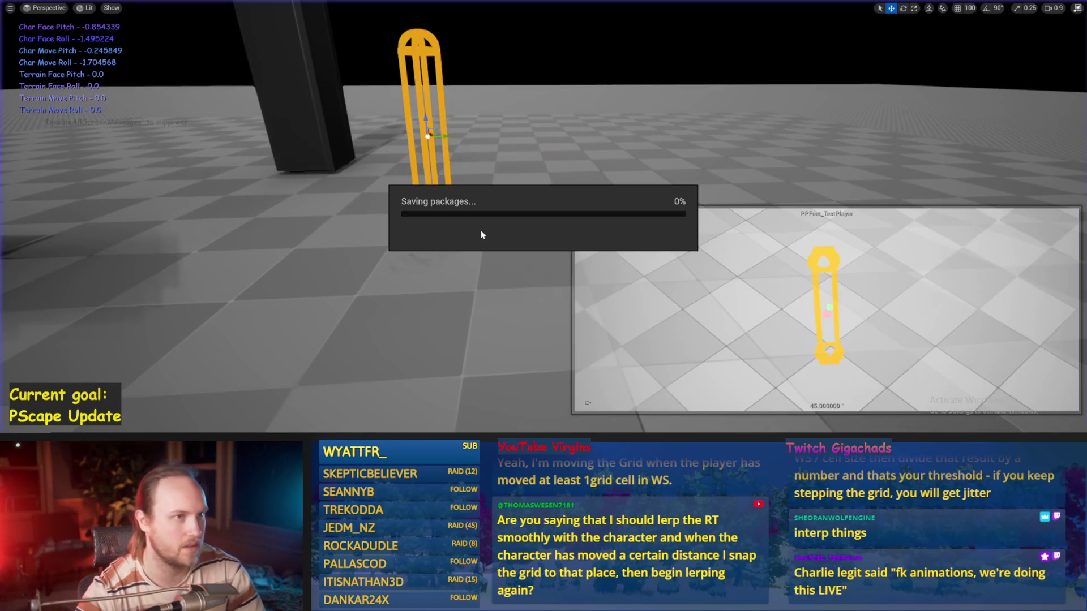
- Fly the camera to a top-down view of the test floor and the PPFeet_TestPlayer start spot
left_click(303, 183)
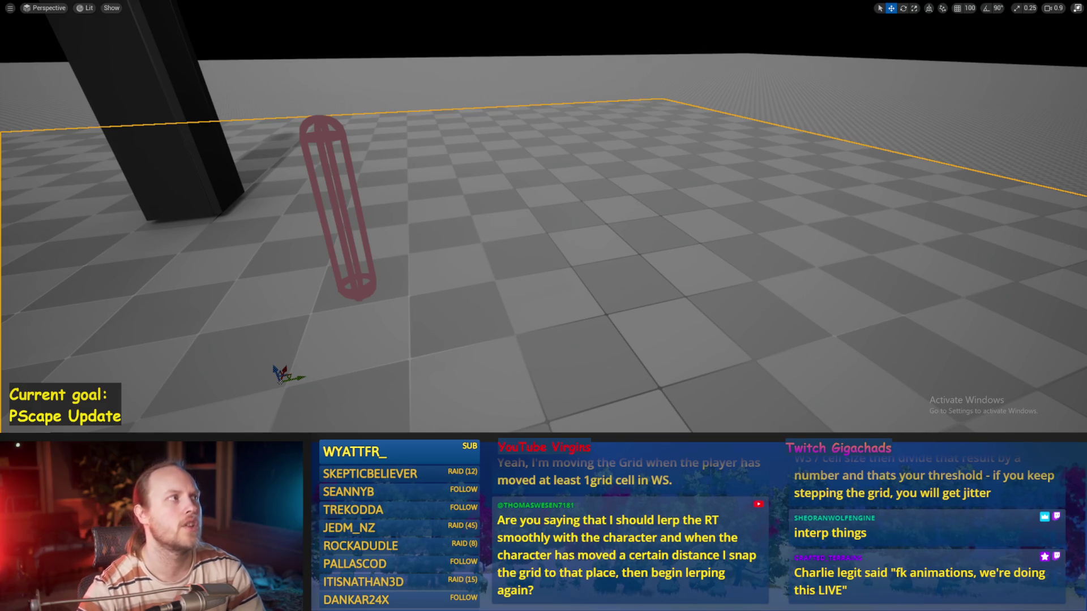
key("w")
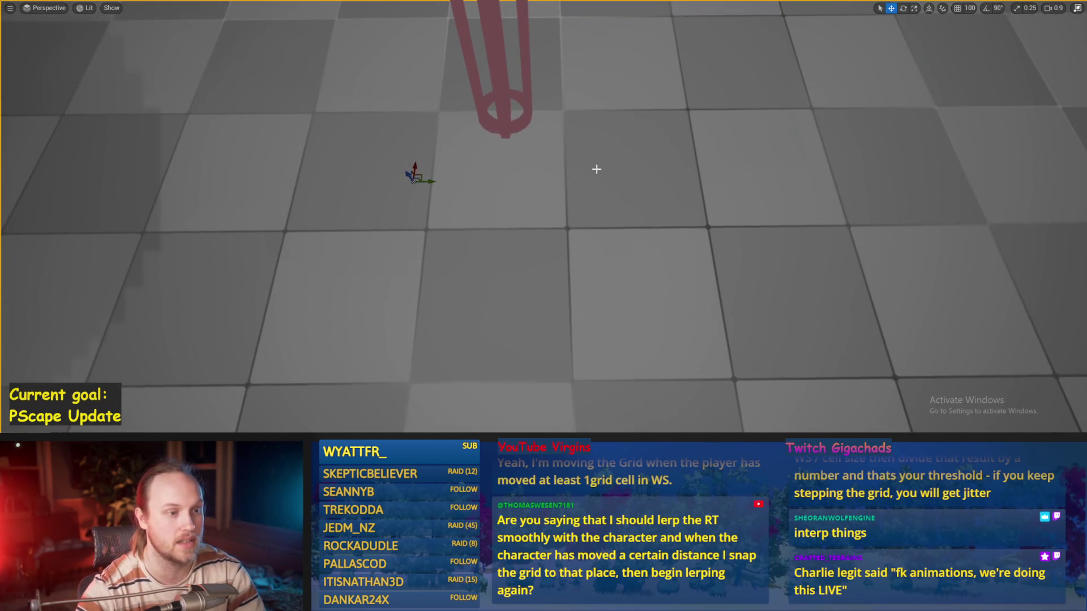
scroll(670, 228, "up", 2)
key("s")
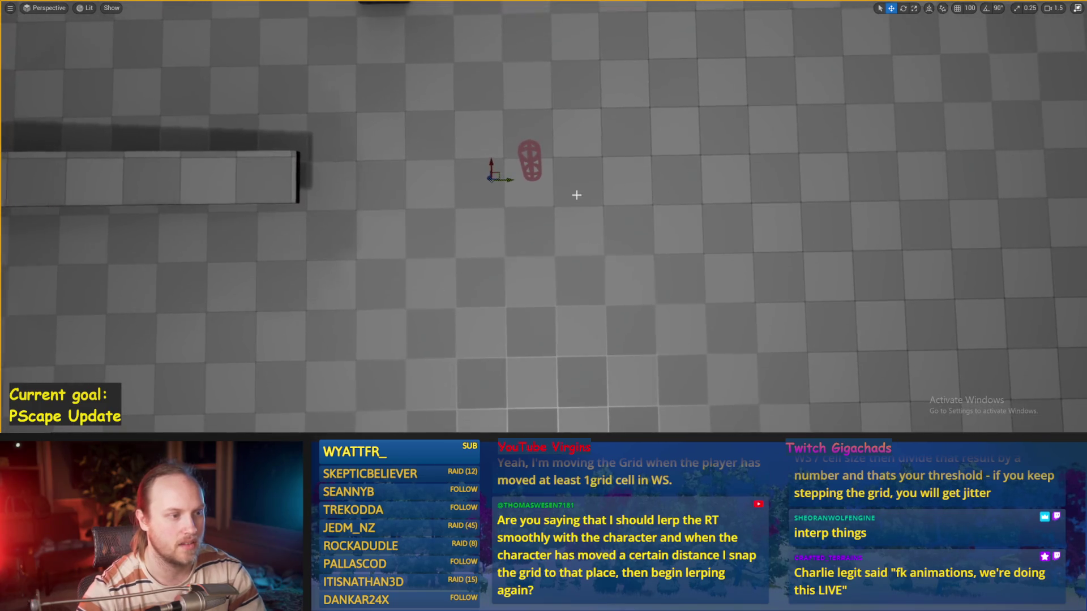
scroll(579, 233, "up", 2)
key("s")
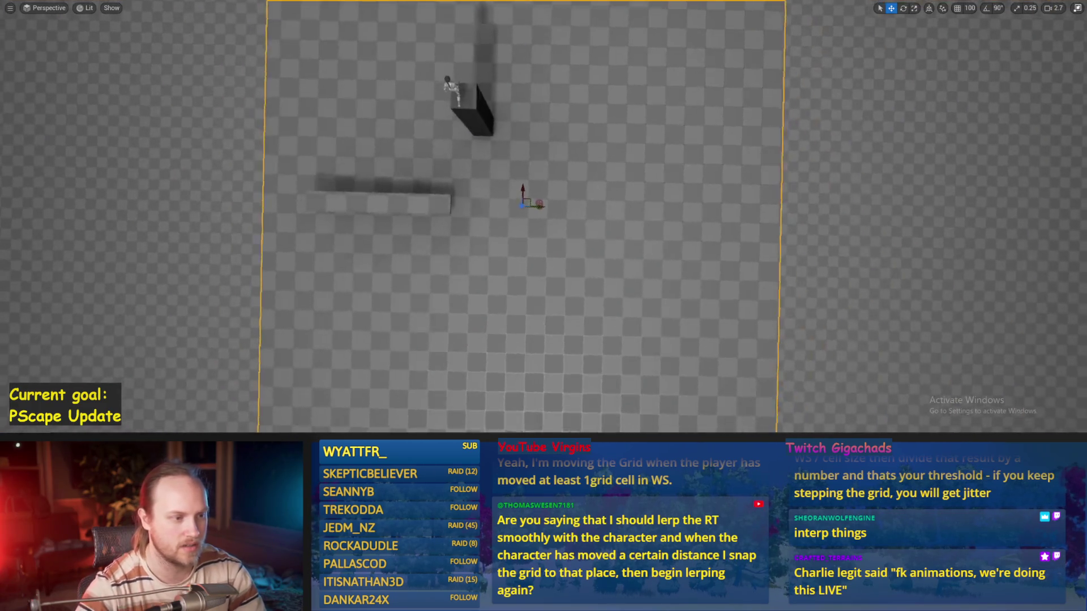
scroll(540, 285, "down", 2)
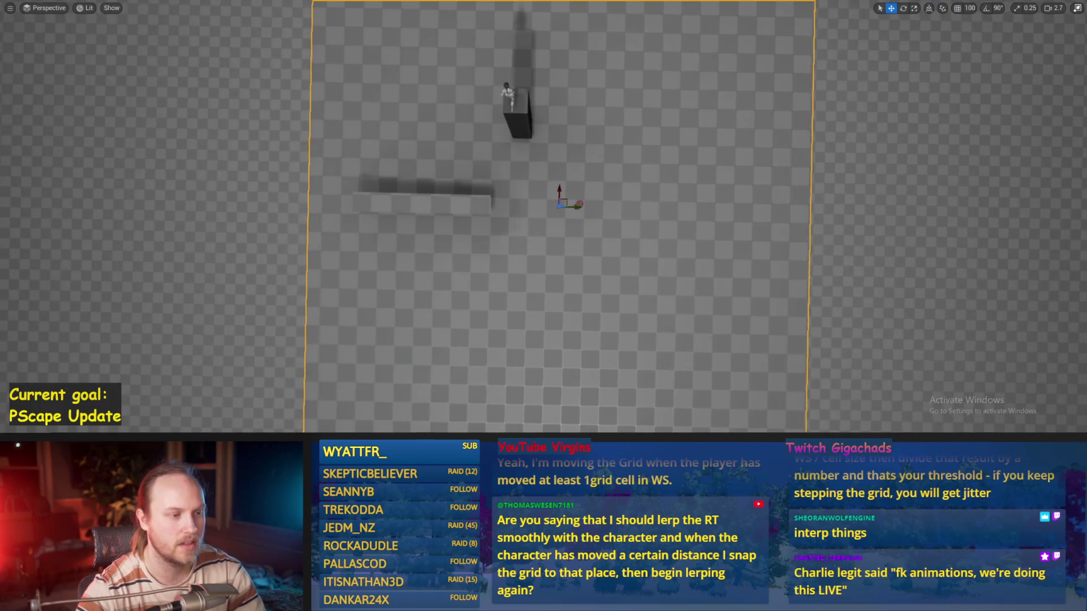
key("w")
key("w")
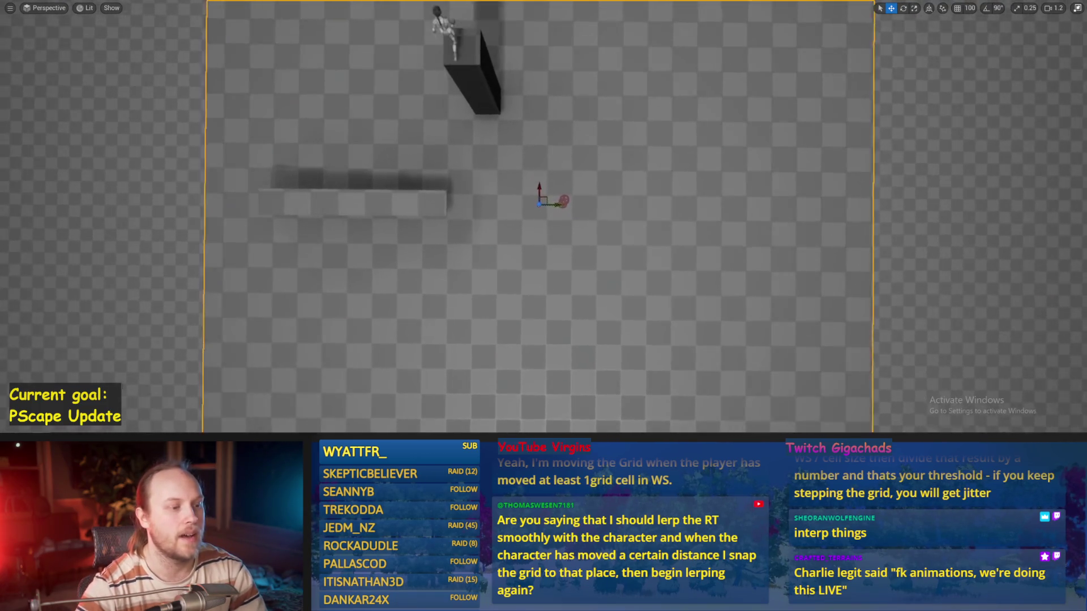
left_click(568, 198)
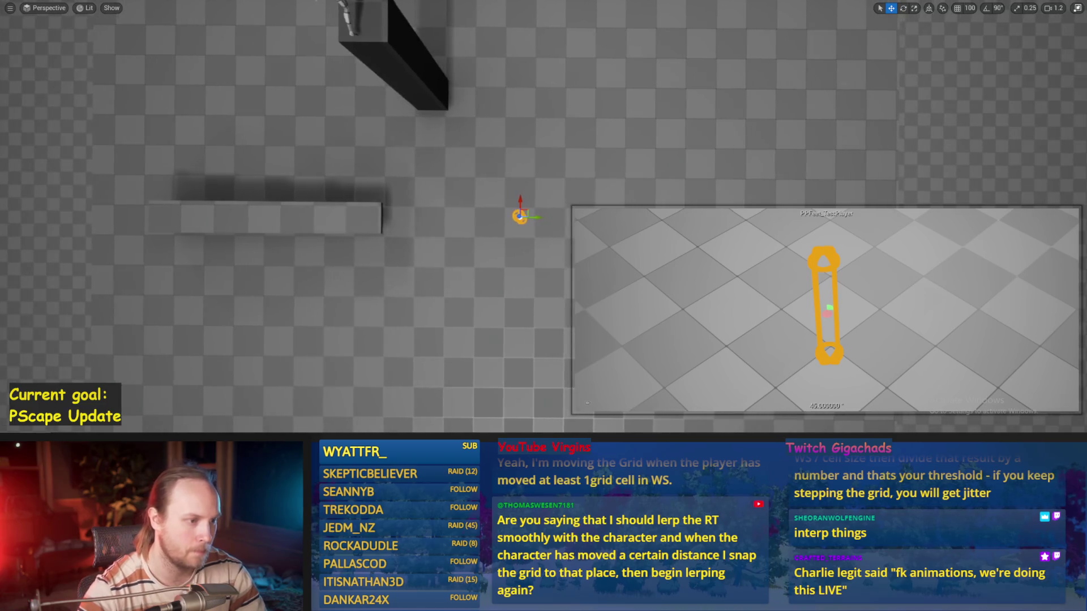
- Pilot the PPFeet_TestPlayer actor to view the level, then shift it slightly left
left_click_drag(508, 214, 527, 218)
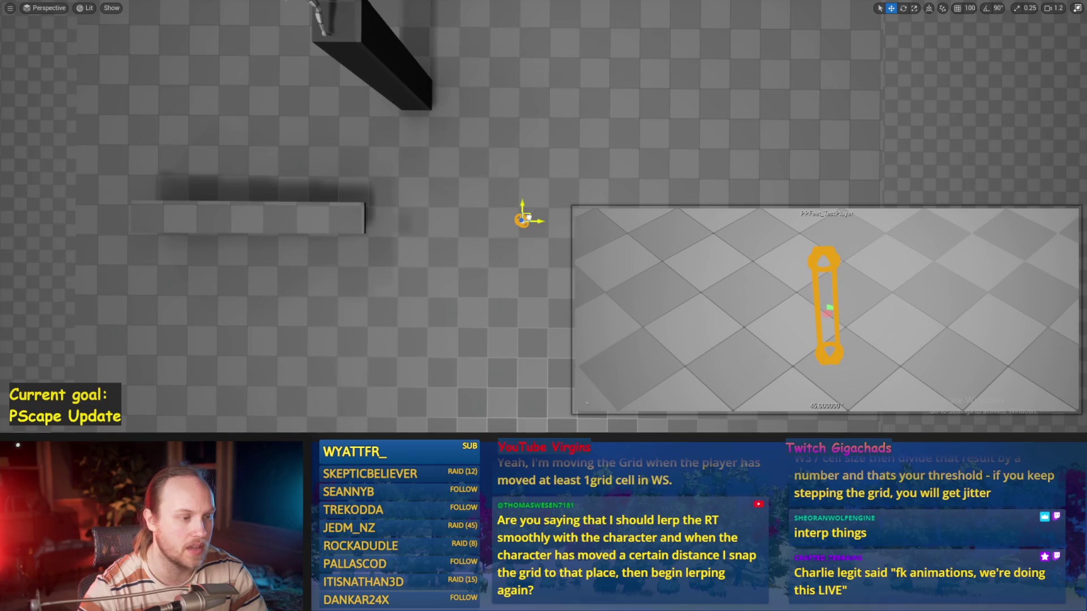
right_click(528, 217)
left_click(566, 193)
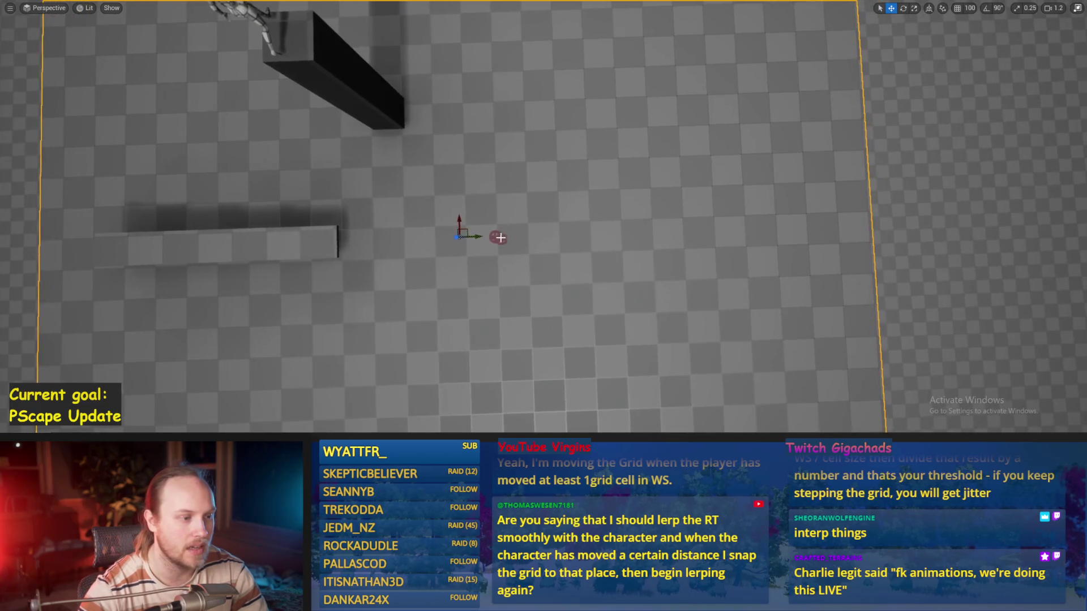
mouse_move(496, 238)
left_mouse_down()
mouse_move(488, 231)
mouse_move(496, 180)
mouse_move(517, 194)
mouse_move(471, 214)
mouse_move(464, 189)
left_mouse_up()
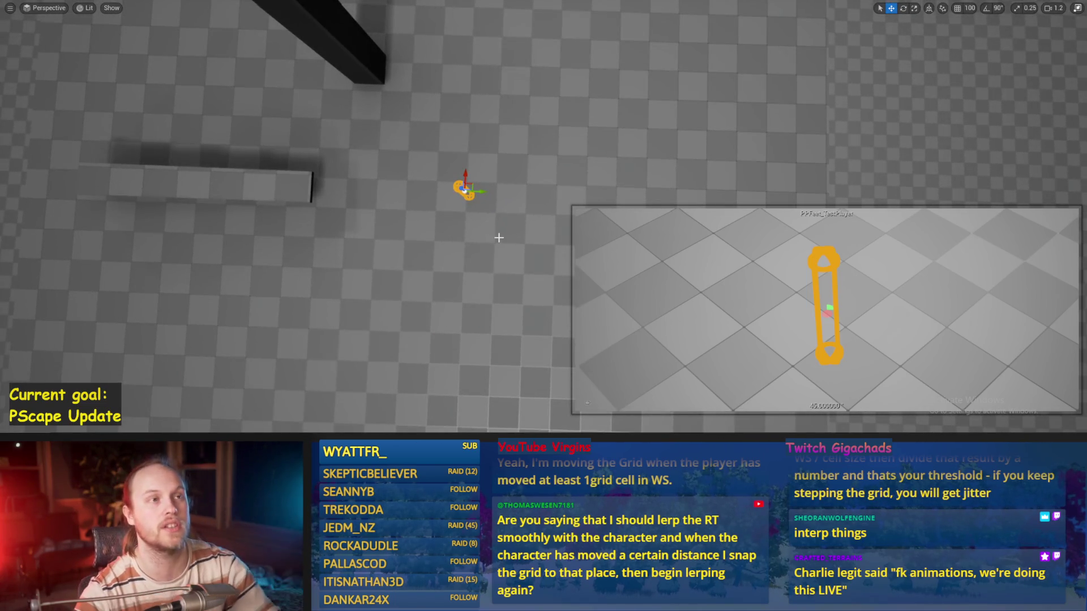
left_click_drag(453, 251, 469, 256)
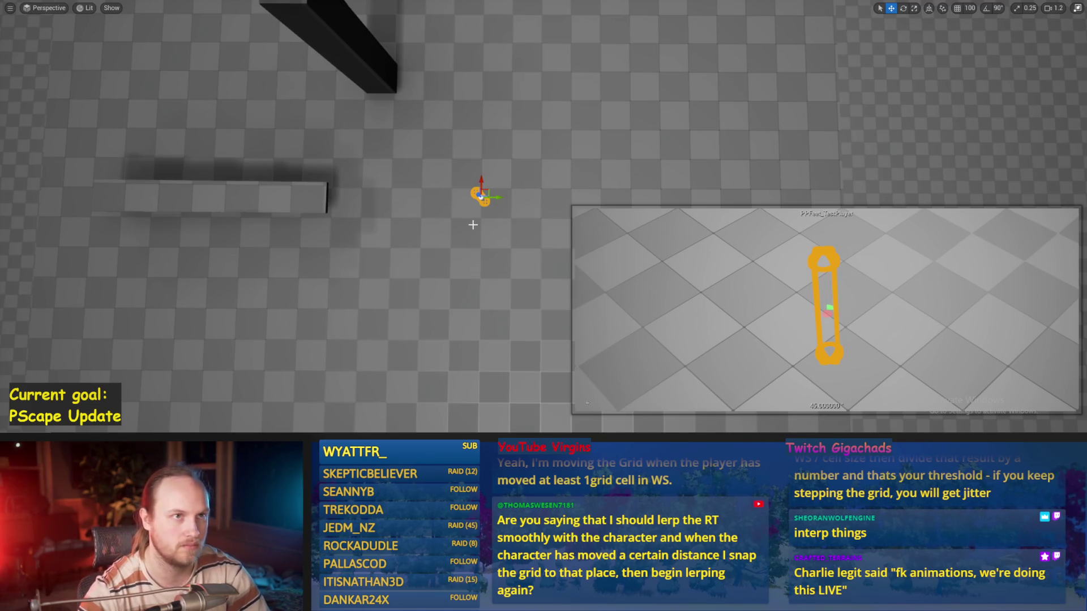
mouse_move(492, 198)
left_mouse_down()
mouse_move(442, 194)
mouse_move(508, 192)
mouse_move(447, 194)
mouse_move(470, 192)
left_mouse_up()
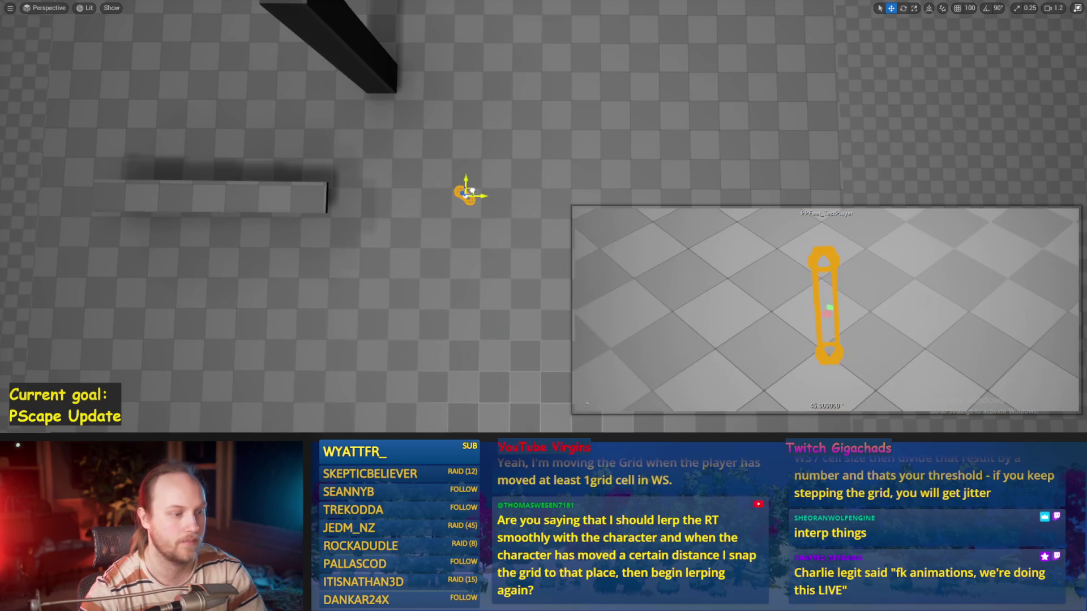
key("alt+p")
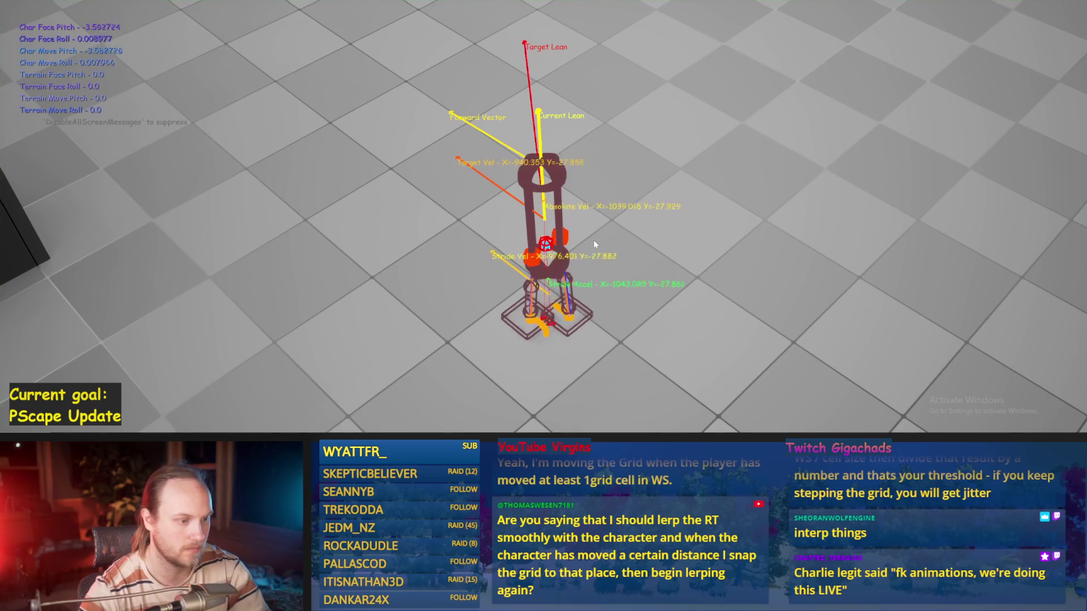
- Stop play, move the Target Stride Velocity XY node down beside Normalize 2D, and save
key("Escape")
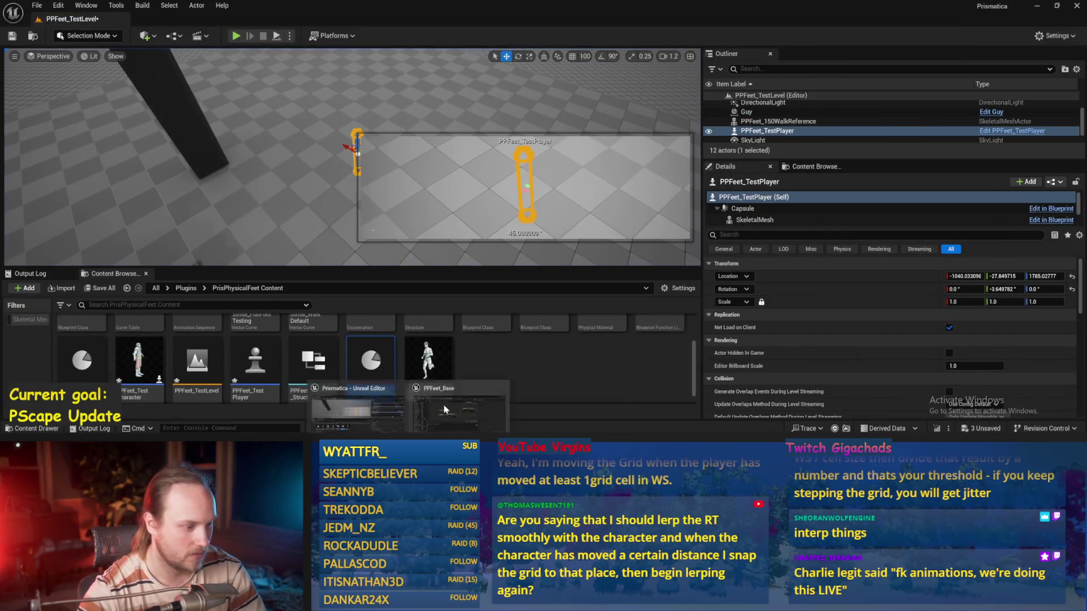
key("alt+Tab")
left_click_drag(391, 232, 371, 136)
left_click(404, 182)
mouse_move(407, 176)
left_mouse_down()
mouse_move(386, 196)
mouse_move(405, 230)
left_mouse_up()
scroll(389, 188, "down", 3)
left_click(389, 188)
key("ctrl+s")
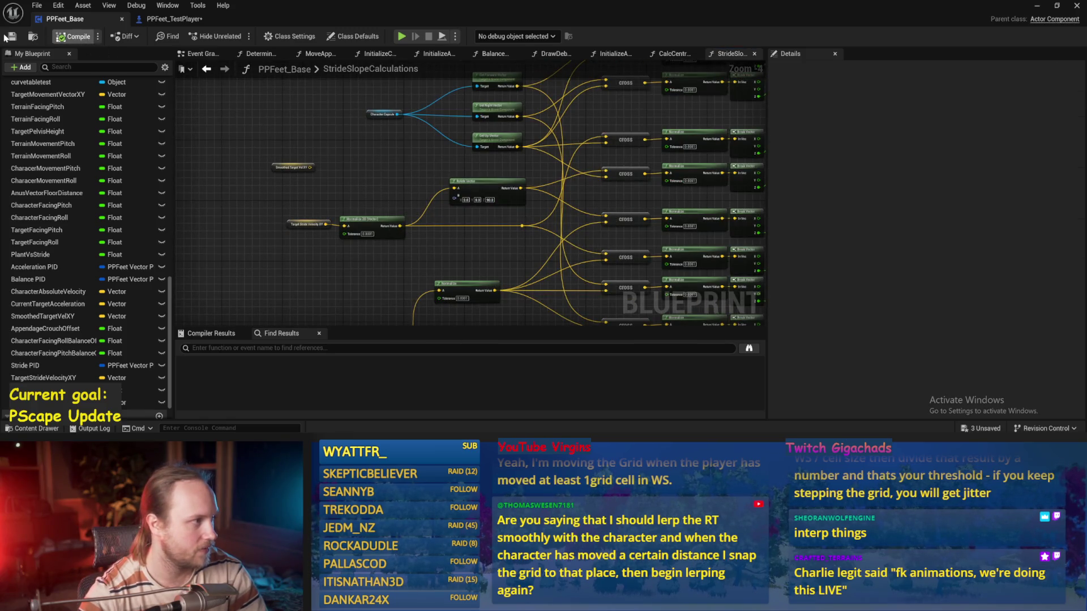
- Check the Balance Maybe function graph from the Event Graph
left_click_drag(309, 136, 215, 153)
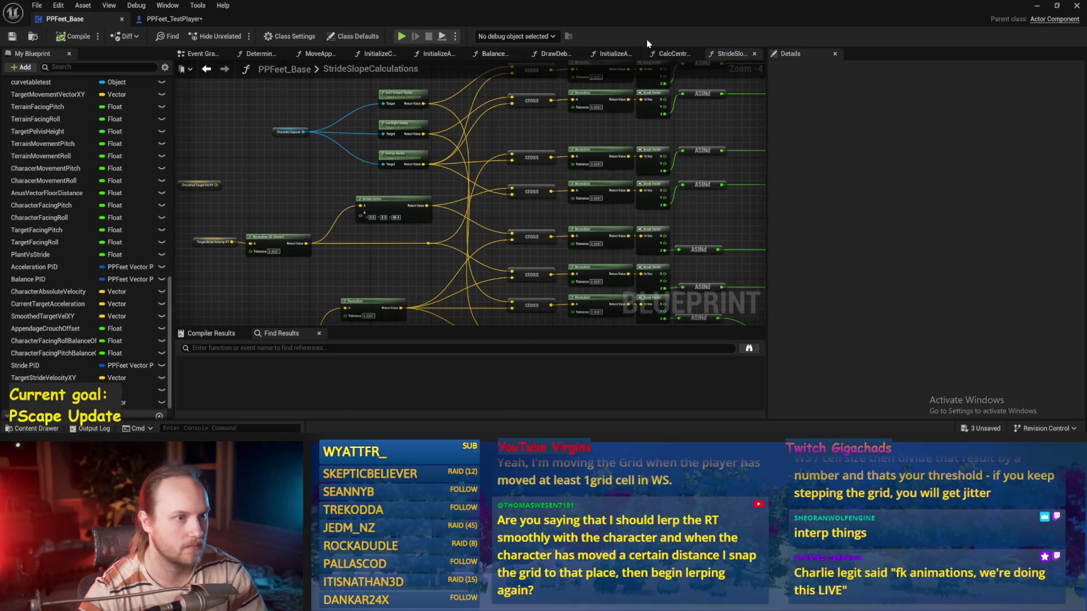
left_click(242, 69)
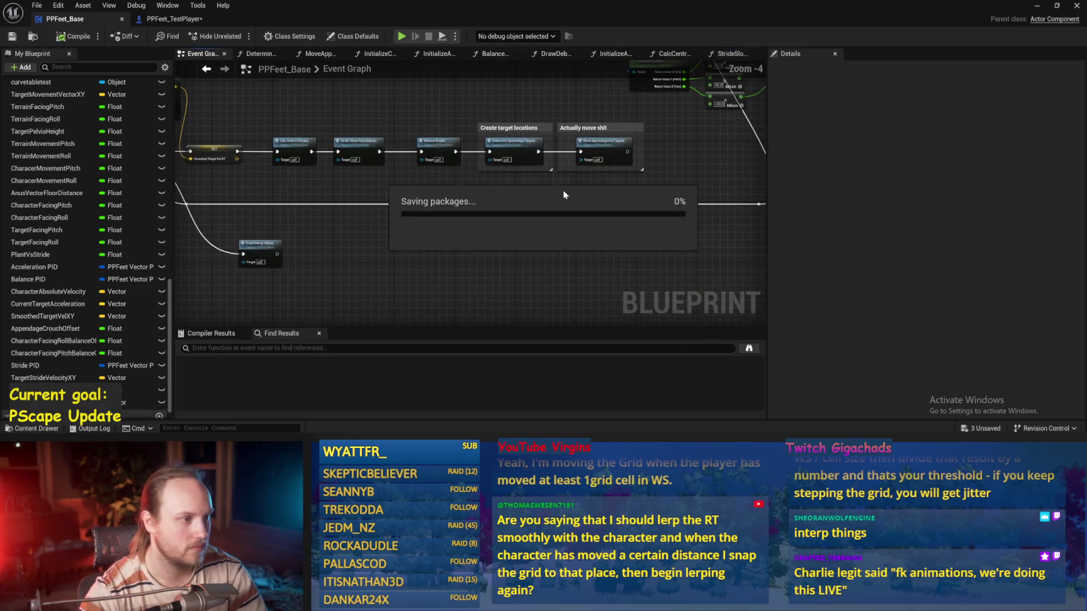
left_click(430, 151)
double_click(430, 152)
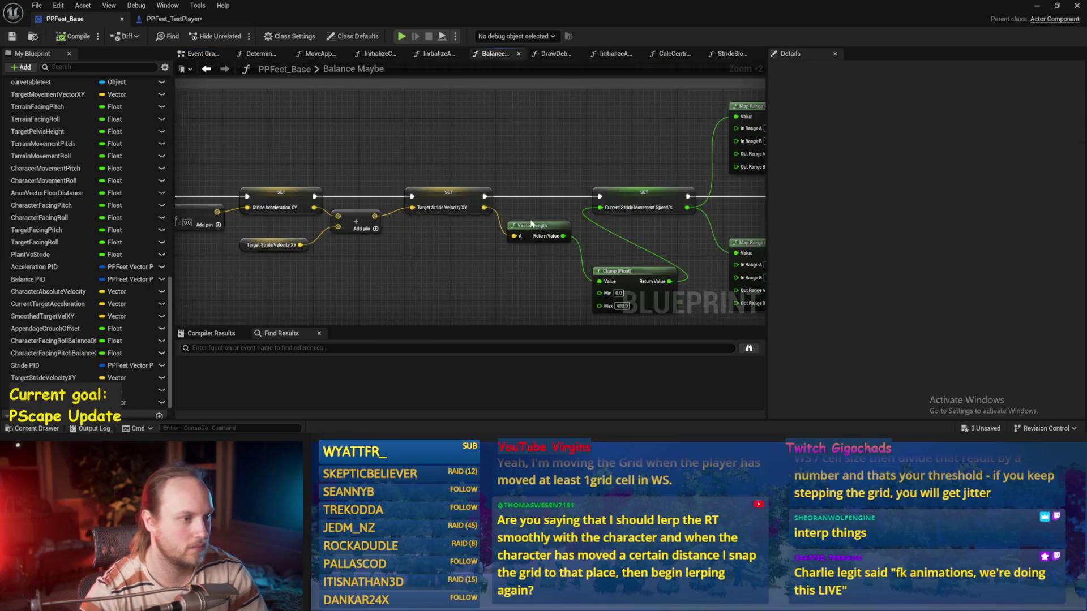
left_click(198, 53)
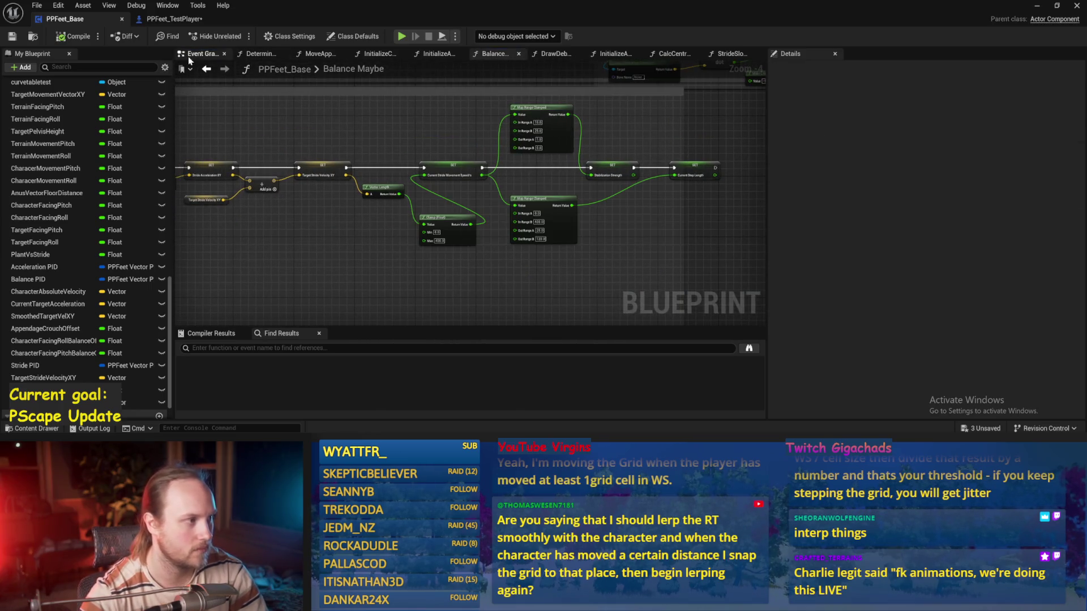
- Review the Event Graph's physics nodes, save PPFeet_Base again and close its window
scroll(419, 199, "down", 3)
left_click_drag(419, 200, 374, 234)
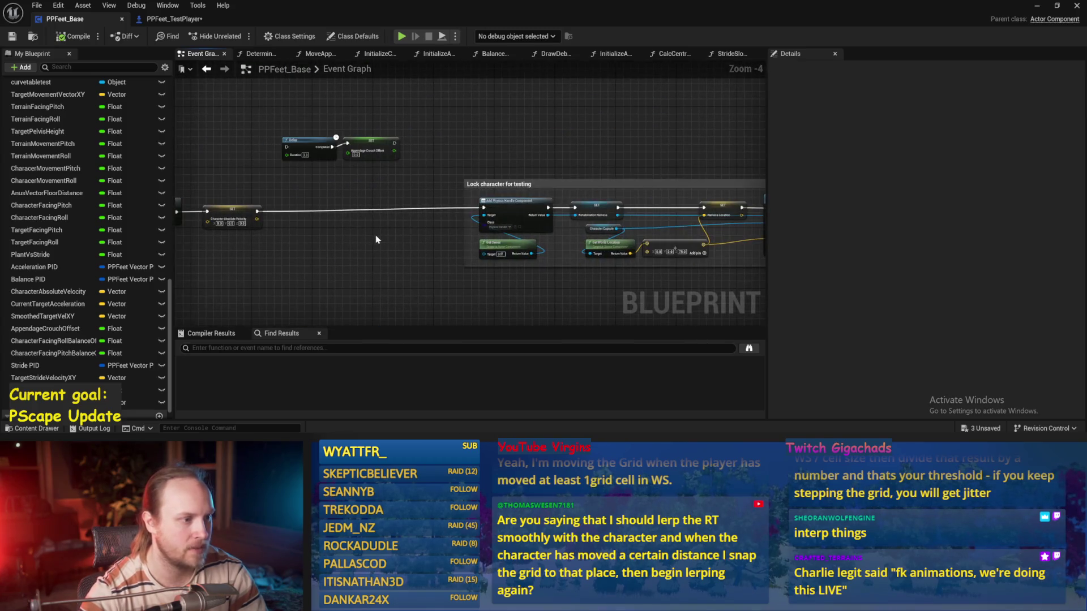
mouse_move(480, 207)
left_mouse_down()
mouse_move(457, 172)
mouse_move(477, 162)
left_mouse_up()
key("ctrl+s")
left_click_drag(612, 193, 754, 137)
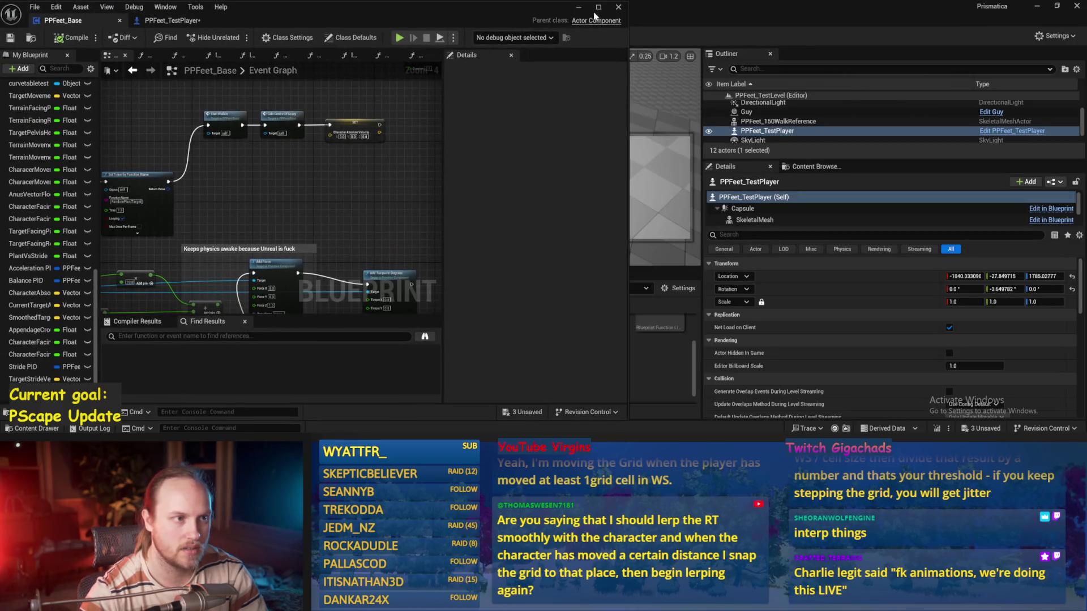
left_click(1076, 6)
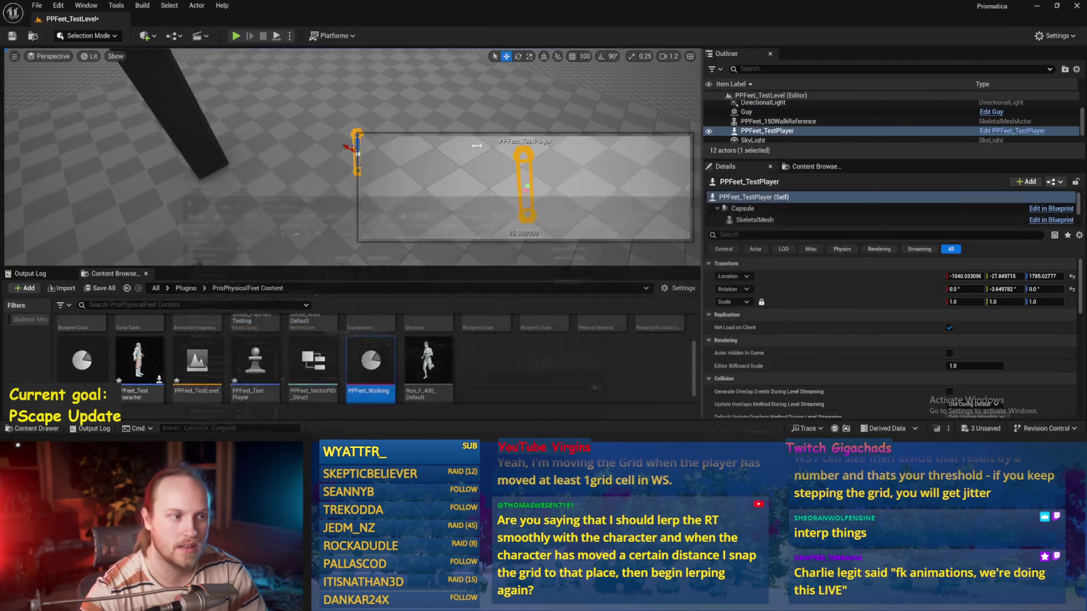
left_click(1076, 6)
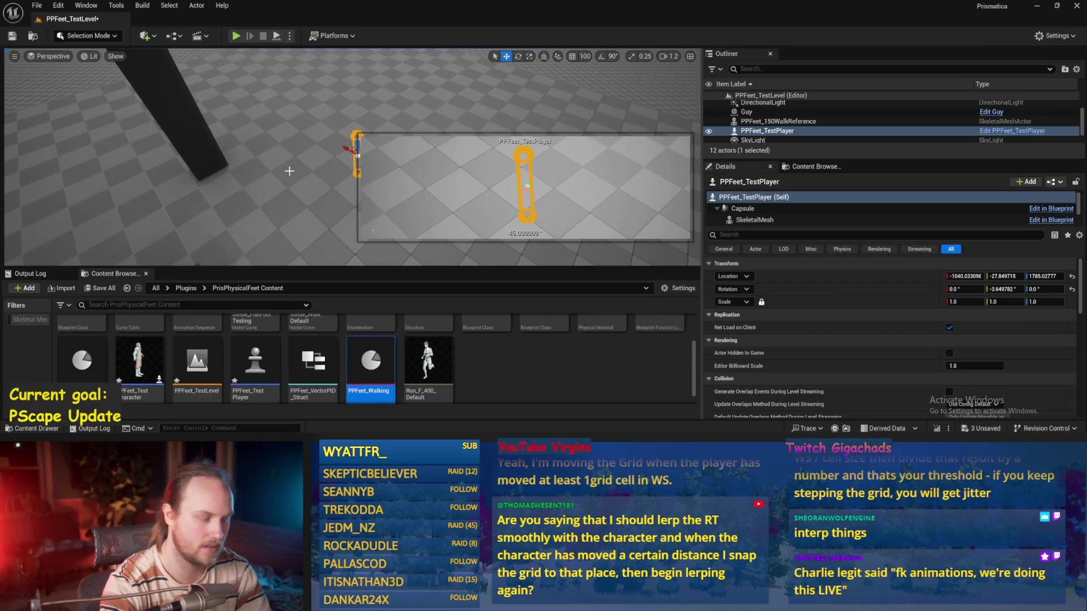
- Run a quick play test, then frame the Create target locations and Balance Maybe steps
key("alt+p")
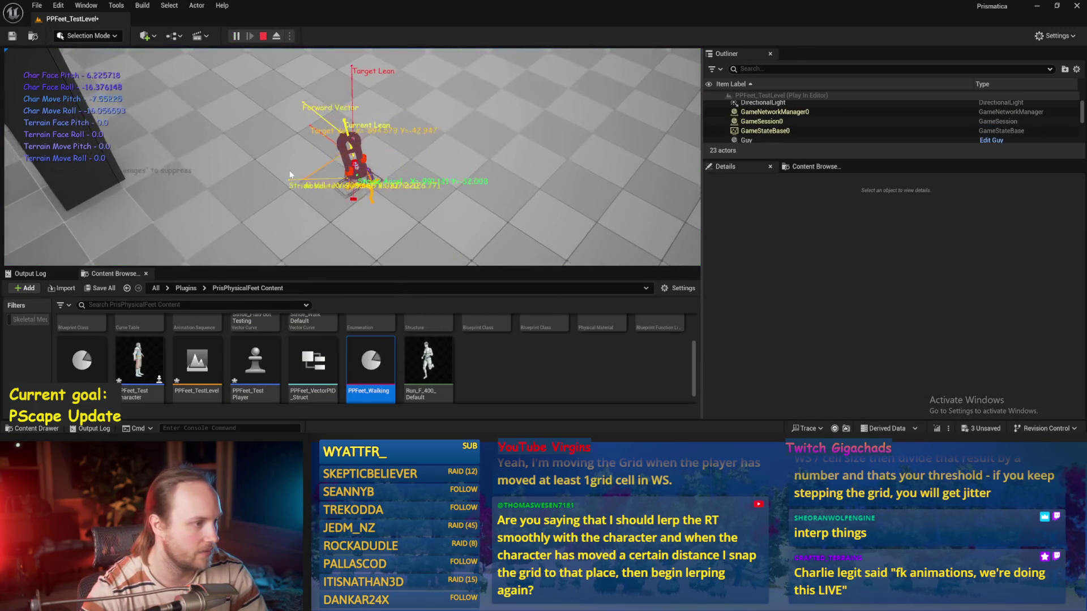
key("alt+Tab")
left_click_drag(386, 246, 449, 175)
scroll(602, 166, "up", 3)
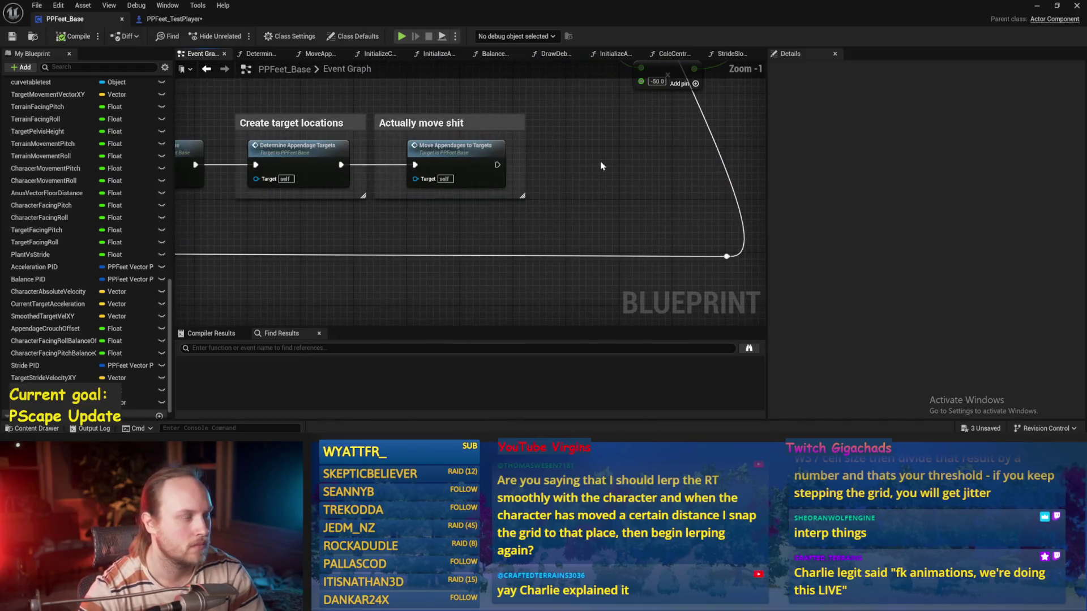
mouse_move(325, 223)
left_mouse_down()
mouse_move(447, 269)
mouse_move(603, 253)
left_mouse_up()
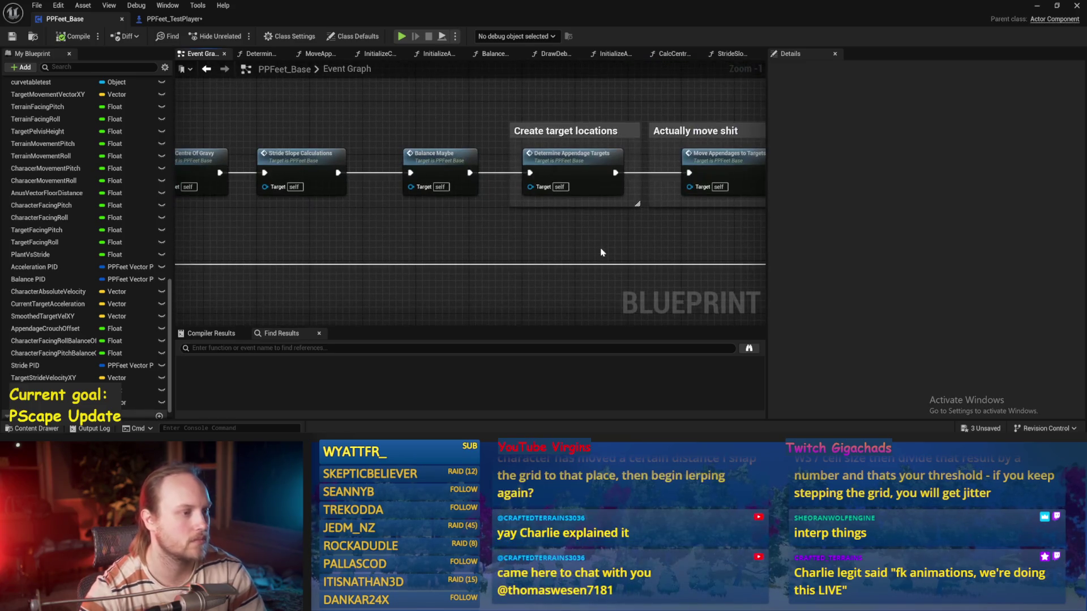
- Inspect the Clamp Max value and Stride Acceleration XY nodes inside Balance Maybe
double_click(438, 164)
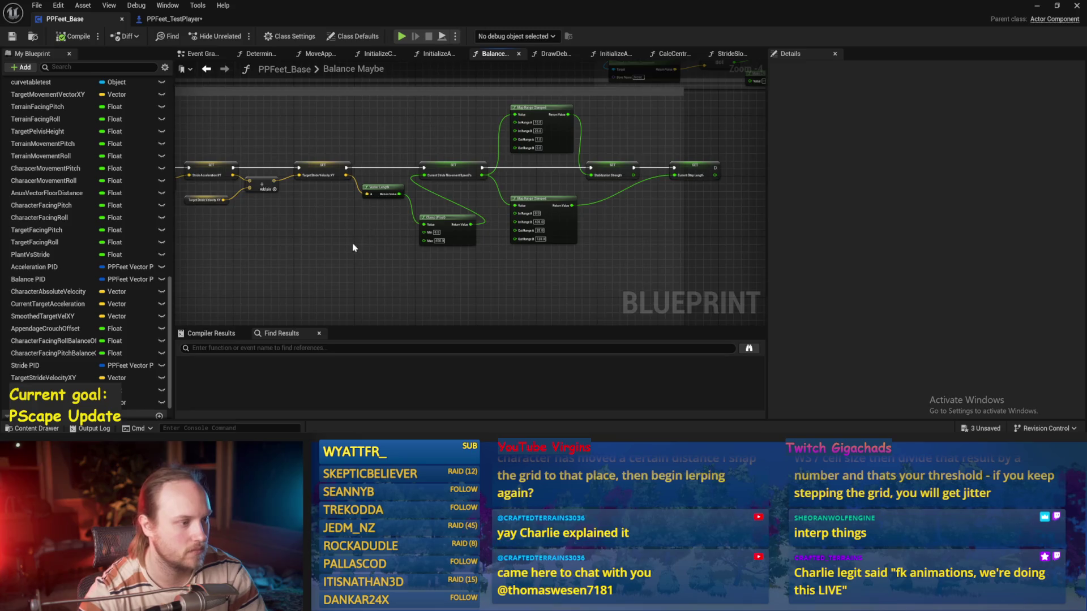
scroll(444, 222, "up", 2)
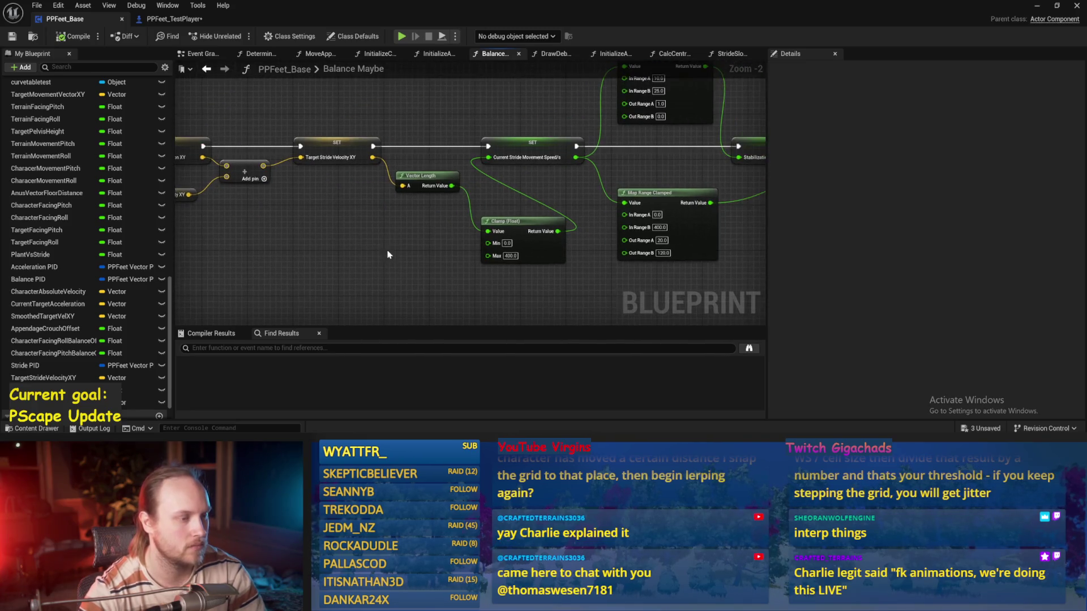
left_click(510, 256)
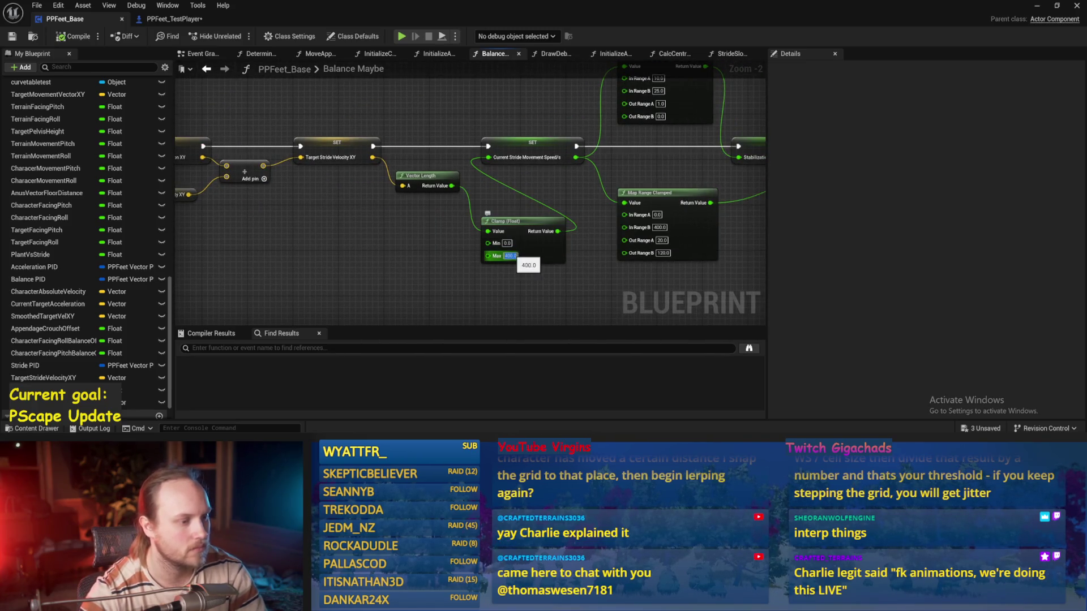
mouse_move(340, 260)
left_mouse_down()
mouse_move(433, 250)
mouse_move(411, 277)
mouse_move(390, 238)
left_mouse_up()
scroll(375, 214, "down", 2)
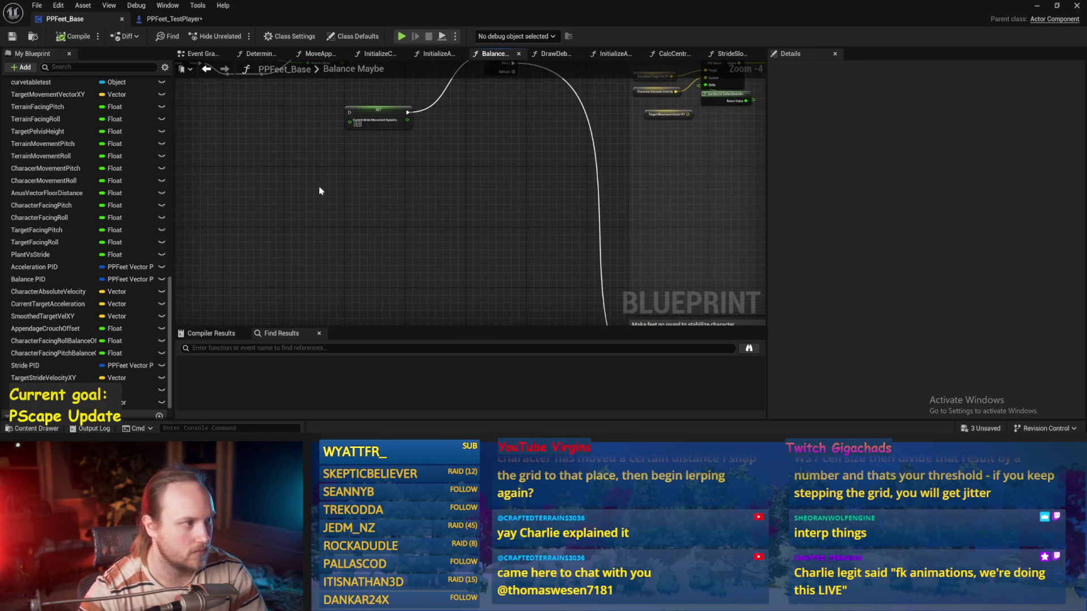
- Wire Target Movement Vector XY into VInterp To's Target pin and compile-save PPFeet_Base
left_click(199, 53)
scroll(645, 184, "down", 3)
scroll(365, 185, "up", 4)
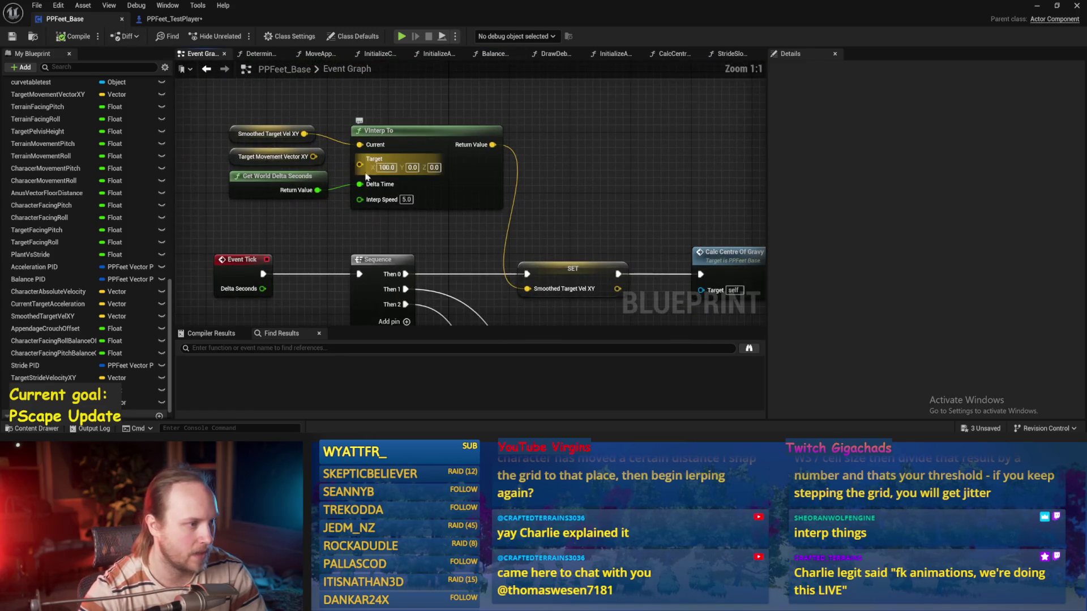
left_click_drag(313, 156, 360, 164)
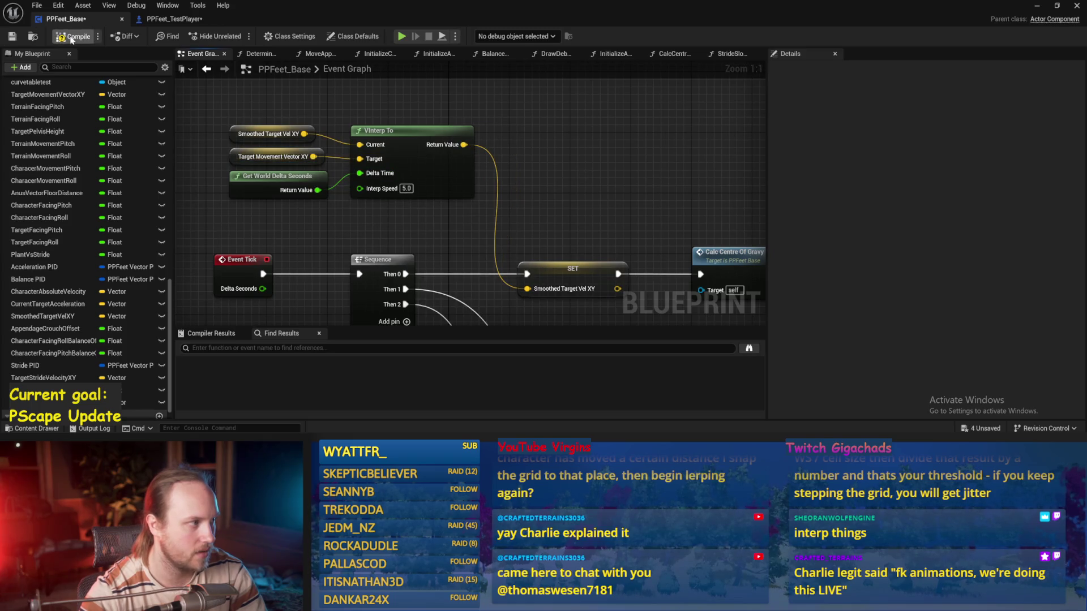
left_click(12, 36)
left_click(1037, 5)
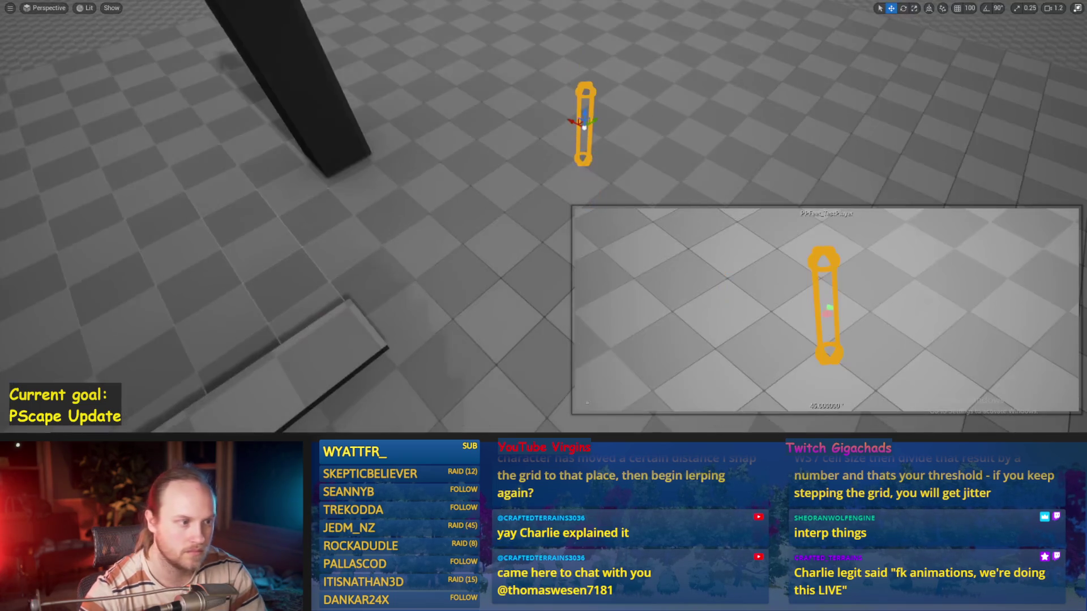
- Play-test the capsule character twice, leaving immersive mode with F11 between runs
key("alt+p")
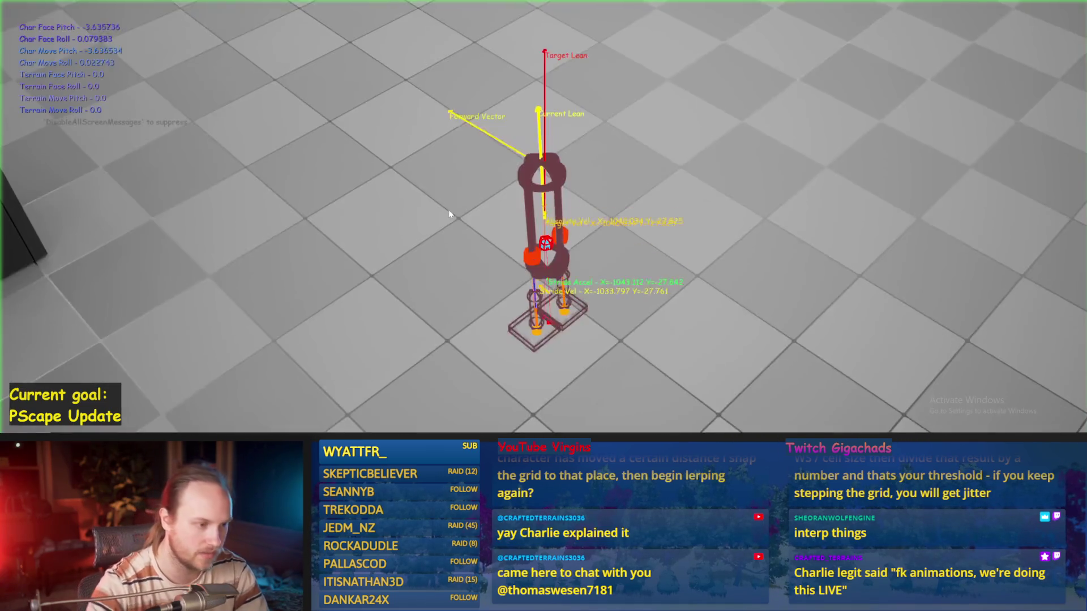
key("Escape")
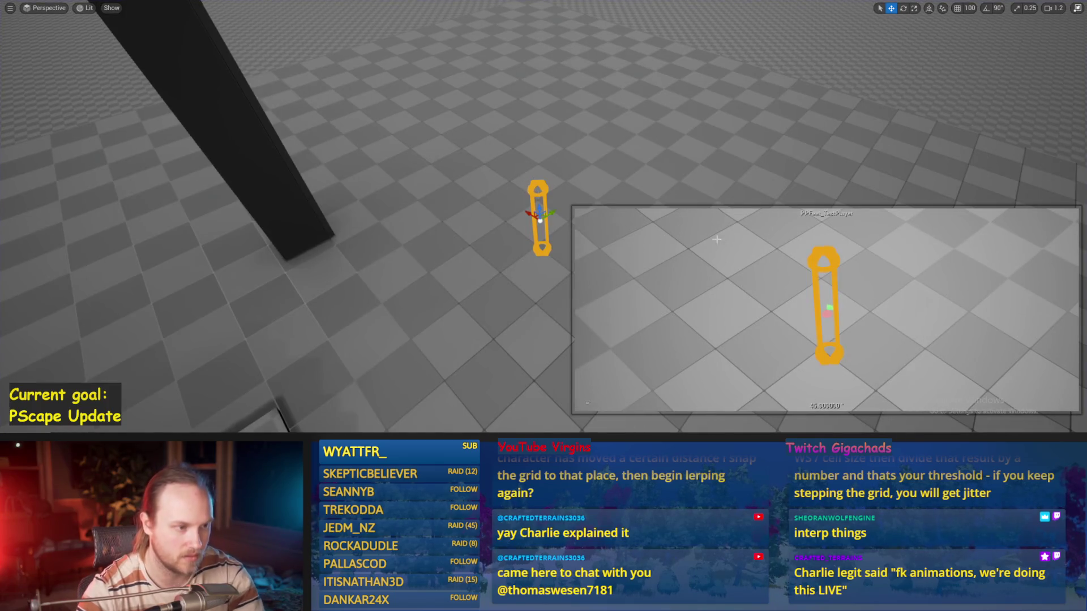
left_click(498, 298)
left_click(545, 190)
key("F11")
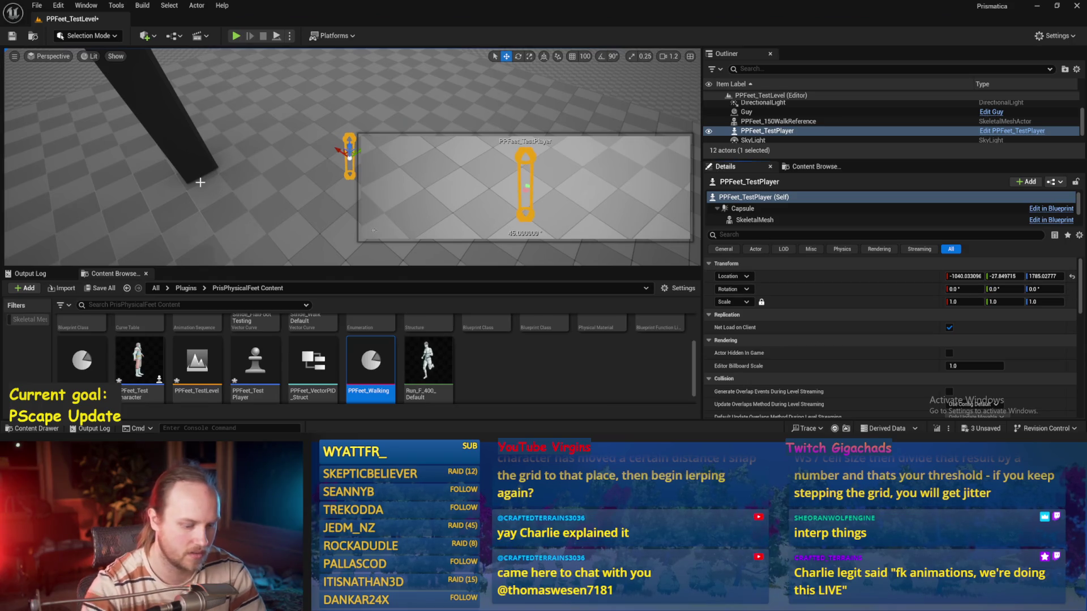
key("alt+p")
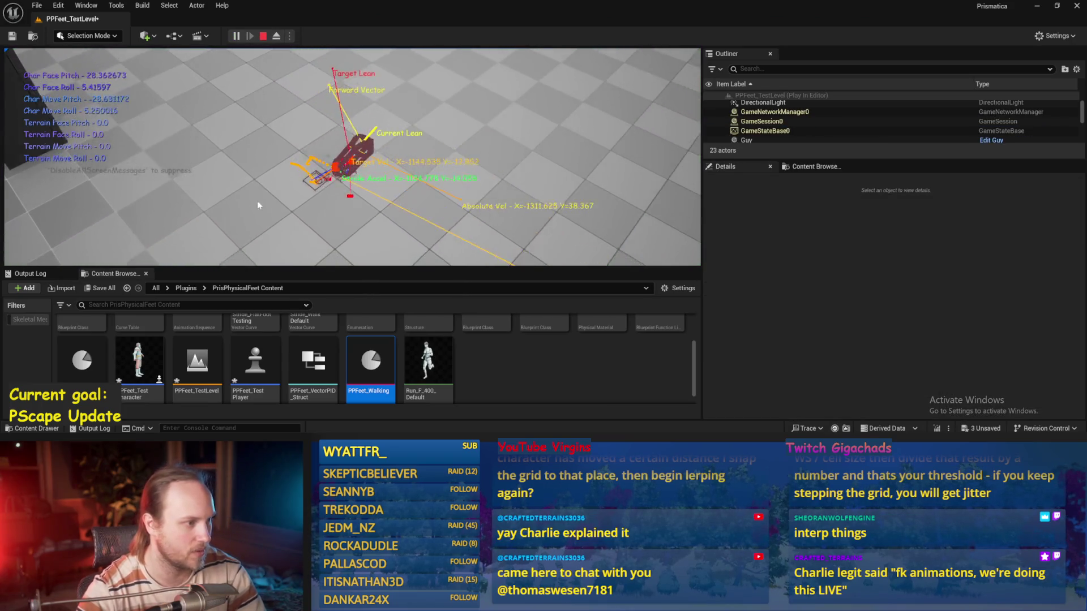
key("Escape")
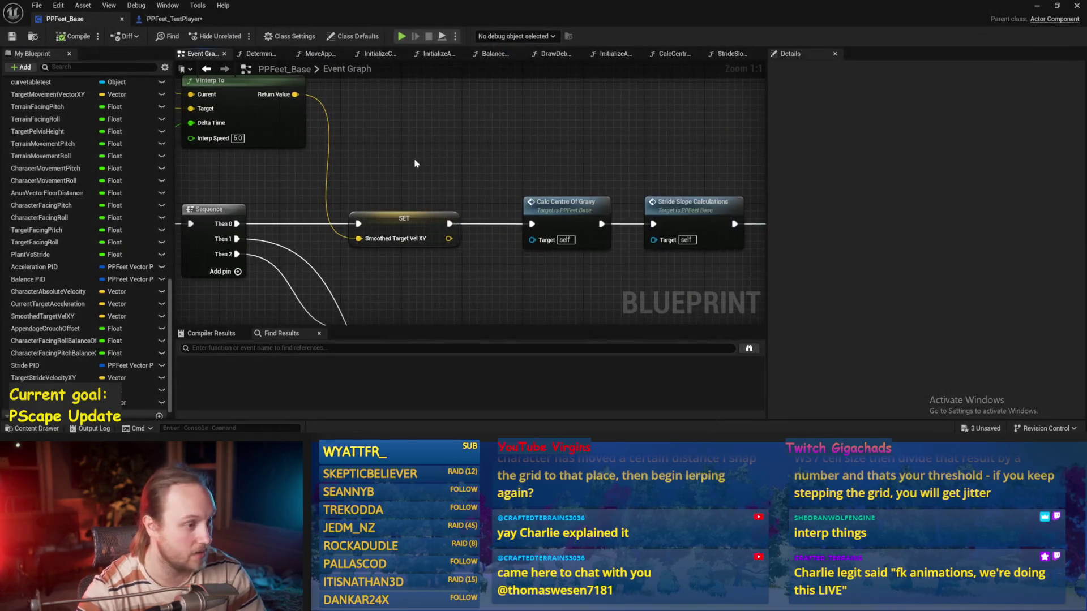
- In Balance Maybe, wire the second Clamp's Return Value into SET Roll Balance Offset and save
scroll(377, 160, "down", 2)
left_click(486, 190)
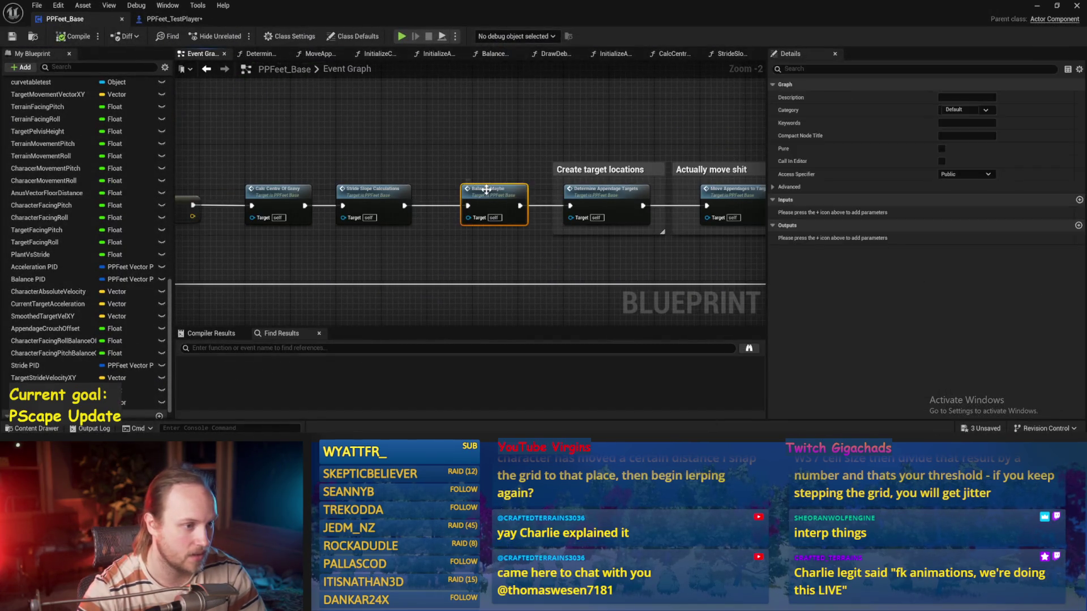
double_click(486, 189)
mouse_move(650, 253)
left_mouse_down()
mouse_move(446, 223)
mouse_move(543, 226)
mouse_move(419, 186)
left_mouse_up()
scroll(496, 216, "up", 3)
left_click_drag(653, 214, 571, 187)
left_click_drag(467, 124, 358, 123)
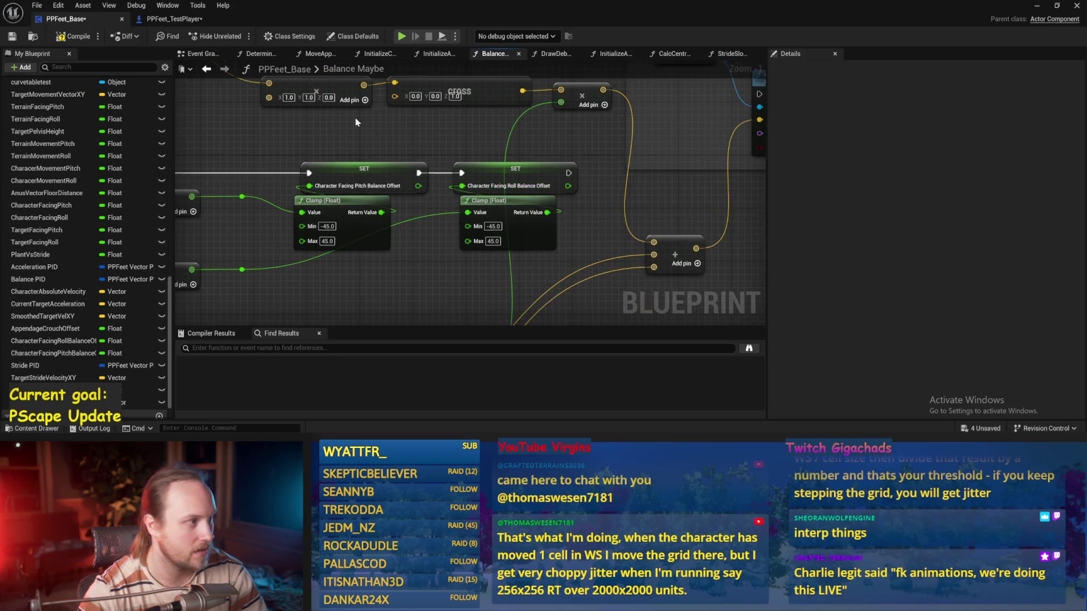
left_click(12, 38)
- Back in the level editor, select floor cube Cube4 and save the test level
left_click_drag(586, 247, 704, 202)
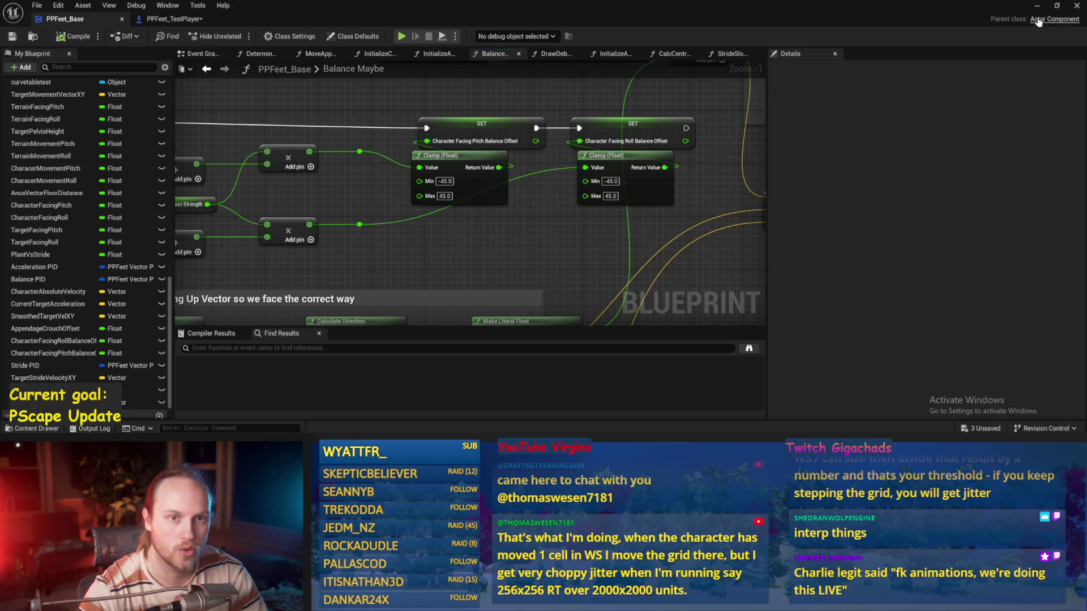
left_click(1037, 6)
left_click(320, 163)
key("ctrl+s")
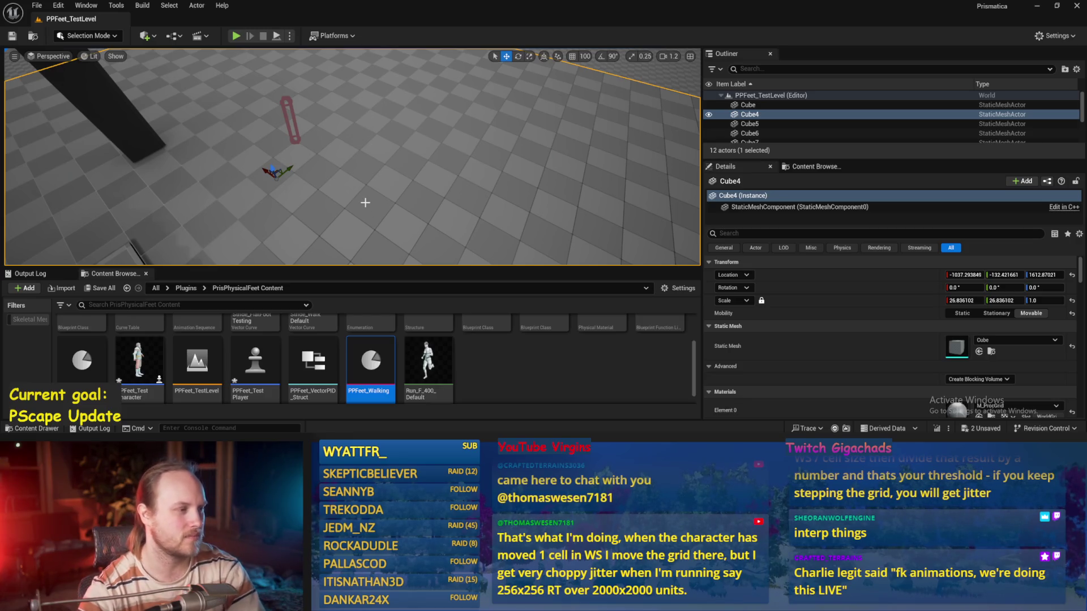
left_click_drag(365, 201, 365, 195)
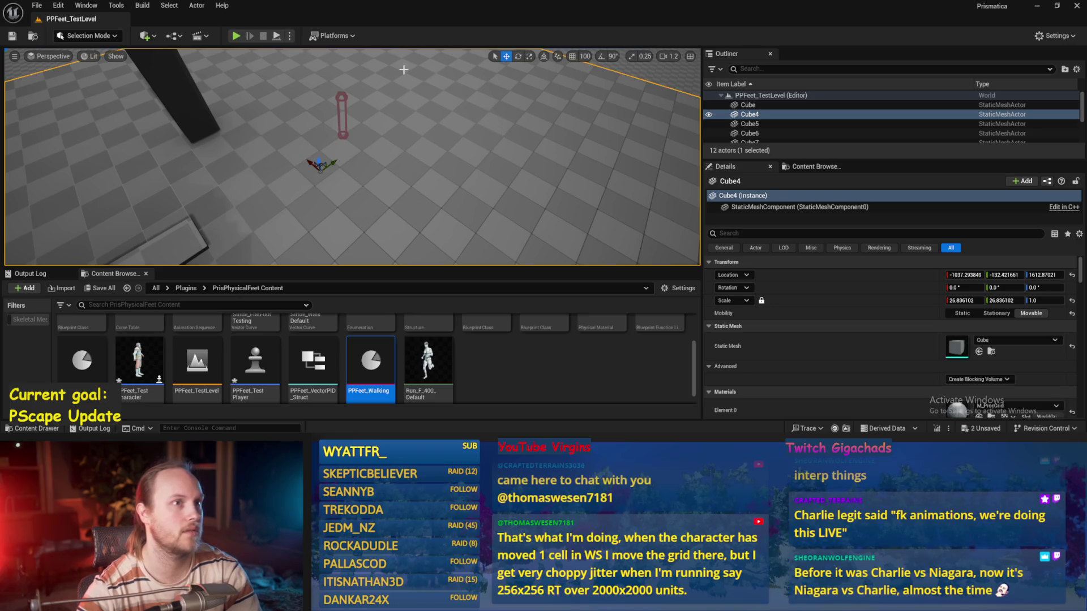
left_click_drag(485, 157, 410, 124)
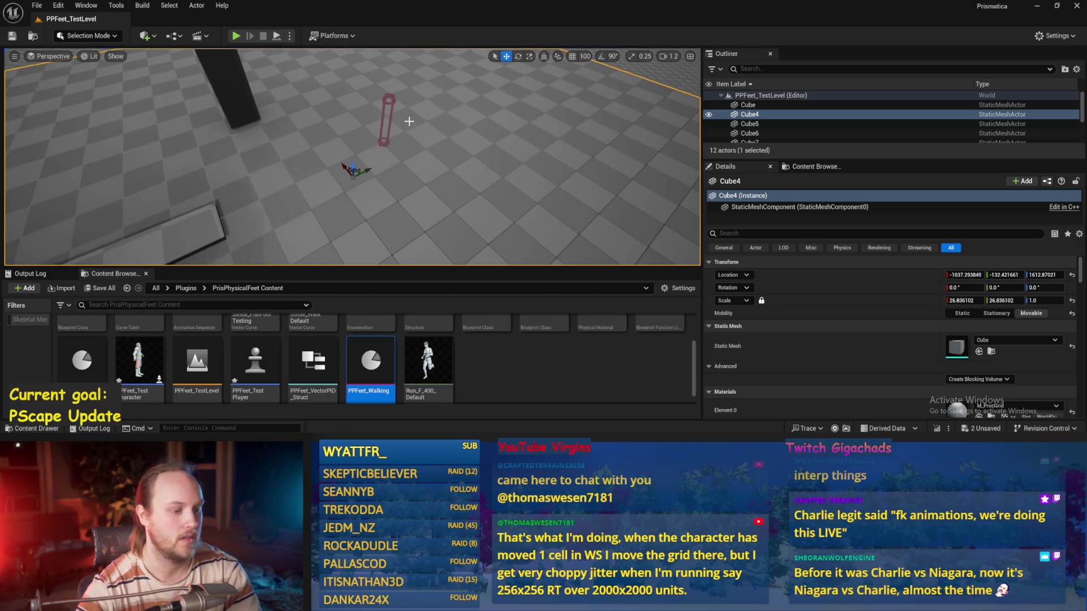
key("alt+p")
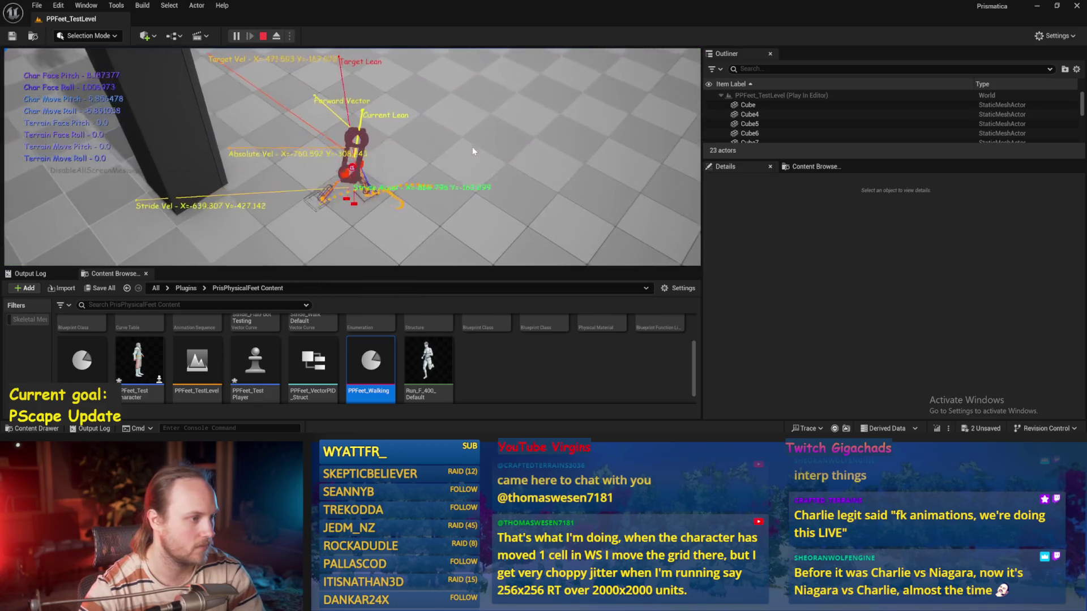
key("Escape")
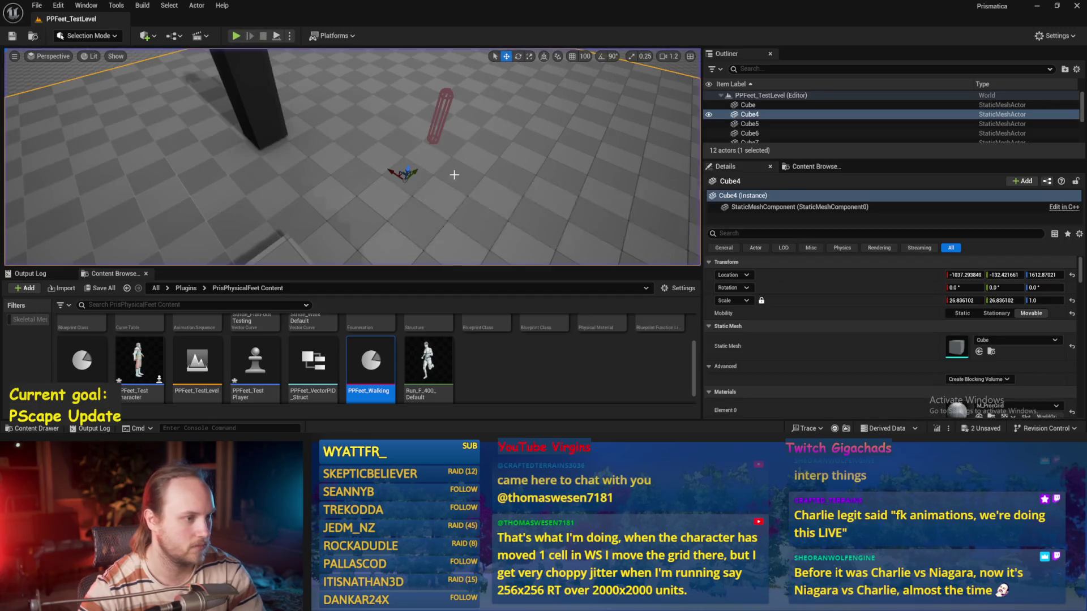
- Back in PPFeet_Base, select the Cross node in Balance Maybe and compile
left_click(447, 390)
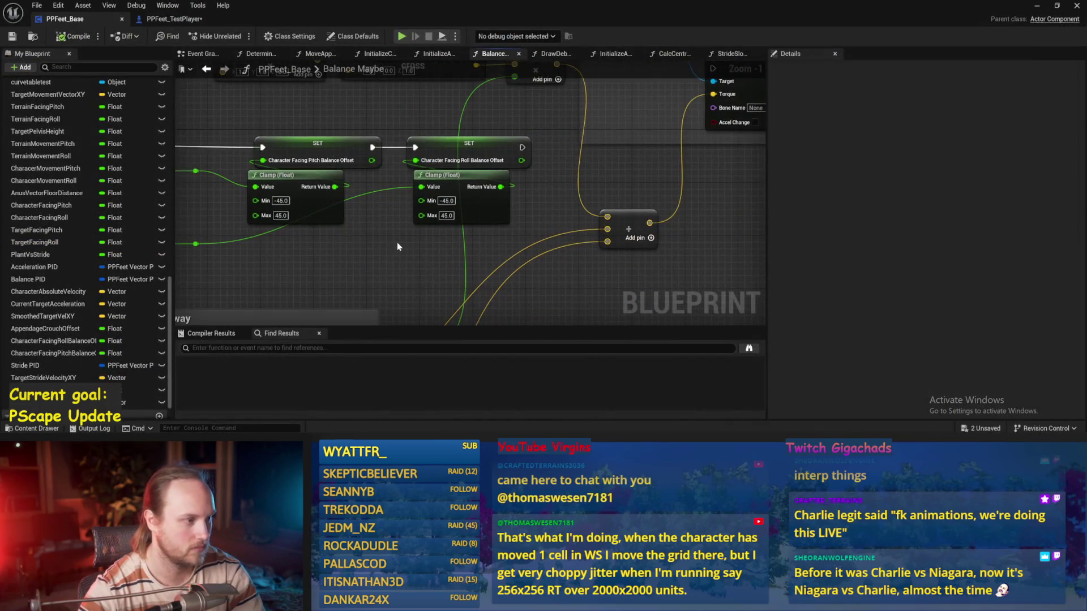
scroll(552, 212, "down", 1)
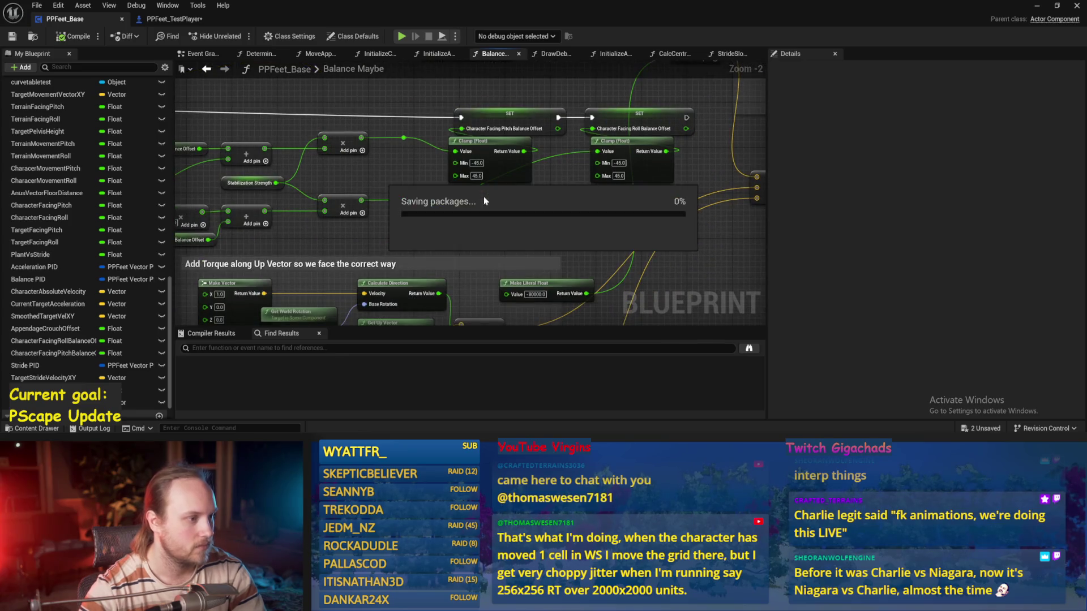
left_click_drag(457, 218, 478, 242)
left_click_drag(423, 104, 418, 143)
left_click(84, 39)
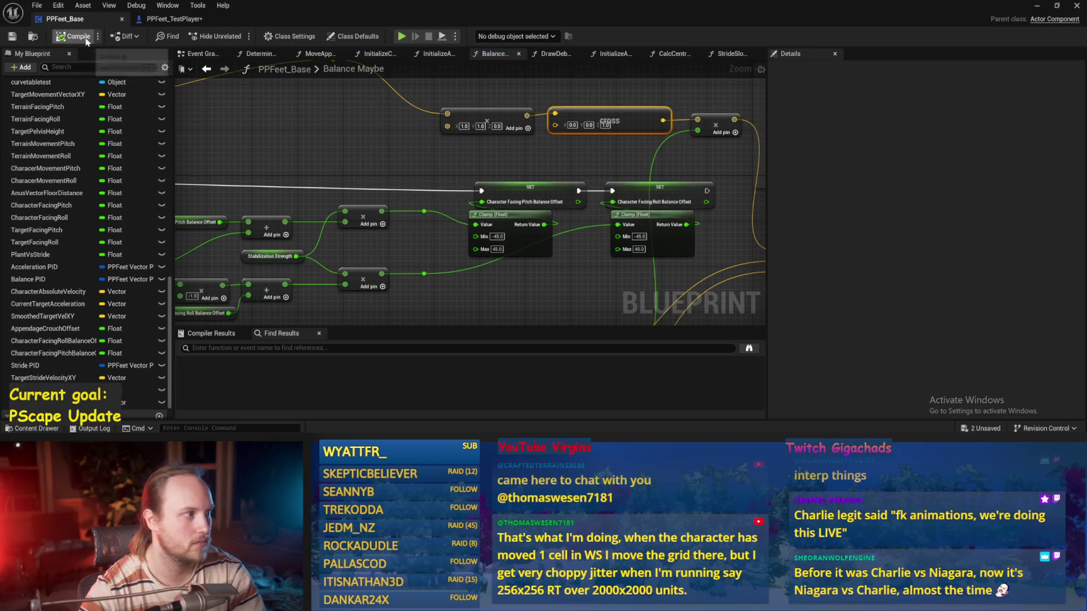
- Set the stabilization Map Range Clamped Out Range B to 0.01 and save PPFeet_Base
left_click_drag(474, 79, 438, 120)
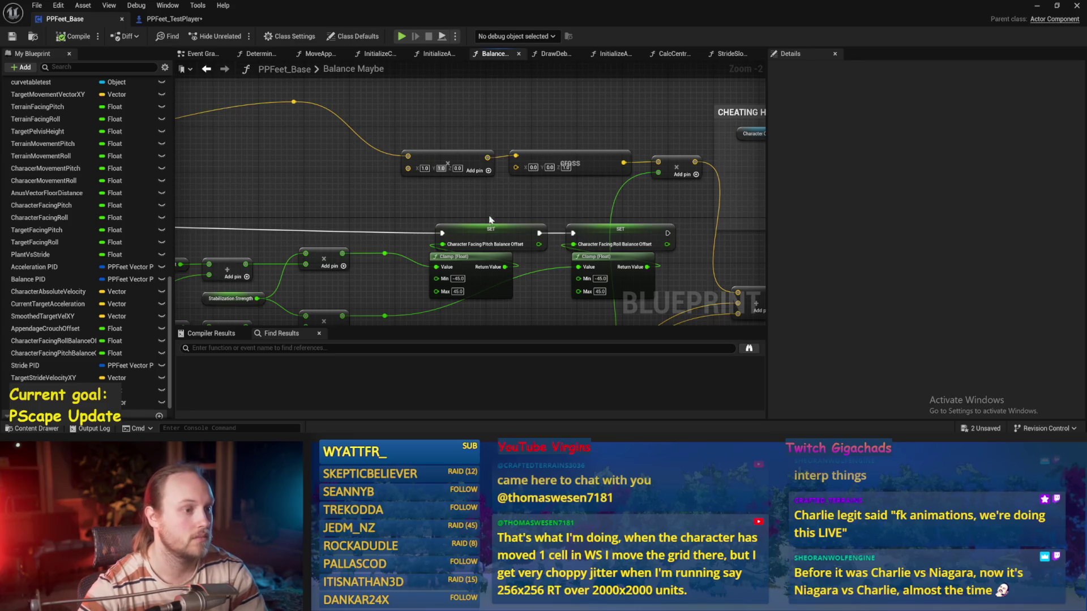
scroll(489, 214, "down", 2)
left_click_drag(493, 160, 557, 215)
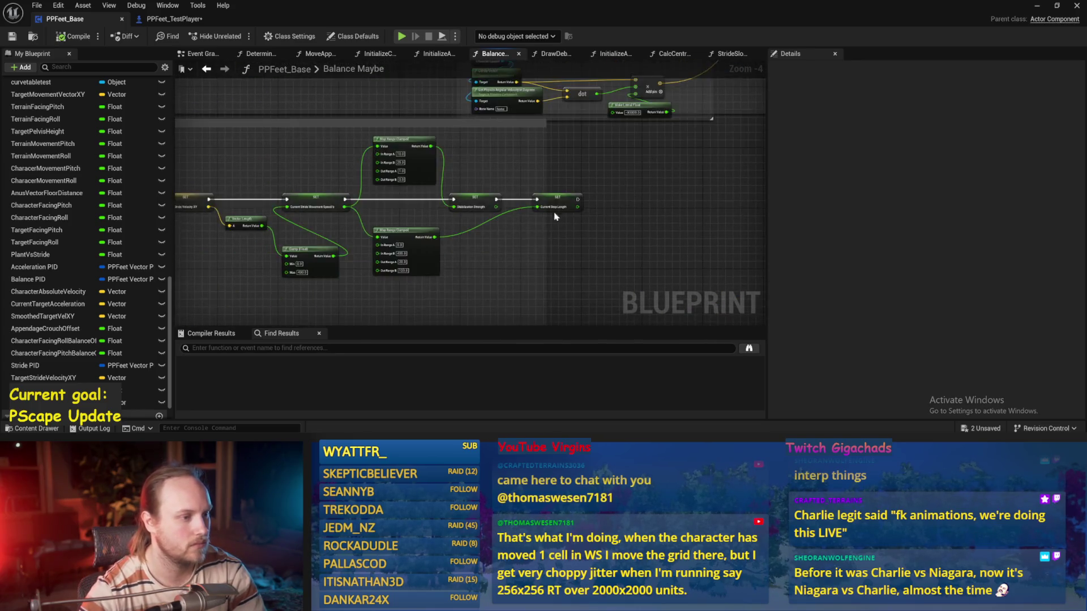
scroll(558, 214, "up", 4)
left_click(476, 215)
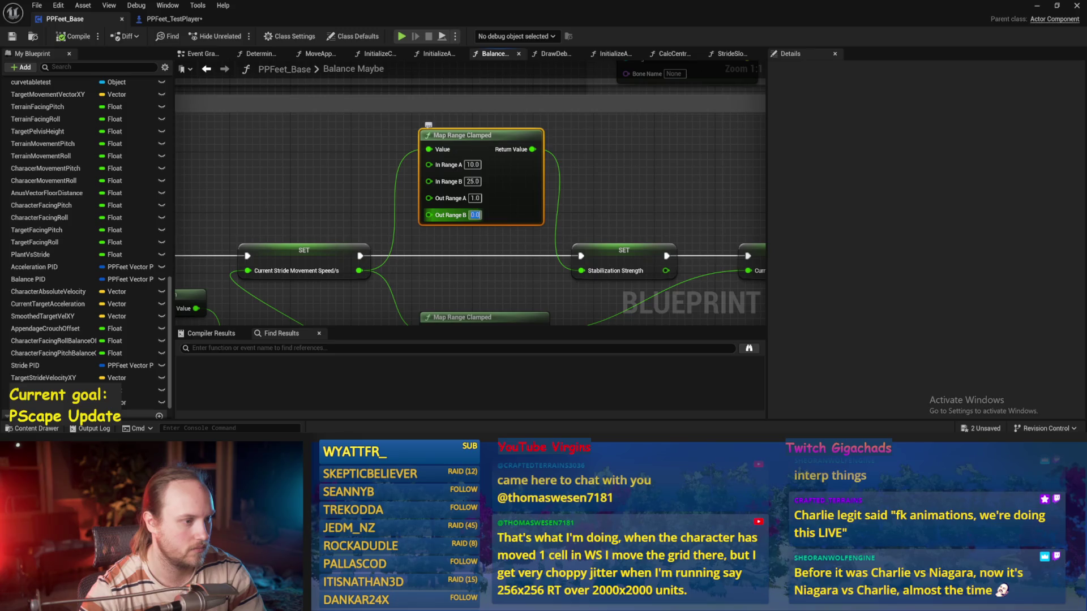
type("0.01")
key("Return")
left_click(679, 182)
key("ctrl+s")
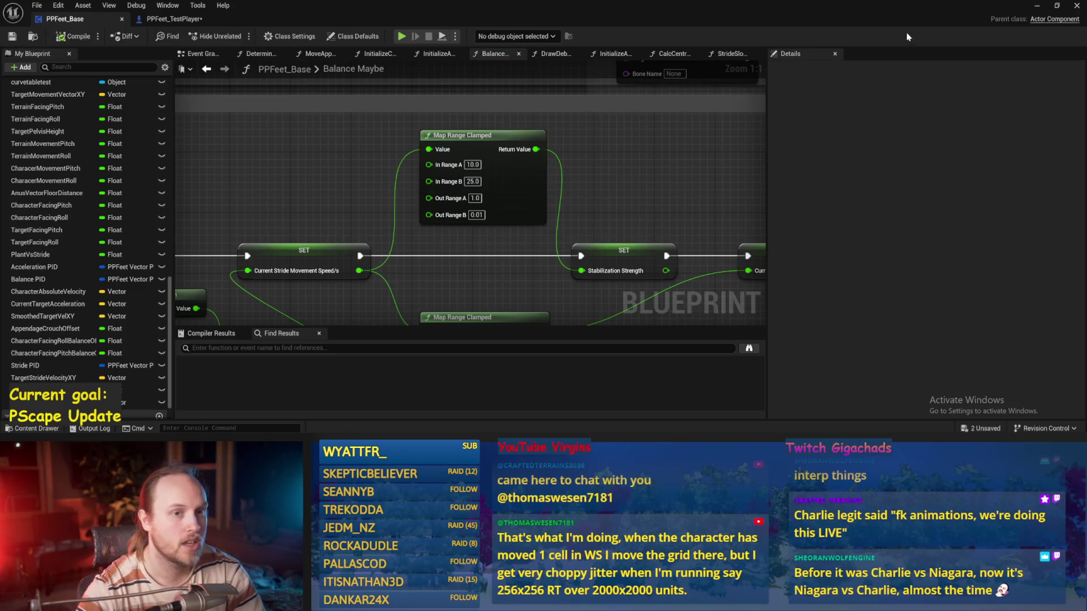
left_click(1038, 7)
key("alt+p")
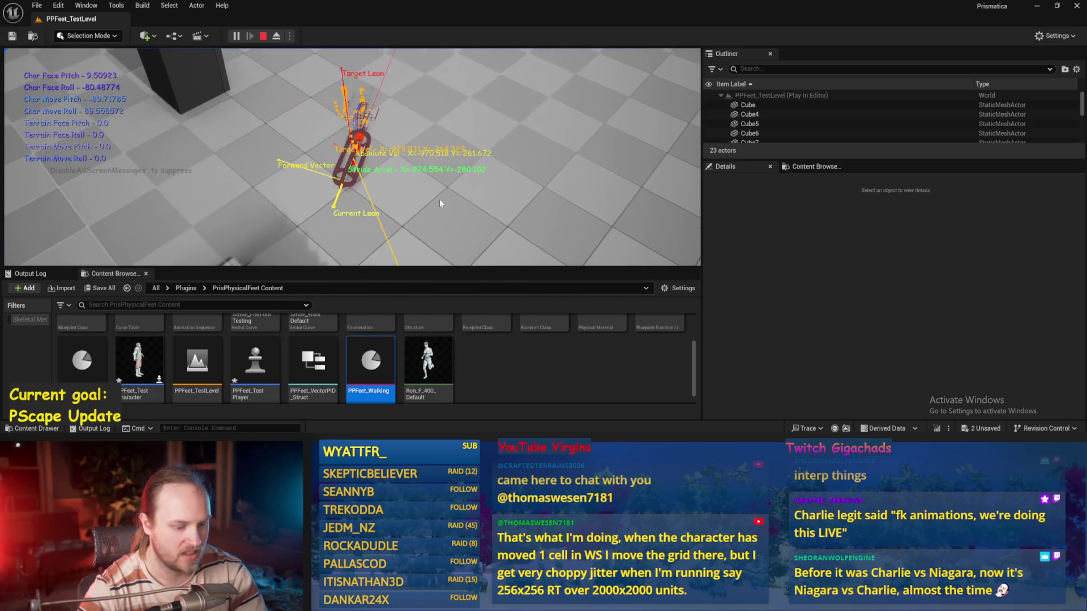
- Run three short play-tests of the capsule character, stopping each with Esc
key("Escape")
key("alt+p")
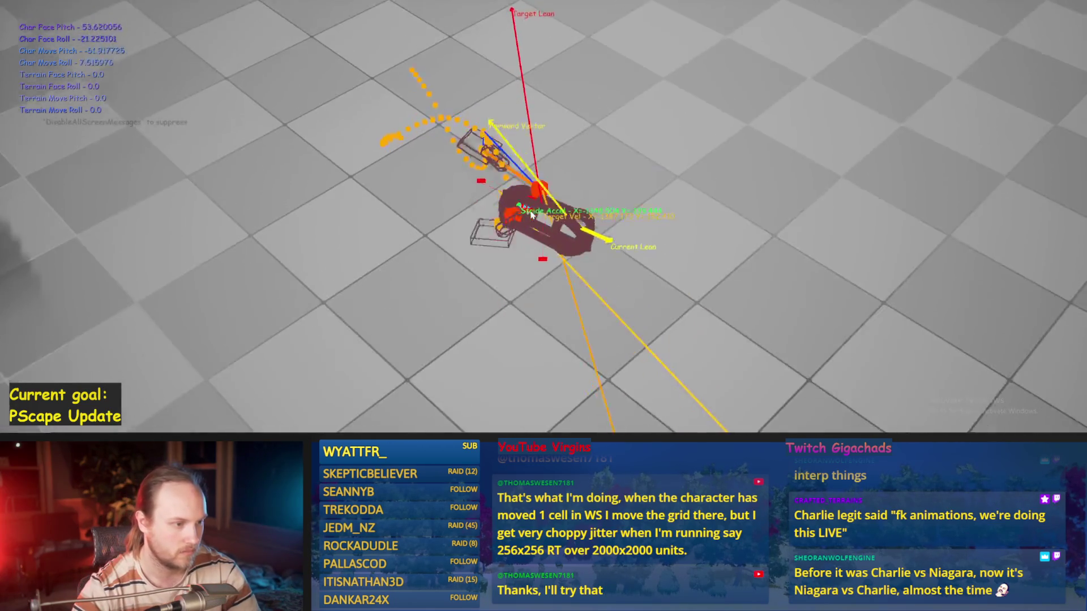
key("Escape")
key("alt+p")
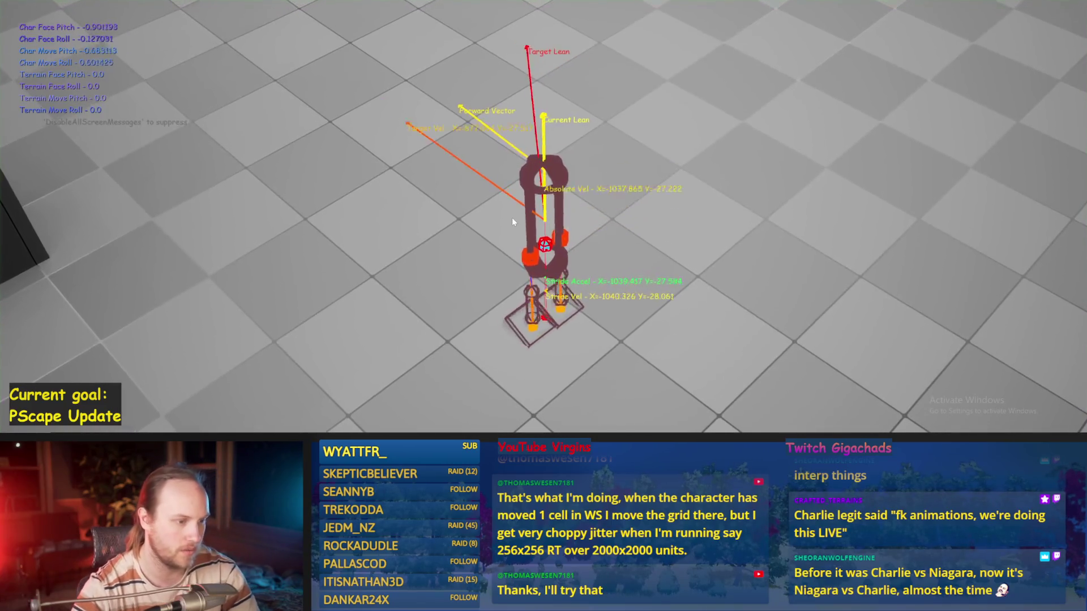
key("Escape")
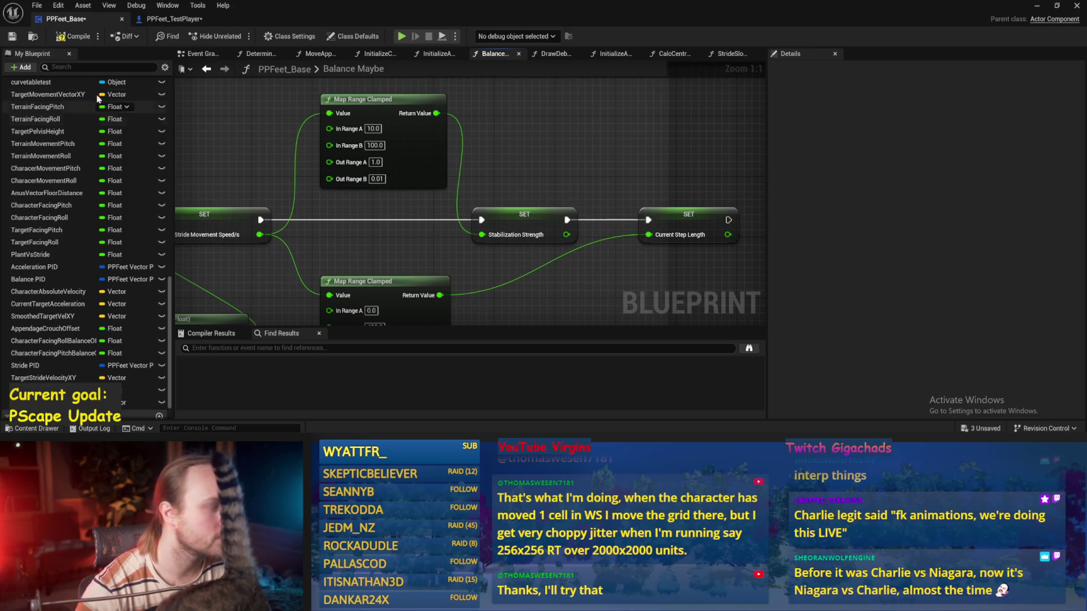
- Save PPFeet_Base with the 10–100 to 1.0–0.01 stabilization range and play-test the walk
left_click(12, 37)
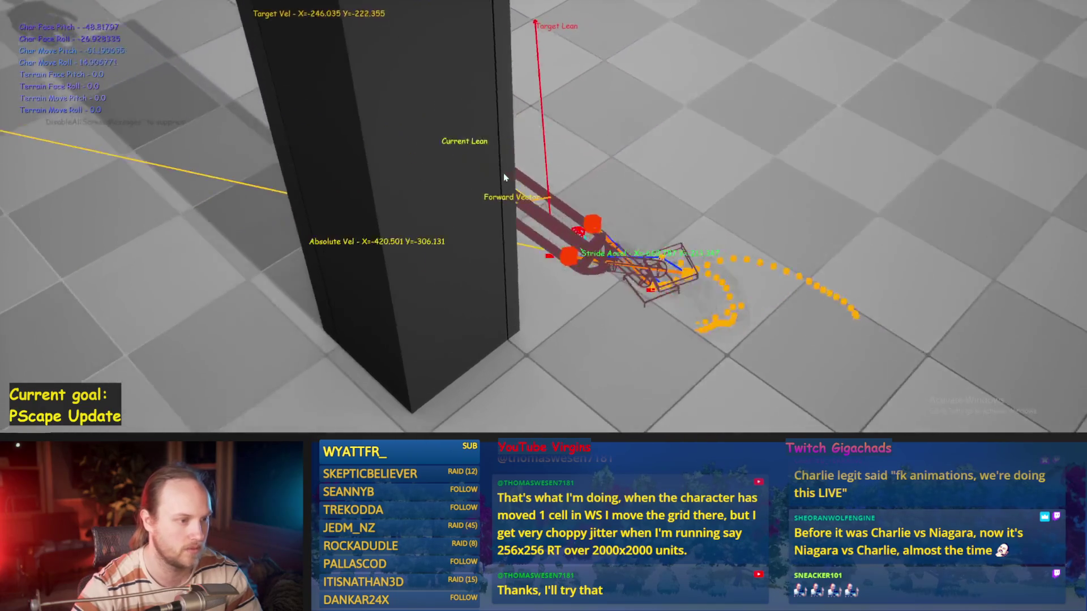
key("Escape")
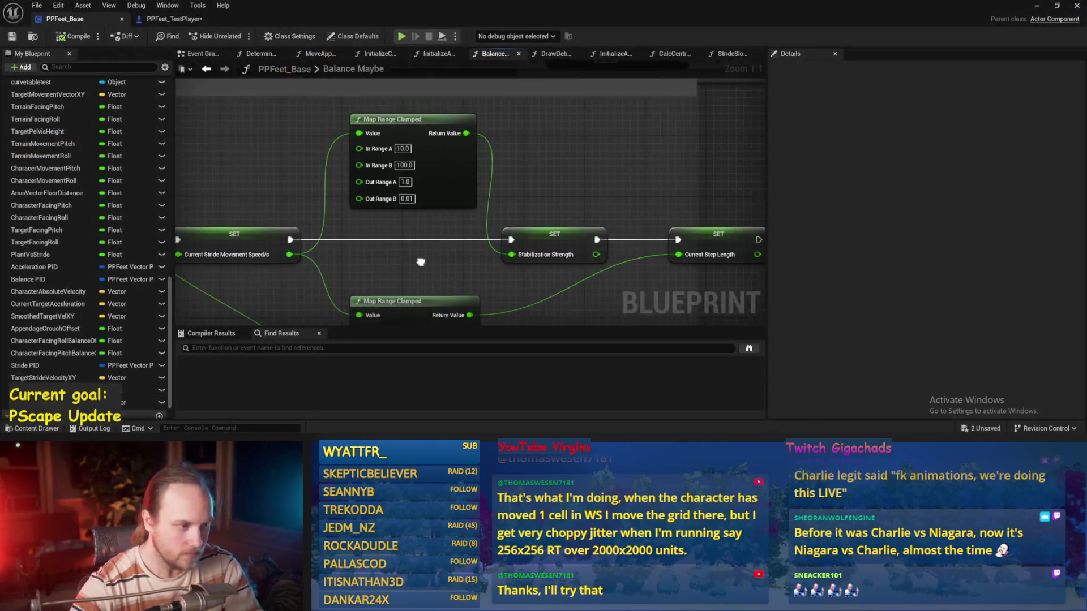
- Set Stride PID's ProportionalFactor to 10.0, then watch the capsule in the running game
scroll(483, 252, "down", 2)
scroll(153, 212, "down", 1)
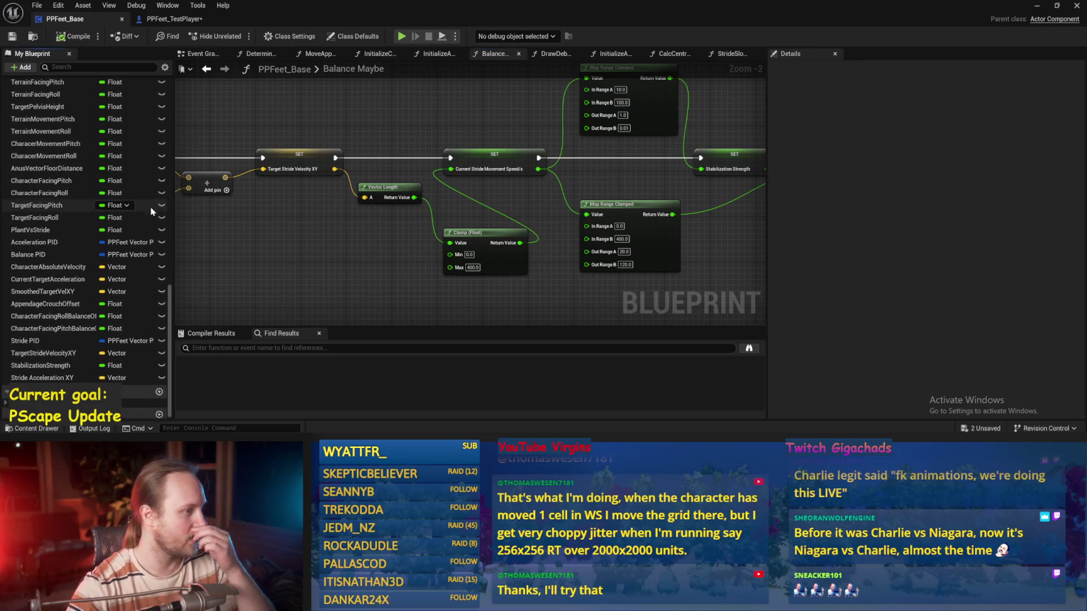
scroll(568, 249, "up", 2)
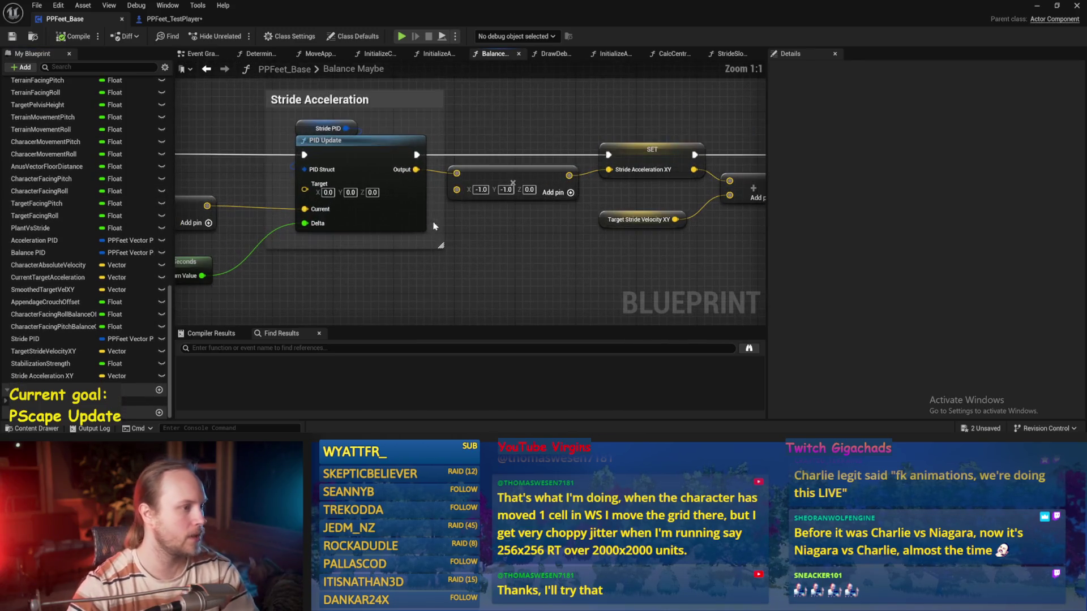
left_click(331, 128)
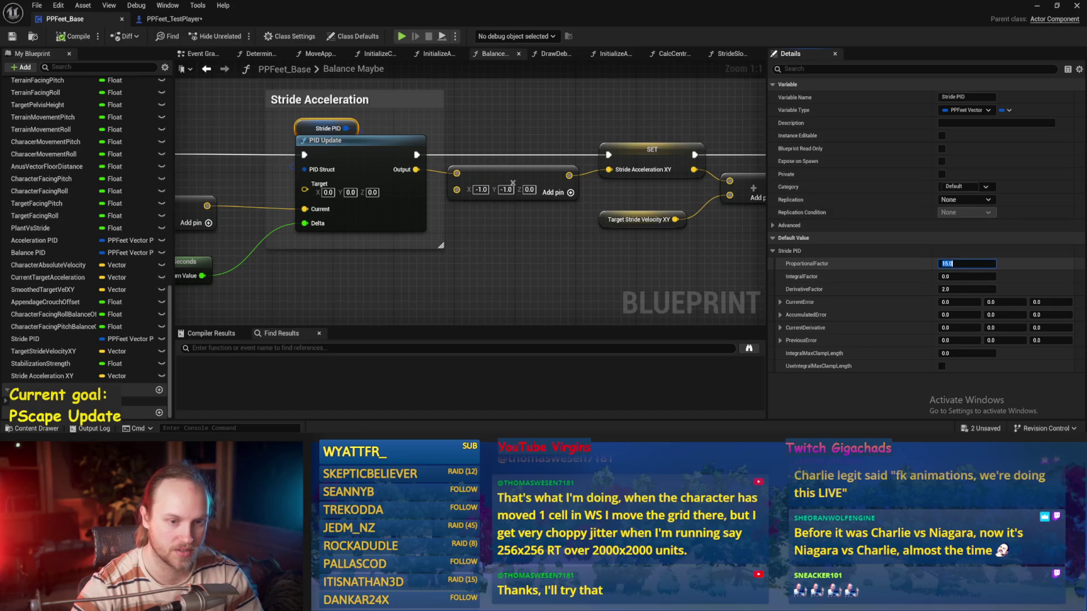
left_click_drag(692, 194, 651, 242)
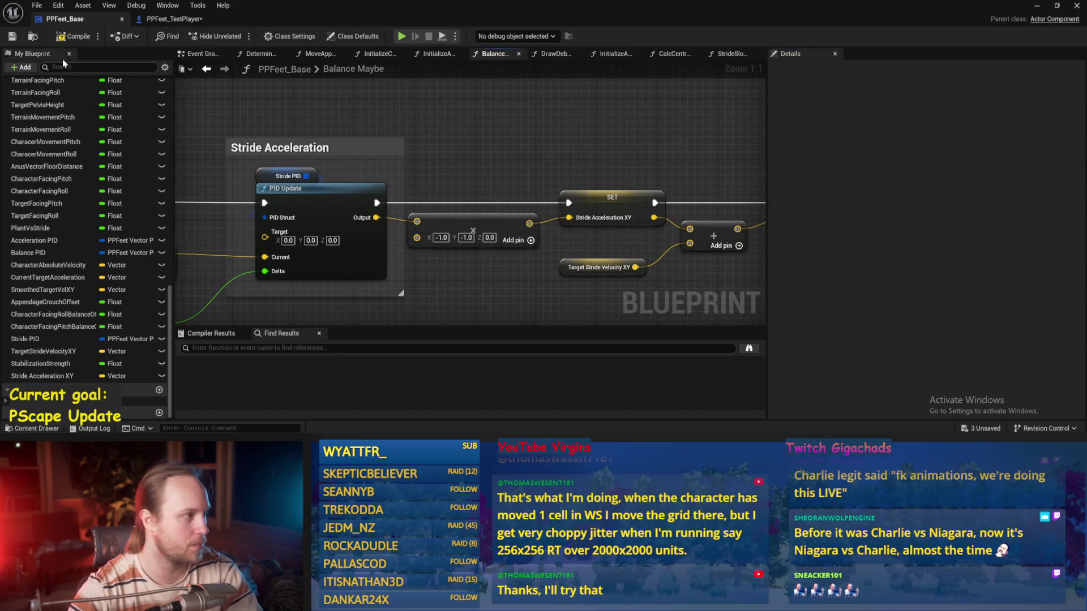
scroll(556, 154, "down", 2)
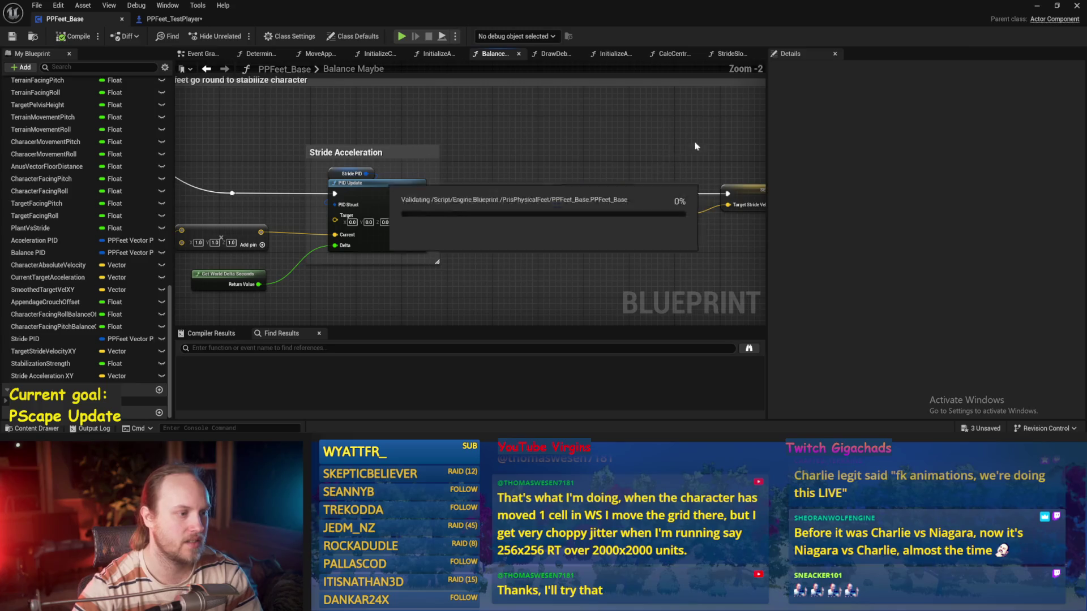
left_click(1036, 6)
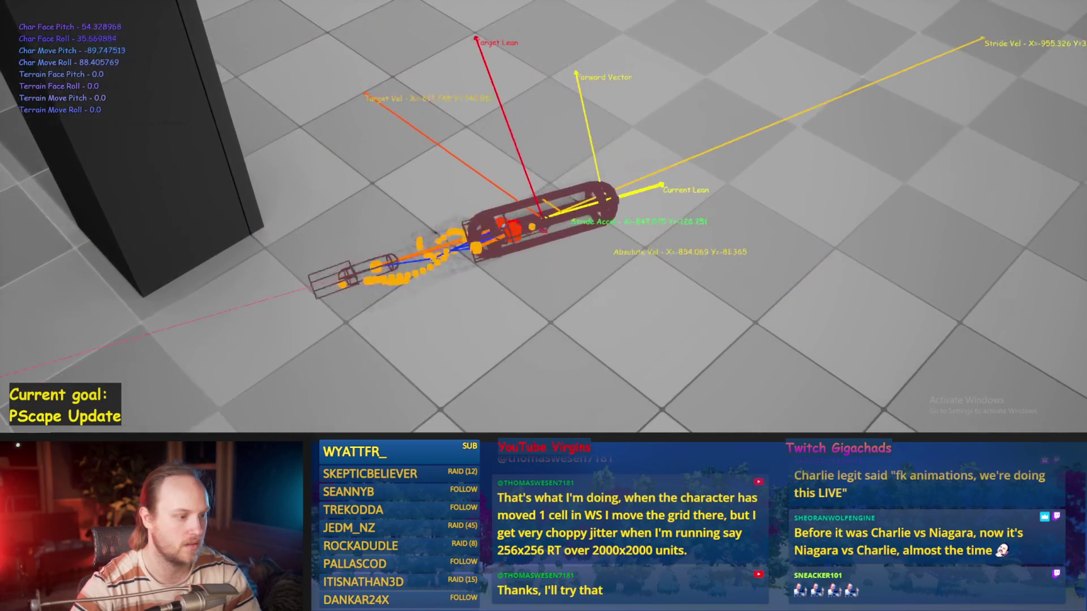
- Stop and restart the play session several times to test the capsule walking
key("Escape")
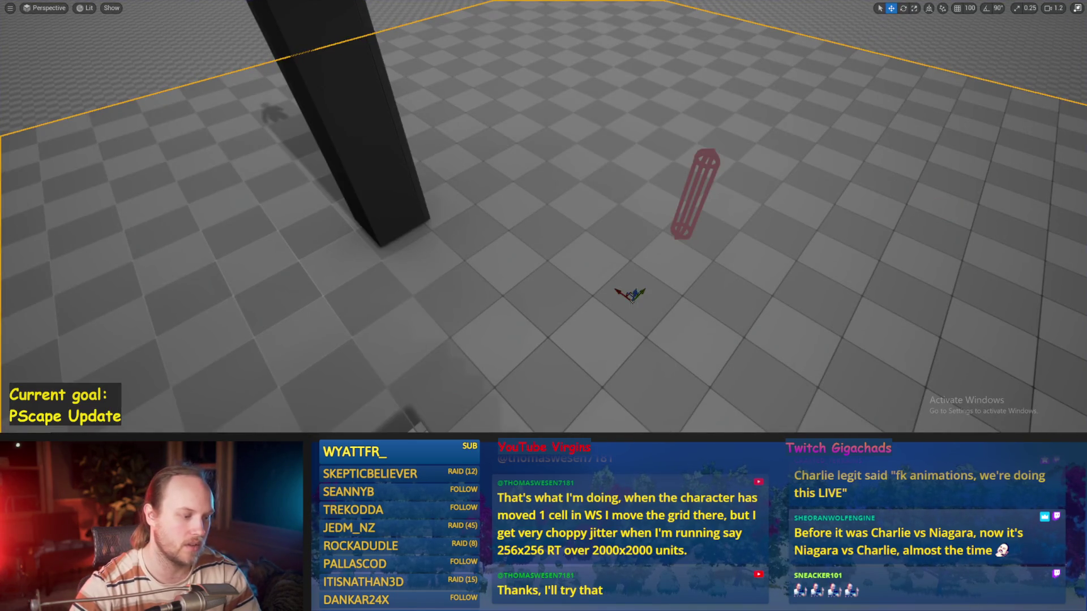
left_click(458, 408)
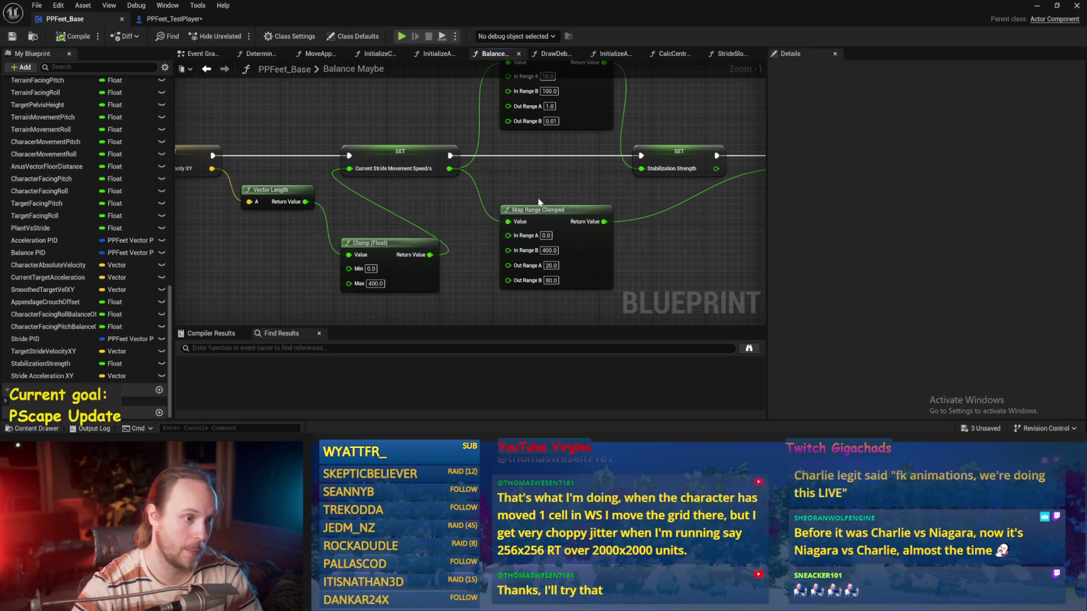
left_click(1038, 5)
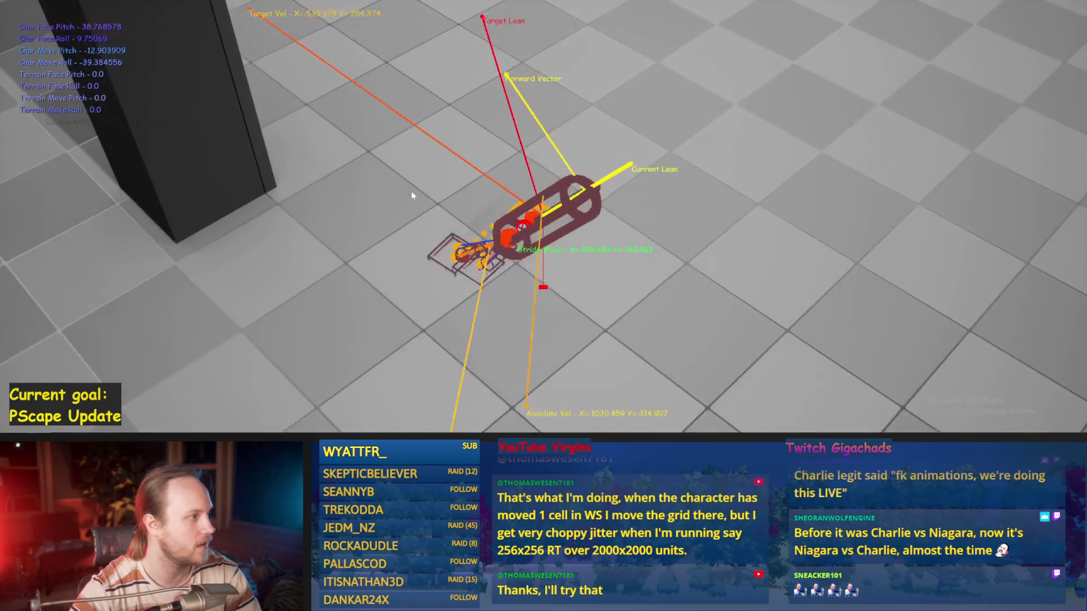
key("Escape")
key("alt+p")
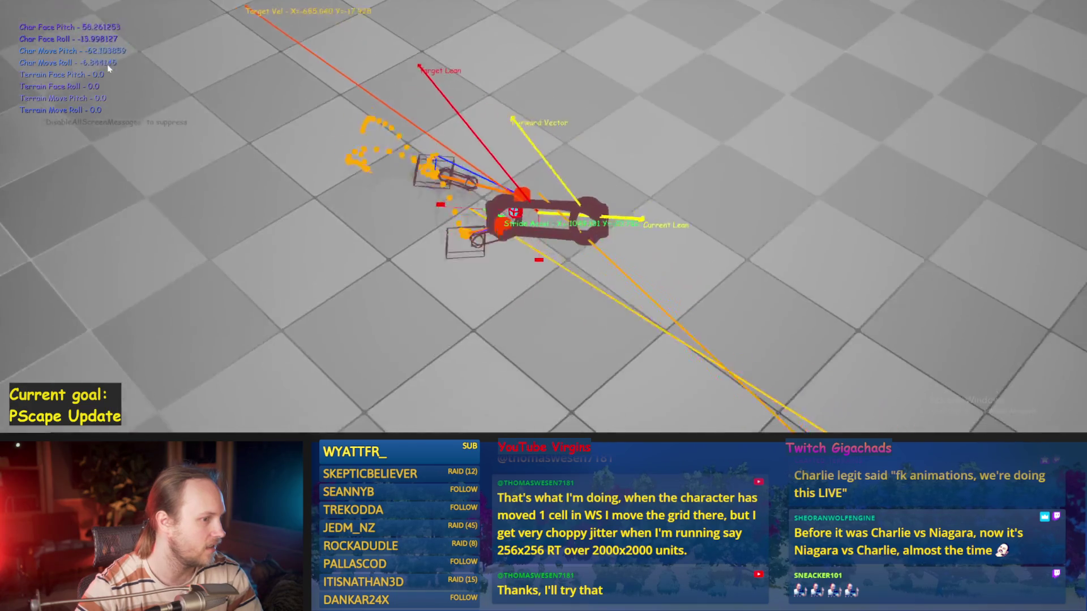
key("Escape")
key("alt+p")
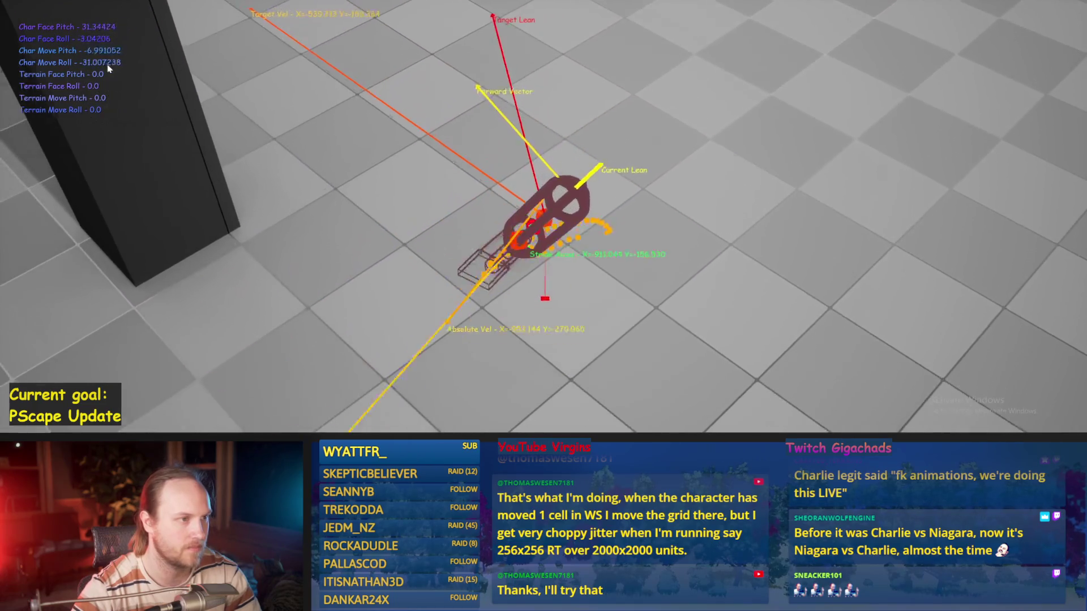
key("Escape")
key("alt+p")
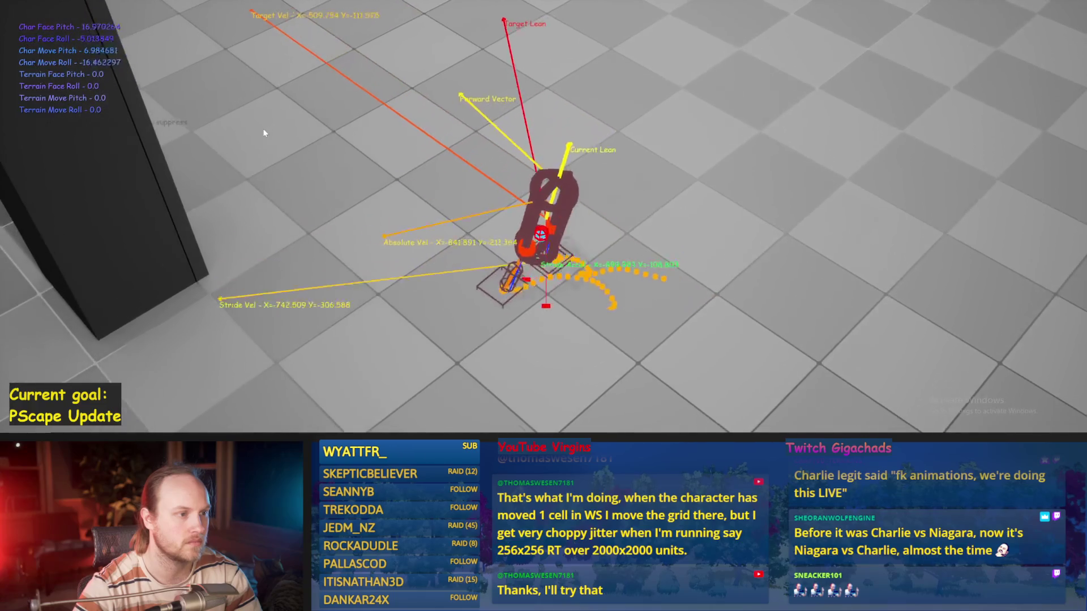
key("Escape")
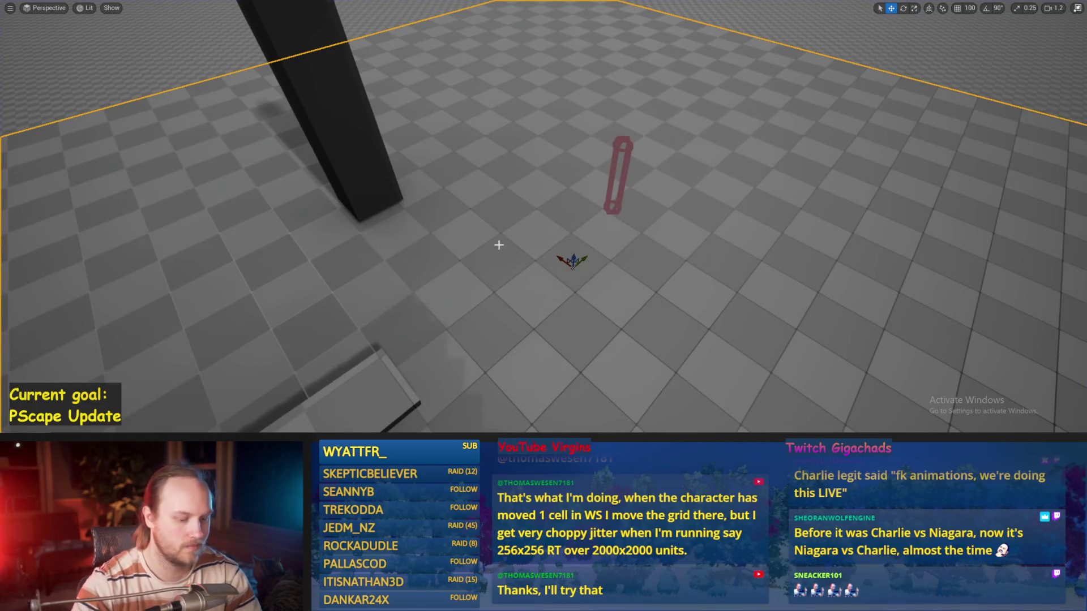
key("alt+p")
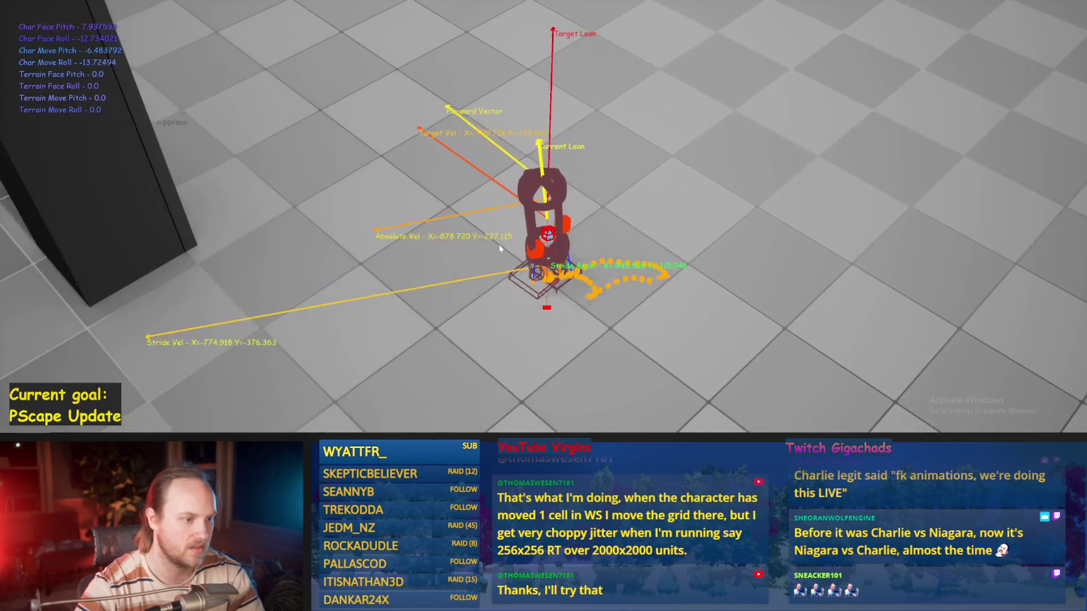
key("Escape")
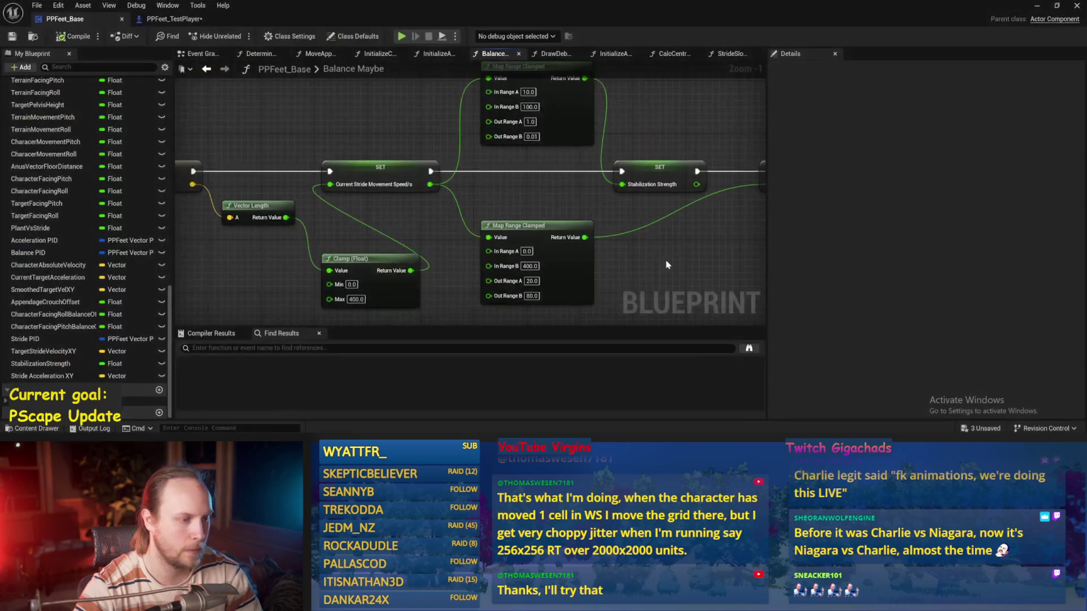
- Save and compile PPFeet_Base with In Range A at 0.0, then briefly test the character
key("ctrl+s")
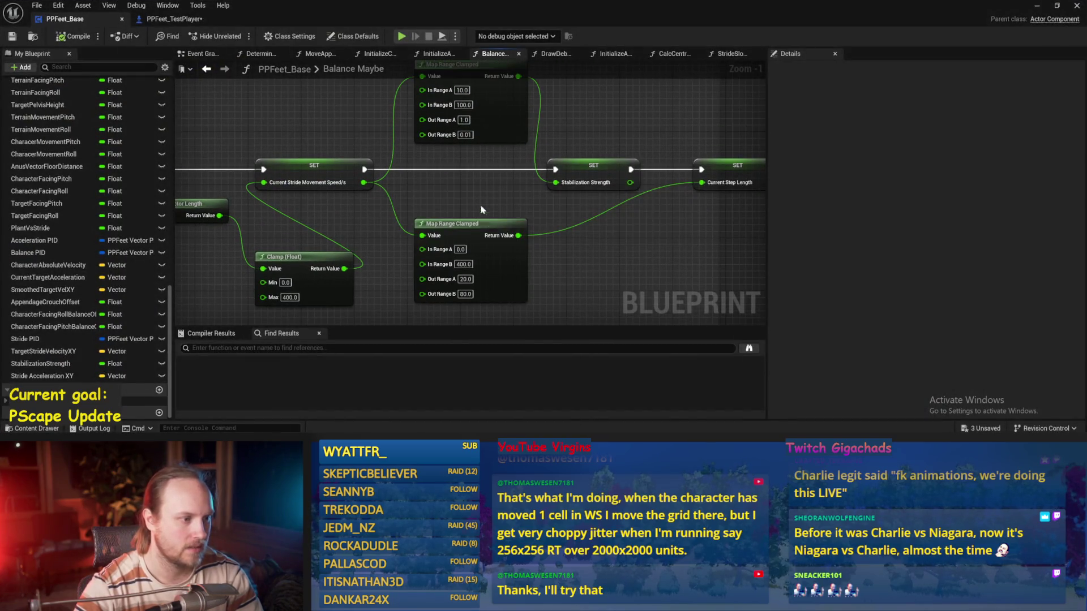
left_click(81, 35)
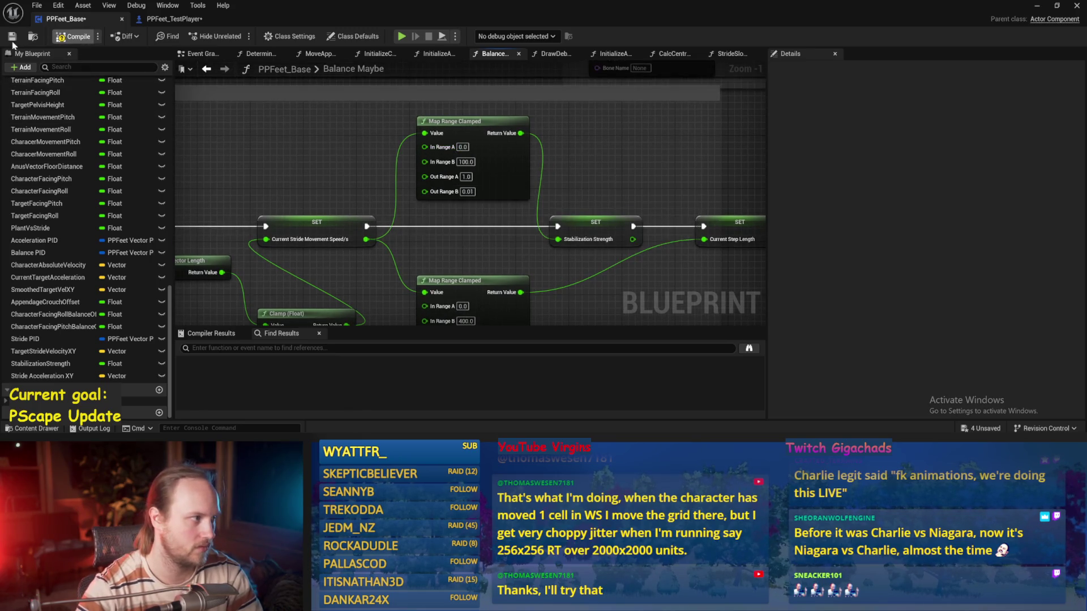
left_click(1036, 6)
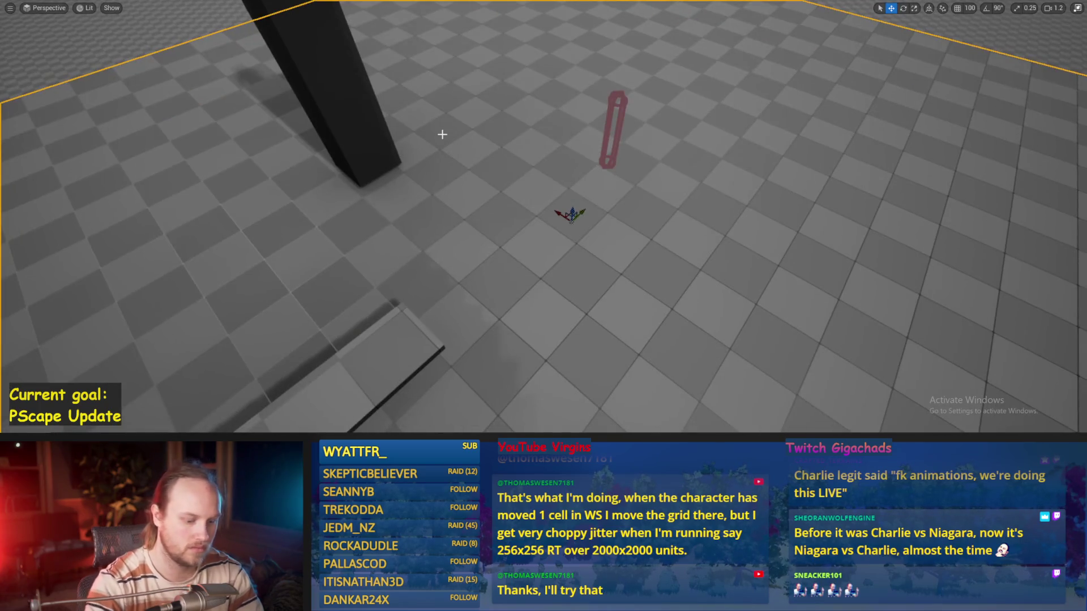
left_click(439, 133)
key("w")
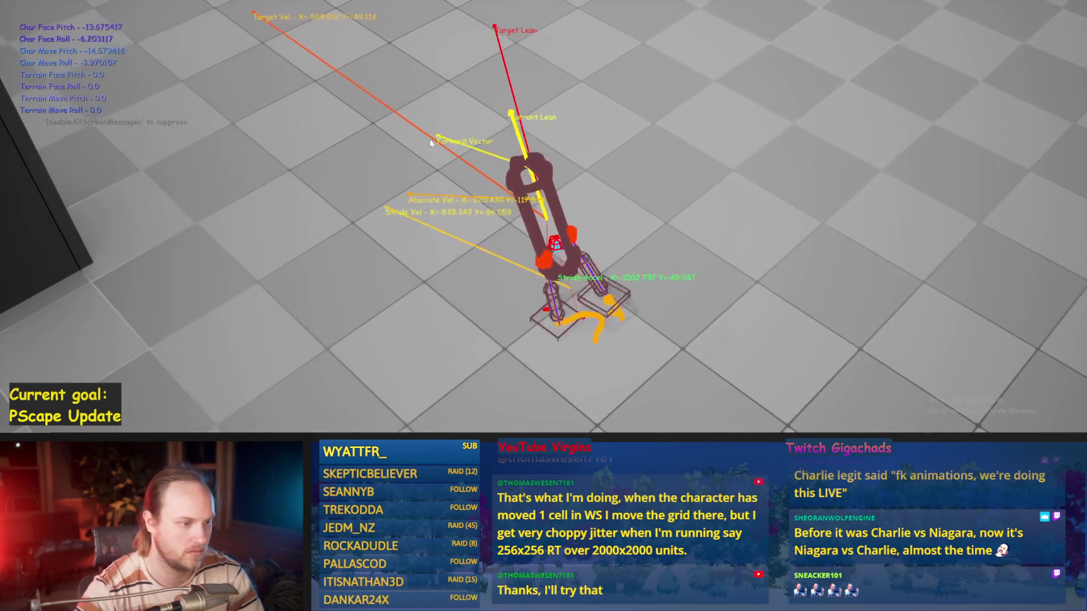
key("Escape")
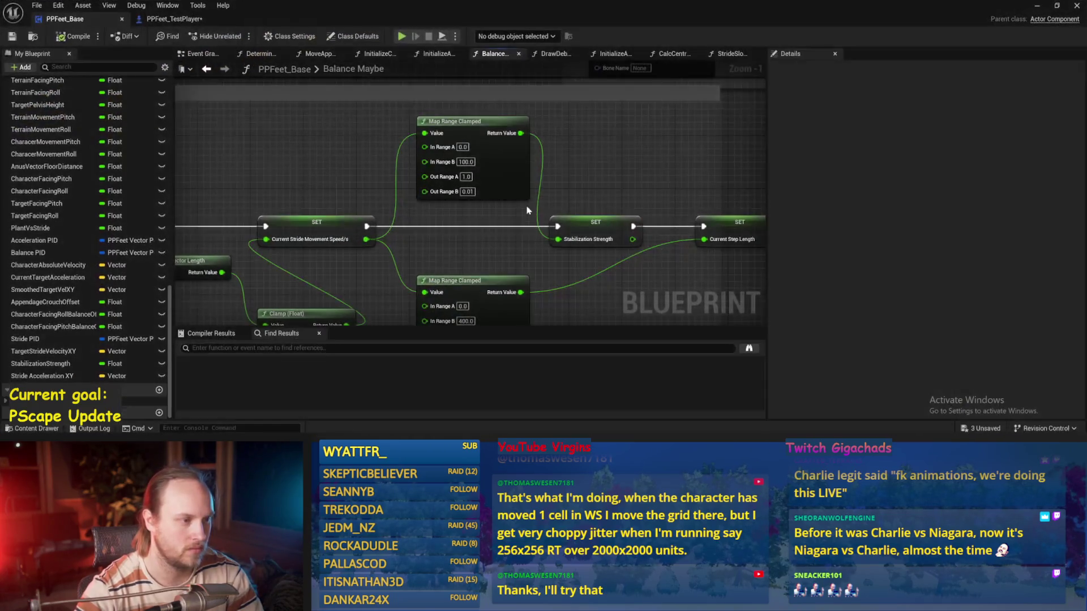
- Save again and pan the graph from the stabilization nodes to PID Update and Stride PID
left_click_drag(340, 210, 363, 137)
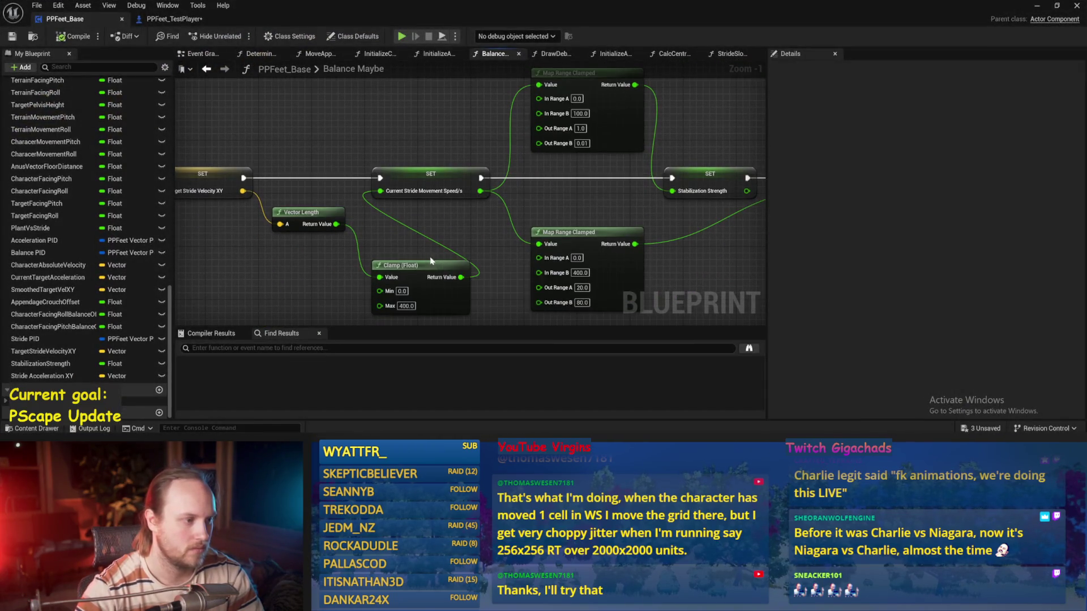
left_click_drag(430, 261, 495, 188)
key("ctrl+s")
left_click_drag(325, 211, 521, 236)
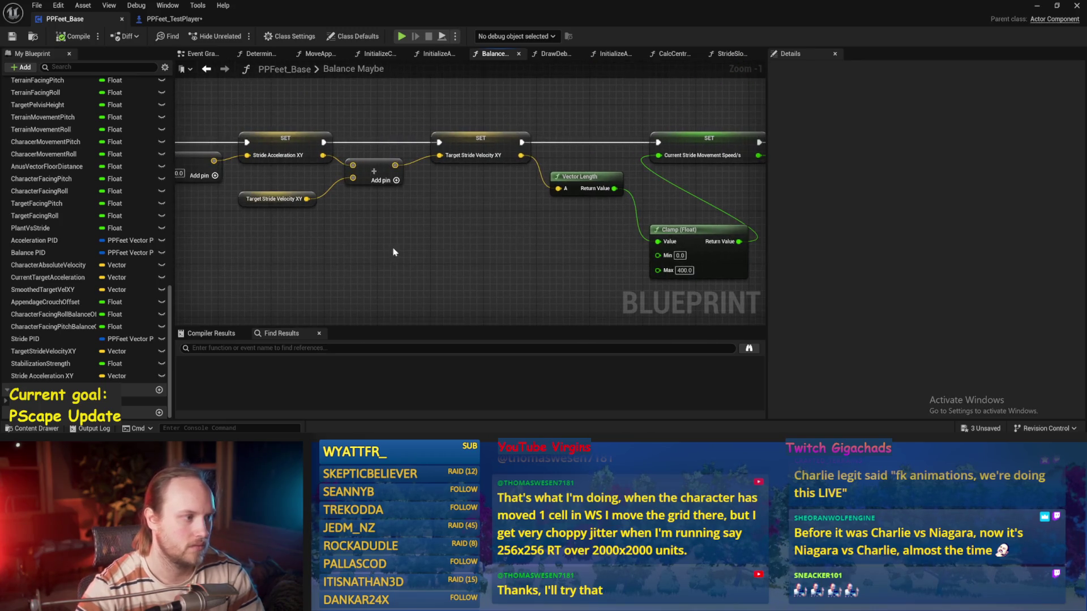
left_click_drag(397, 248, 621, 256)
left_click_drag(305, 260, 420, 263)
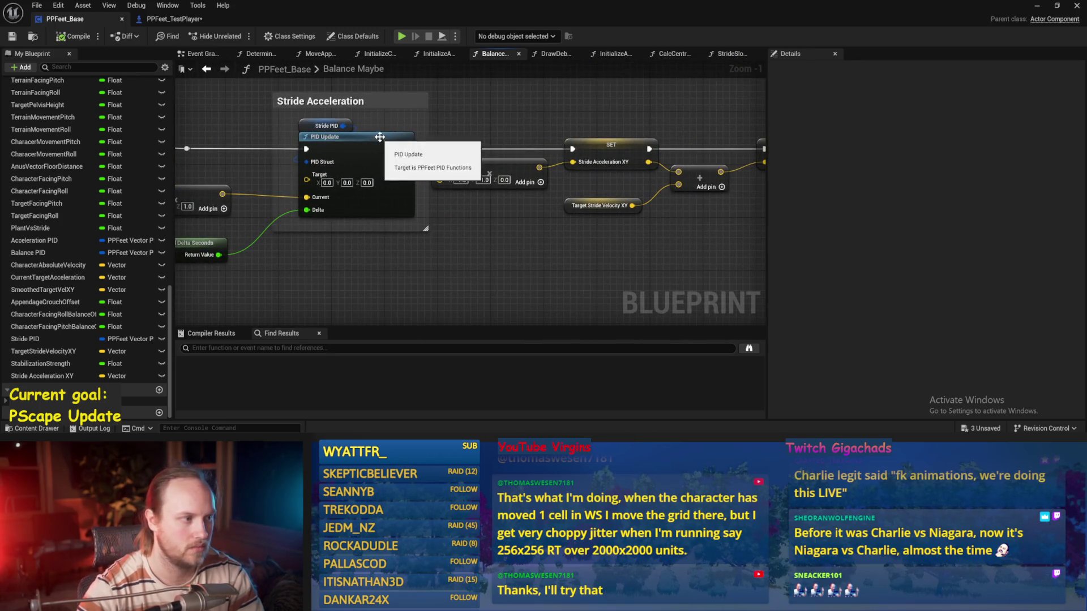
- Check Stride PID's current gains and play-test the character twice
left_click(326, 125)
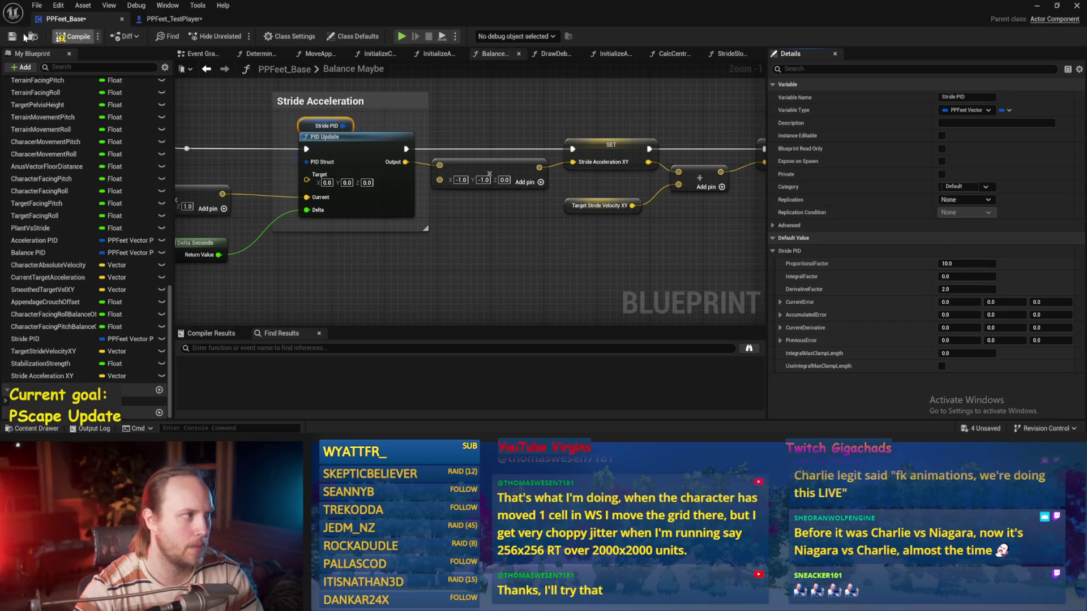
left_click_drag(611, 84, 590, 114)
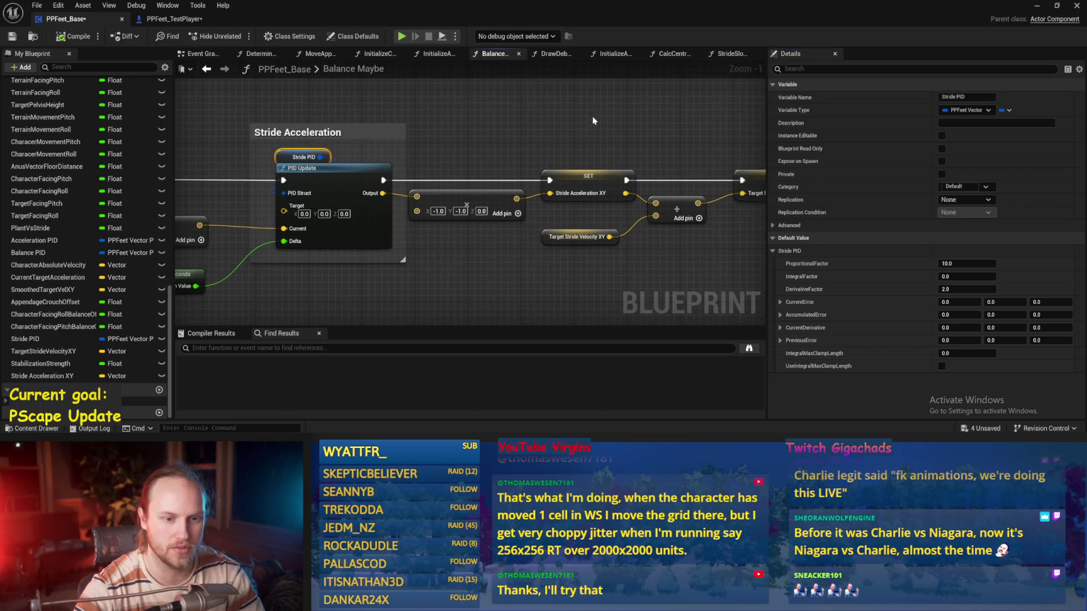
key("alt+p")
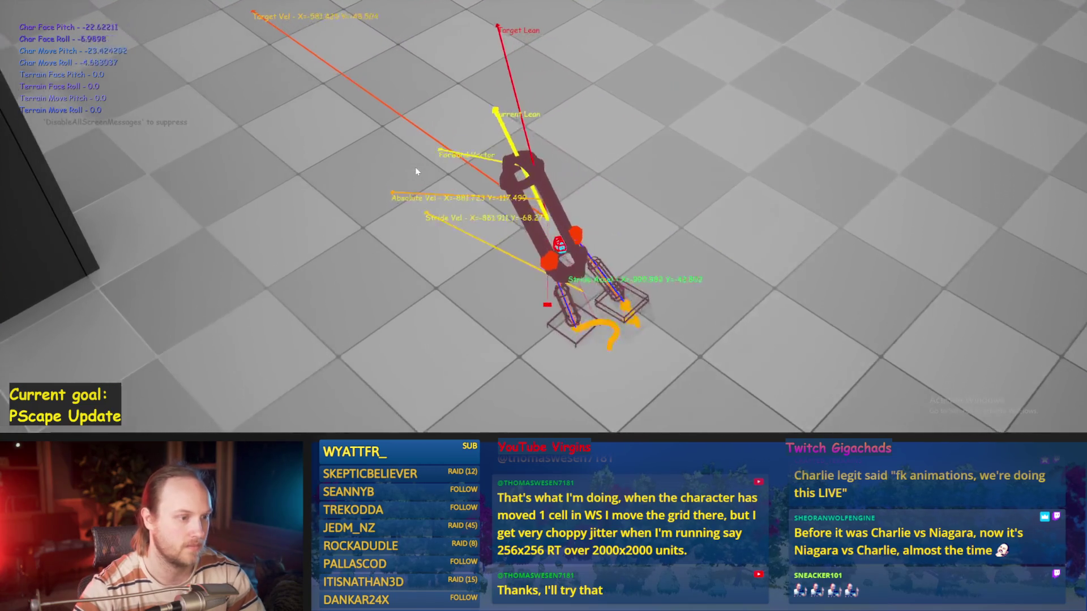
key("Escape")
key("alt+p")
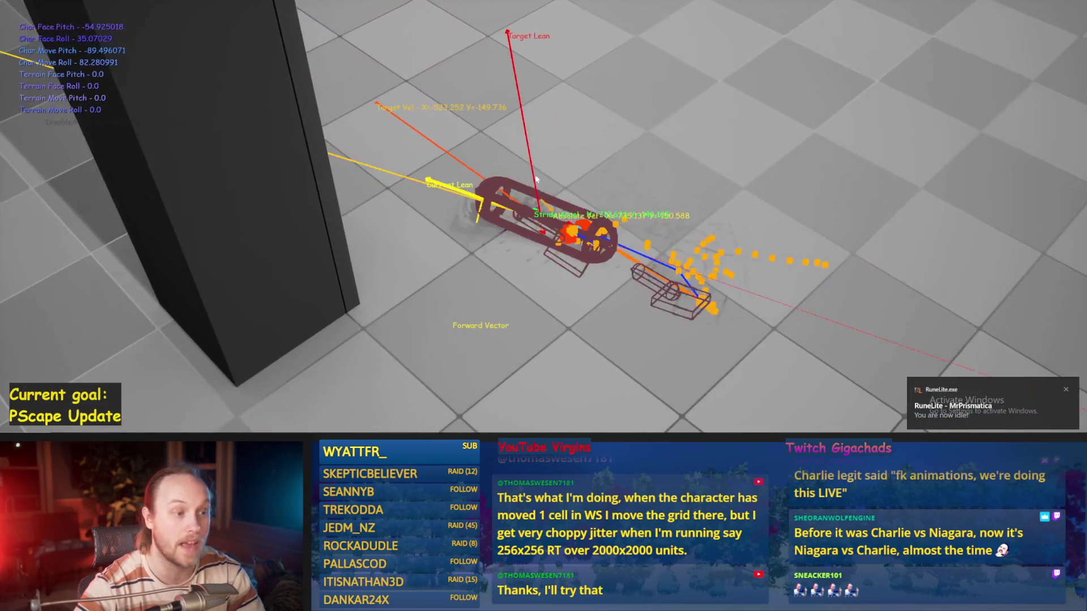
key("Escape")
- Run a longer play-test near the Stride Acceleration setup, then return and save PPFeet_Base
left_click(440, 420)
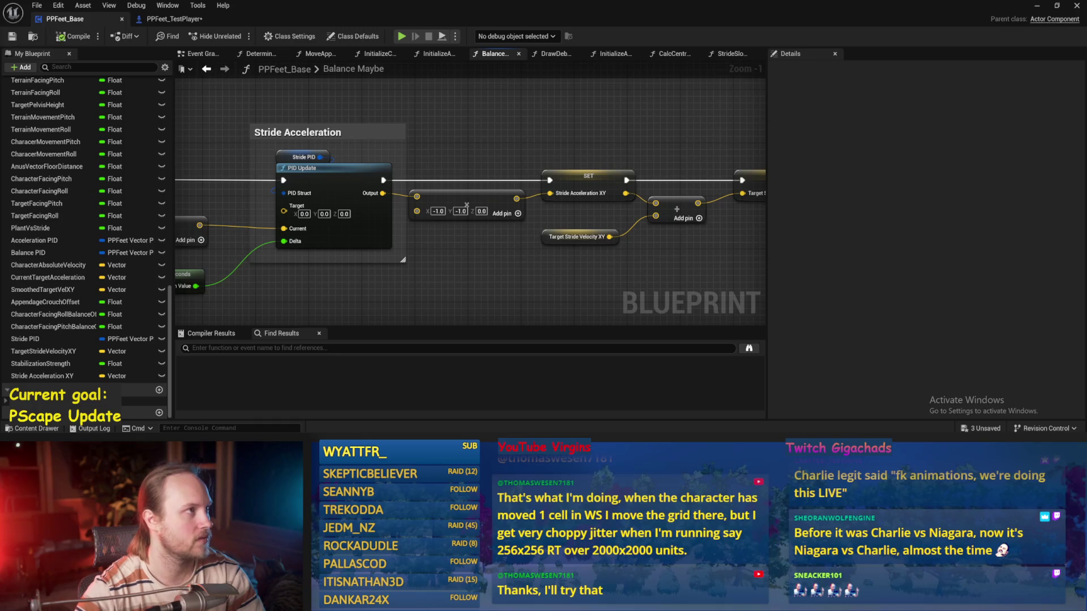
left_click_drag(641, 227, 571, 273)
key("alt+p")
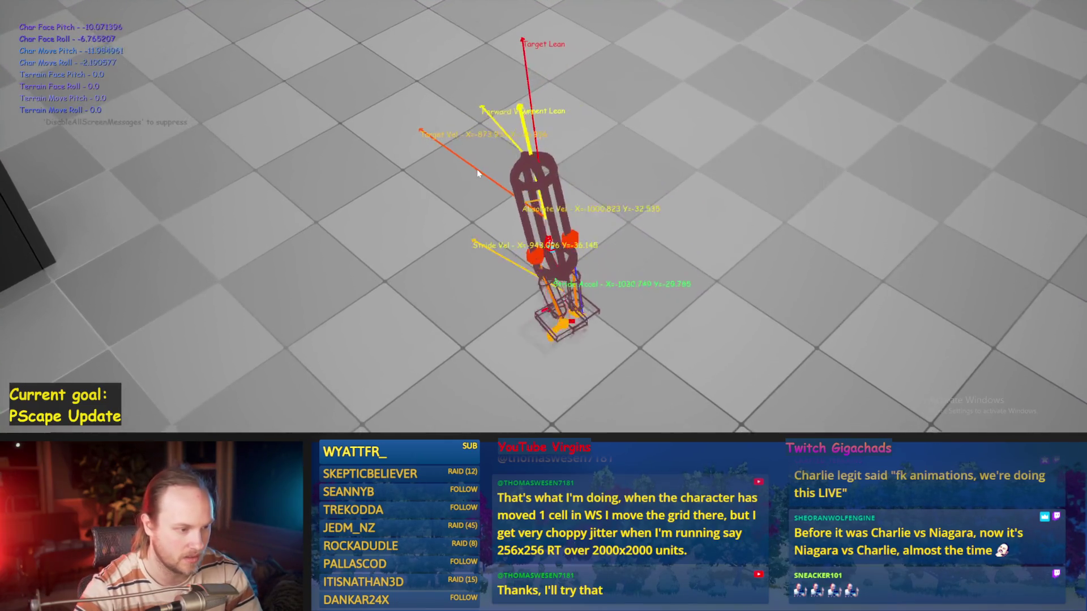
key("Escape")
key("alt+Tab")
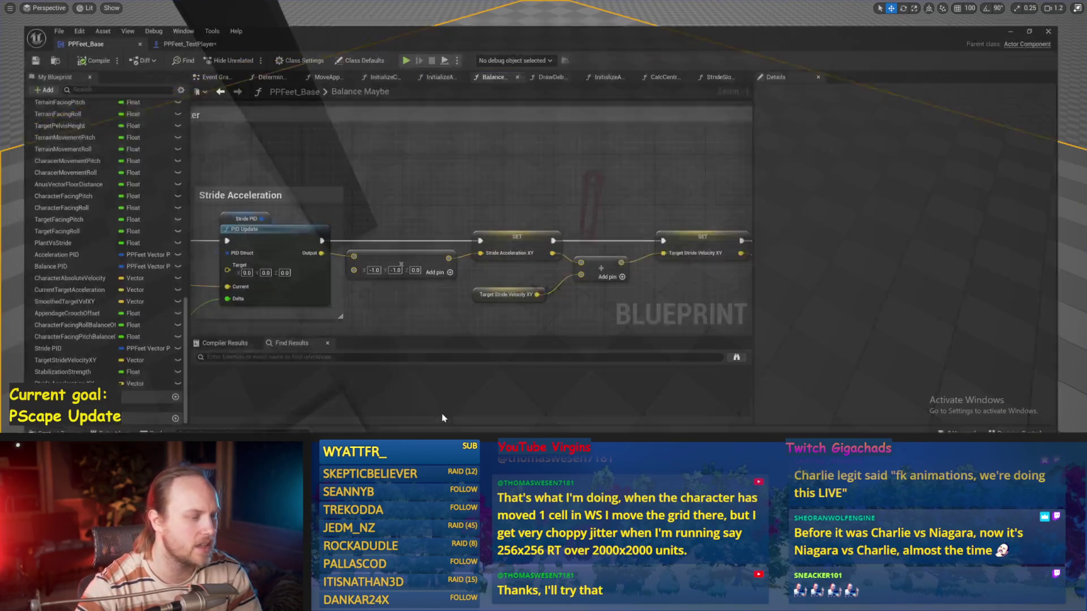
key("ctrl+s")
left_click_drag(299, 177, 436, 228)
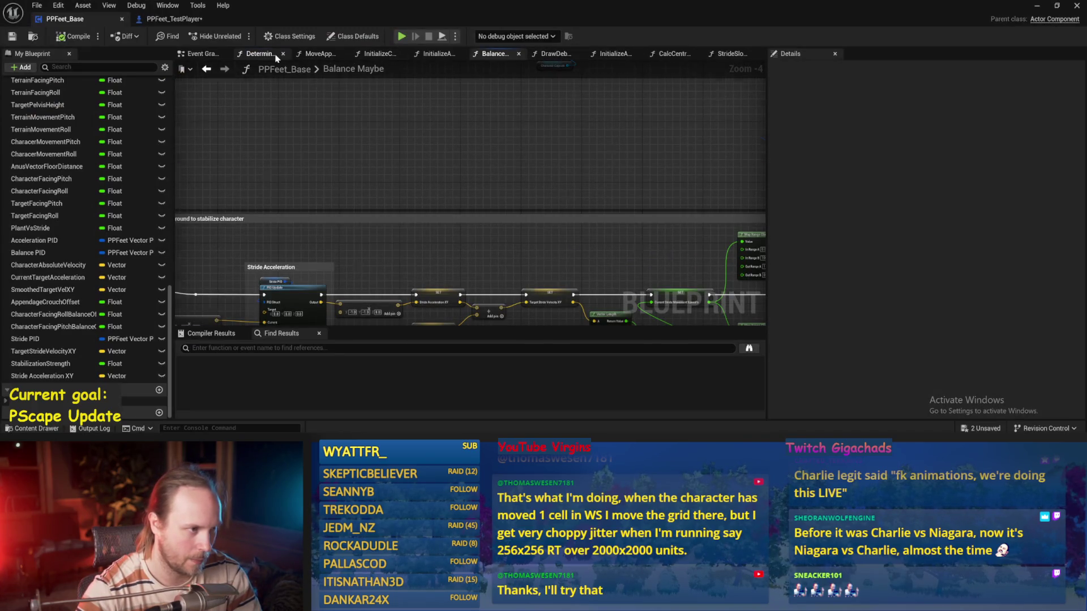
- Open DetermineAppendageTargets and locate the Current Stride Movement Speed nodes
left_click(258, 53)
key("ctrl+s")
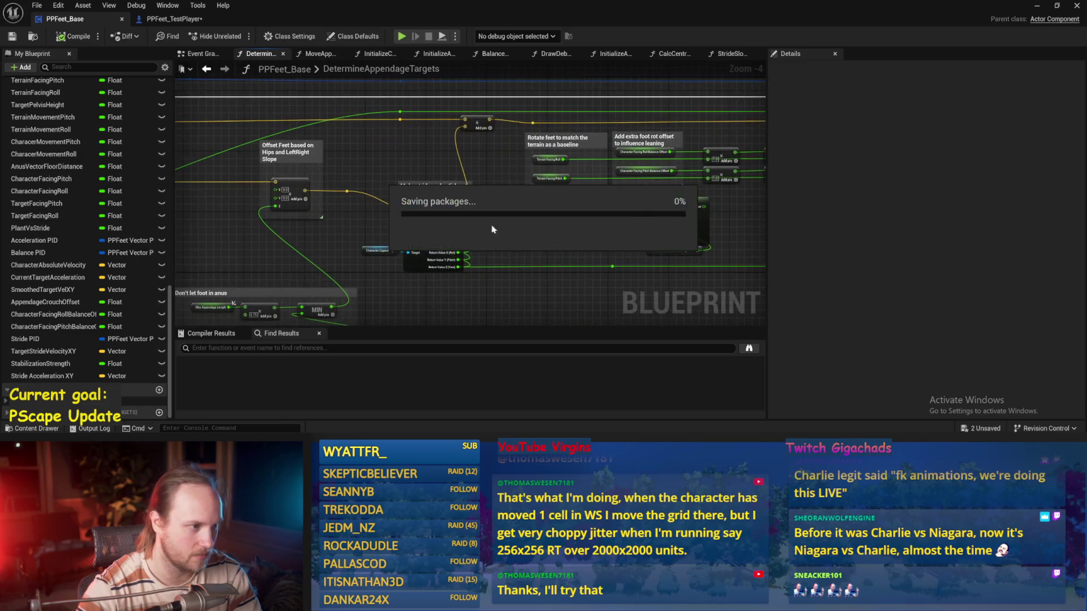
mouse_move(417, 182)
left_mouse_down()
mouse_move(497, 138)
mouse_move(478, 177)
mouse_move(511, 170)
mouse_move(566, 198)
mouse_move(518, 231)
left_mouse_up()
mouse_move(411, 215)
left_mouse_down()
mouse_move(433, 267)
mouse_move(553, 111)
left_mouse_up()
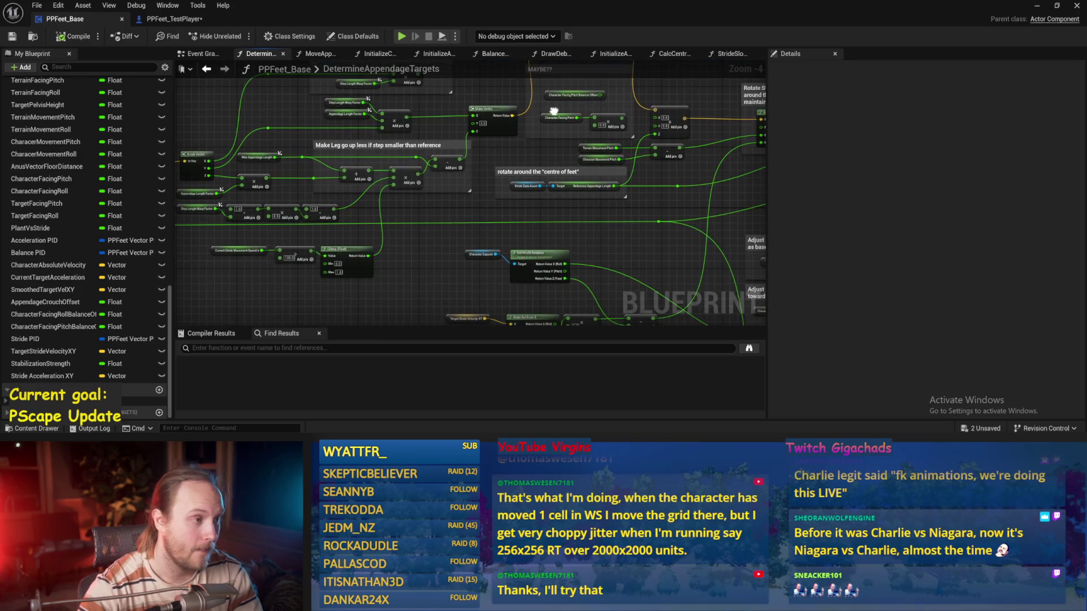
scroll(463, 187, "up", 4)
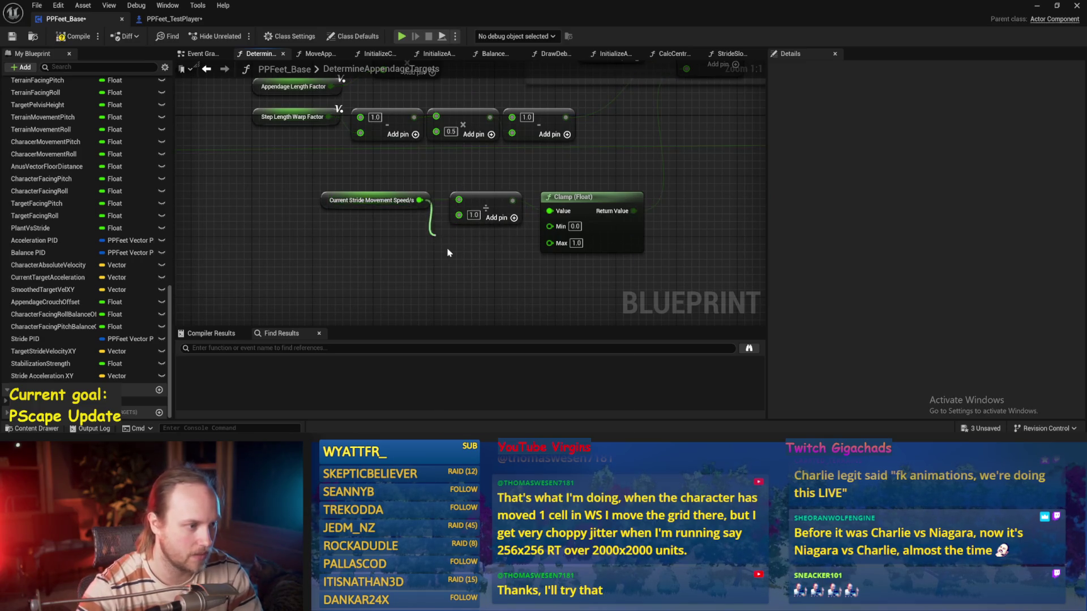
- Swap the Multiply and Clamp for a Map Range Clamped mapping speed 0–10 to 0–1
left_click_drag(448, 252, 448, 253)
type("range")
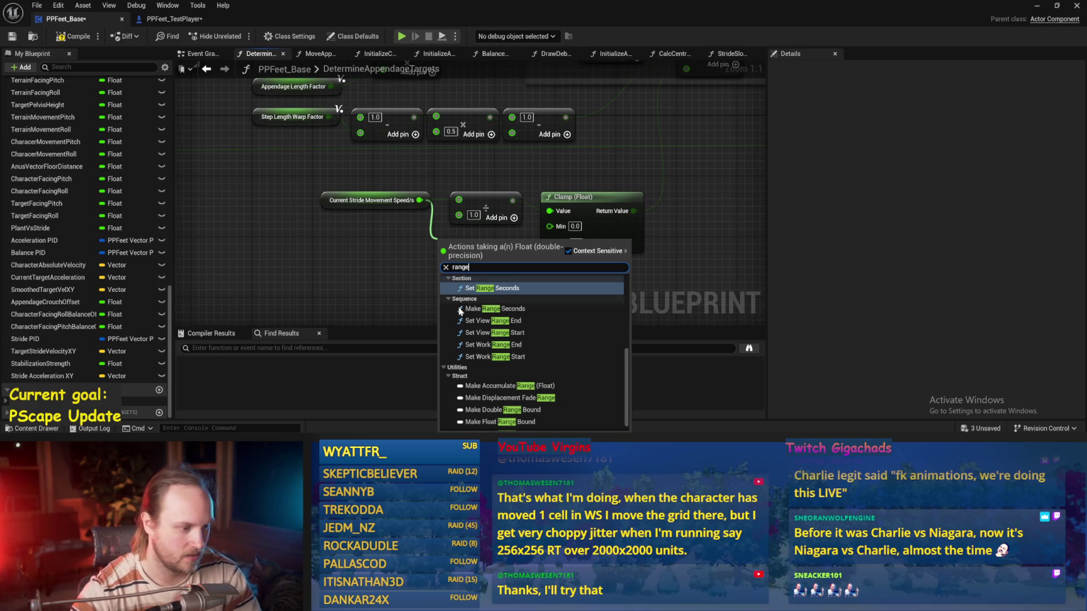
scroll(460, 320, "down", 2)
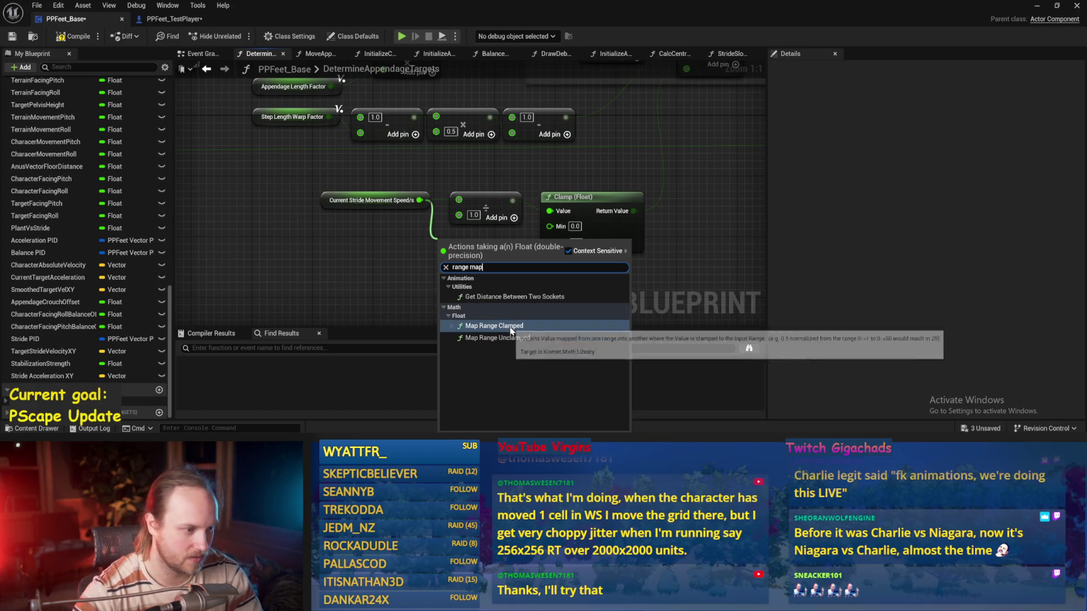
left_click(495, 313)
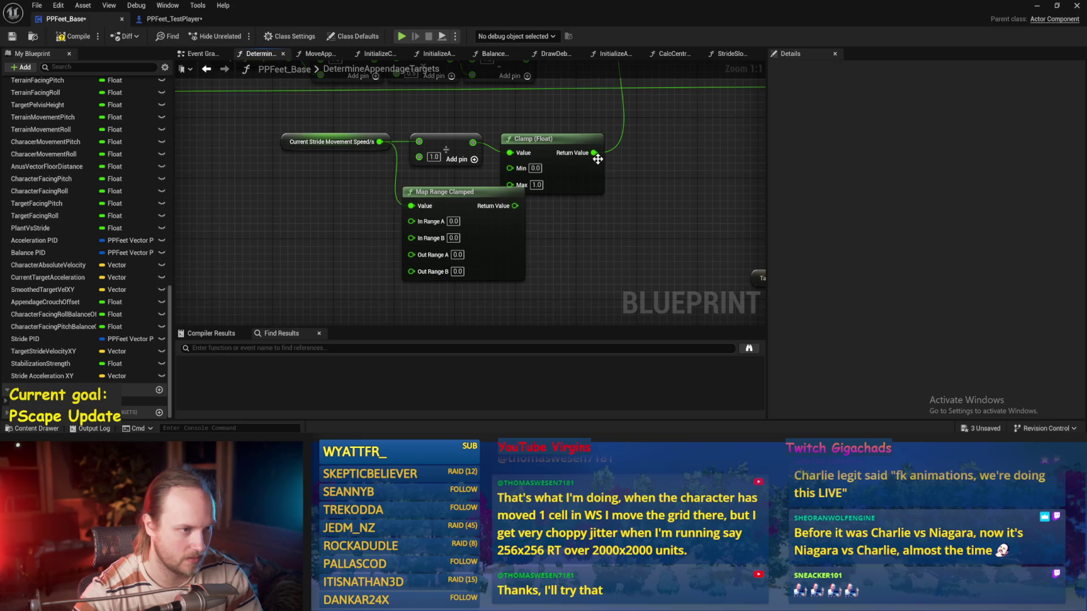
key("Delete")
mouse_move(442, 166)
left_mouse_down()
mouse_move(453, 139)
mouse_move(441, 150)
left_mouse_up()
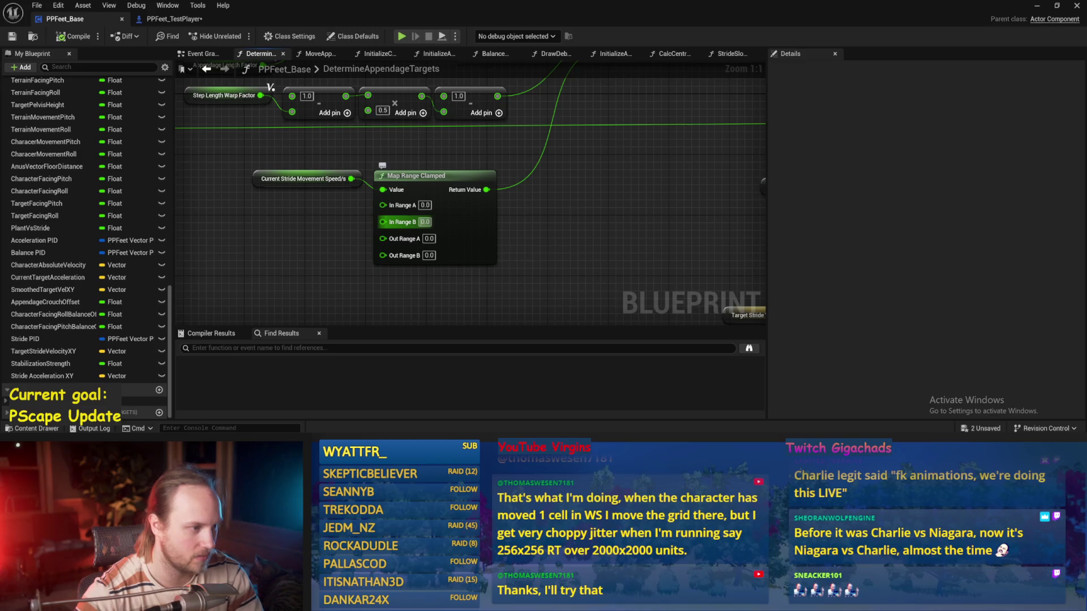
mouse_move(496, 211)
left_mouse_down()
mouse_move(518, 276)
mouse_move(502, 311)
mouse_move(505, 250)
mouse_move(523, 253)
mouse_move(549, 222)
left_mouse_up()
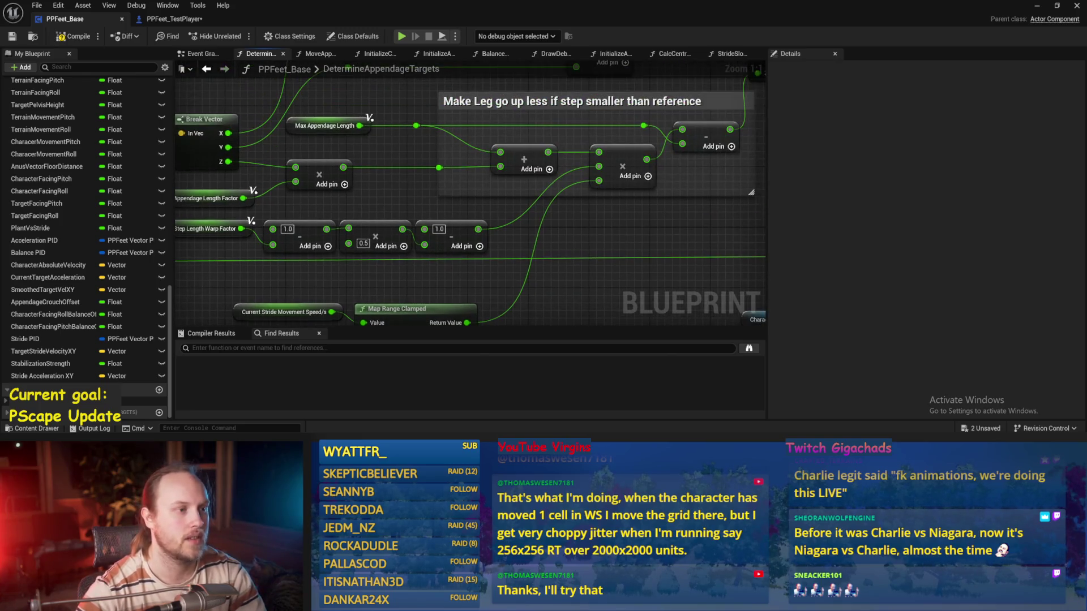
left_click_drag(529, 255, 521, 225)
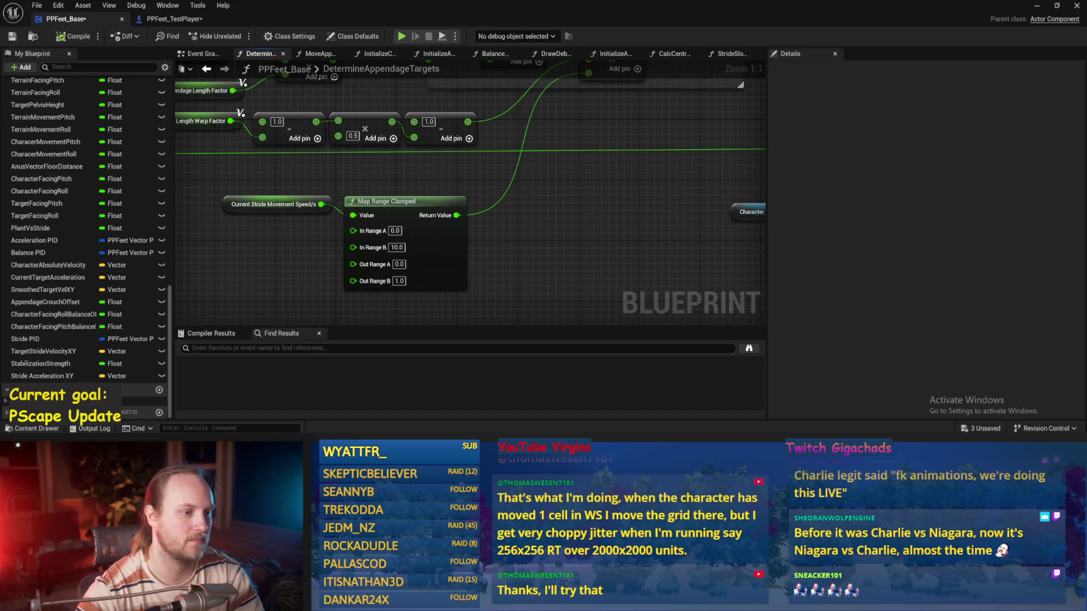
- Save and play-test the walking character twice, then return to the blueprint and save
key("ctrl+s")
left_click(1035, 9)
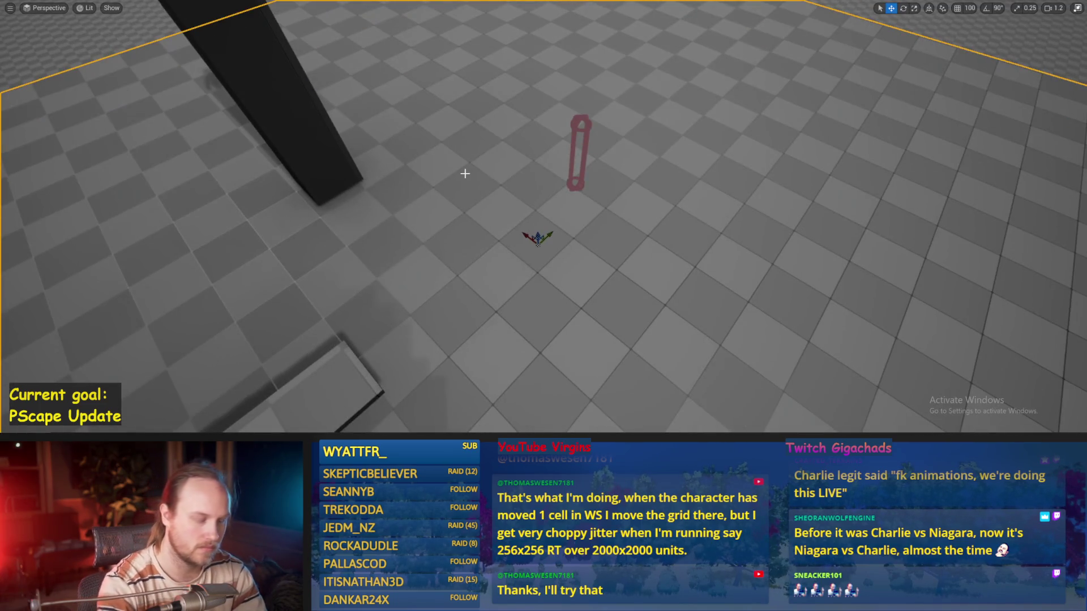
key("alt+p")
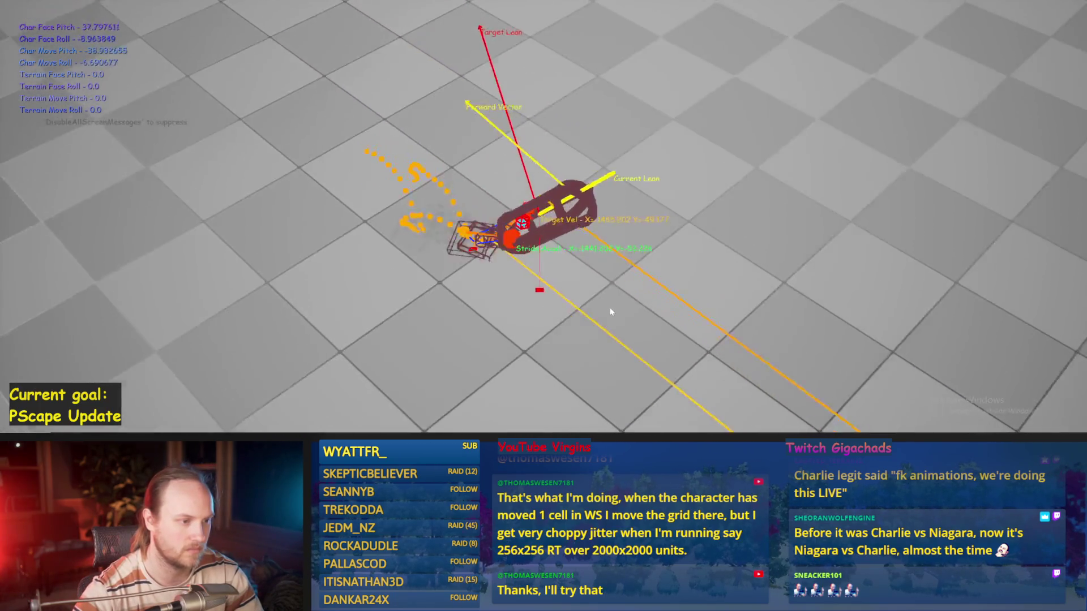
key("Escape")
key("alt+p")
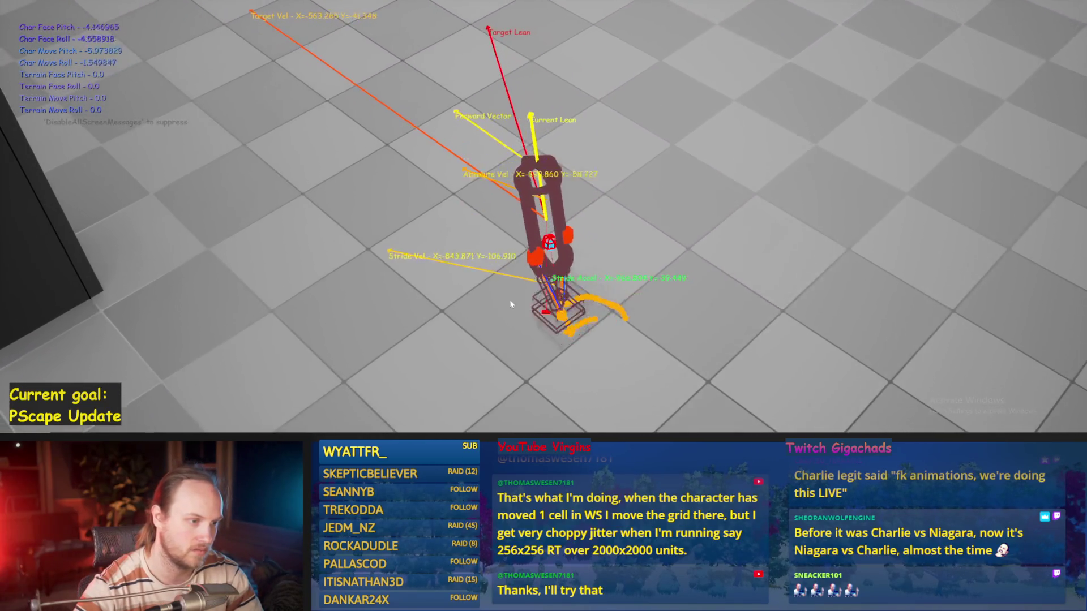
key("Escape")
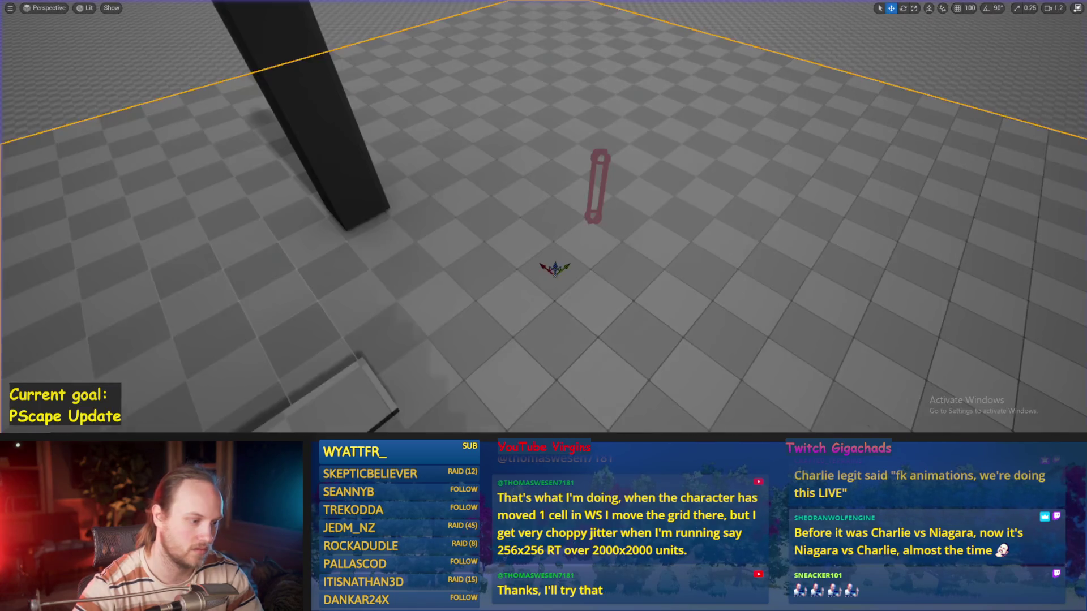
left_click(446, 428)
key("ctrl+s")
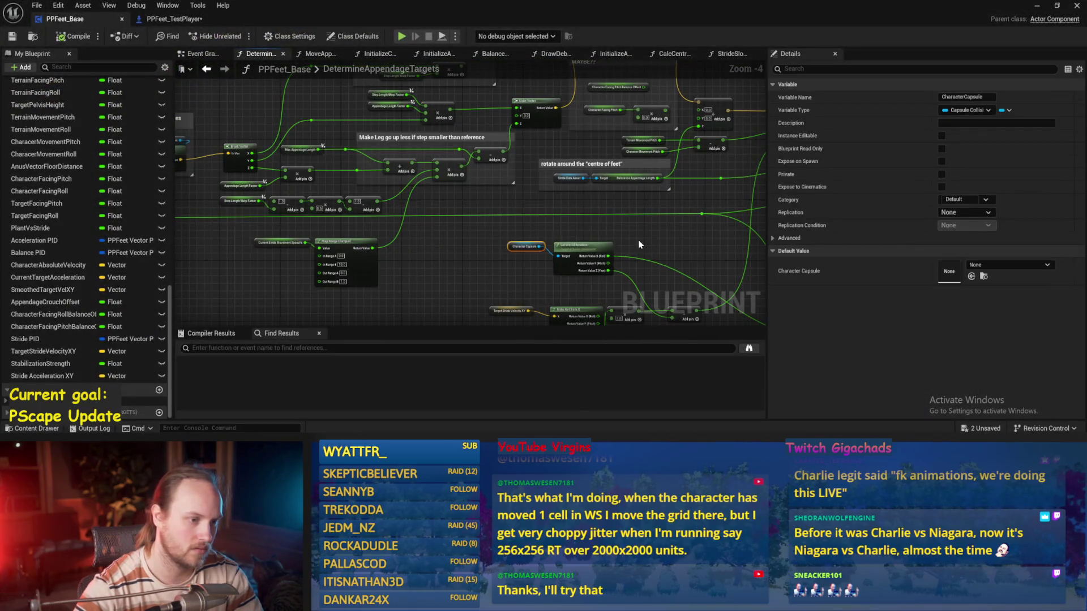
- Look through the Event Graph, StrideSlopeCalculations and Balance Maybe's Acceleration and Stride Acceleration PID nodes
left_click(207, 55)
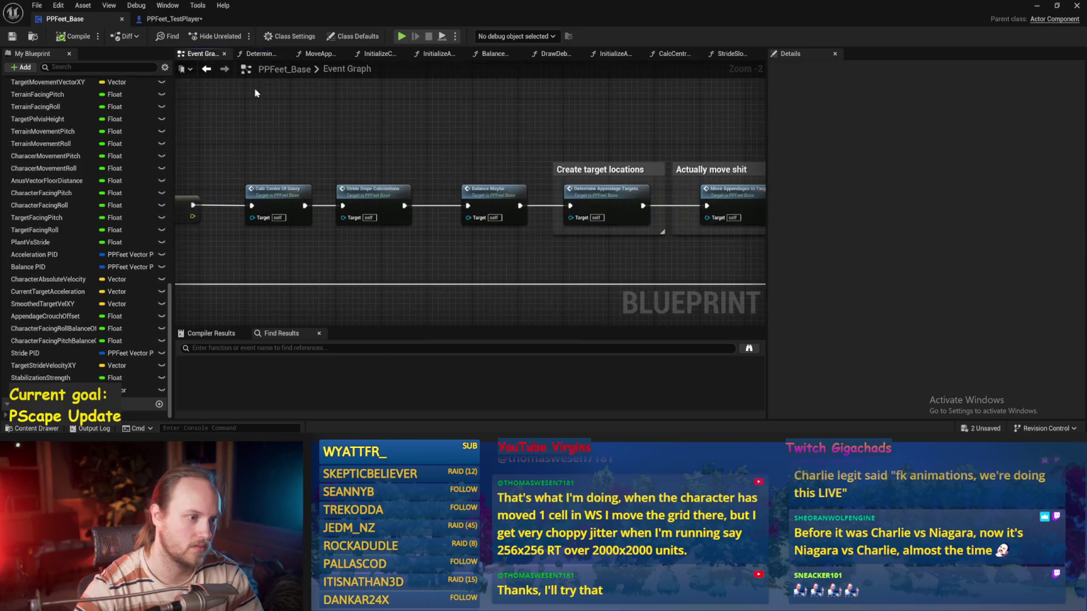
left_click(207, 69)
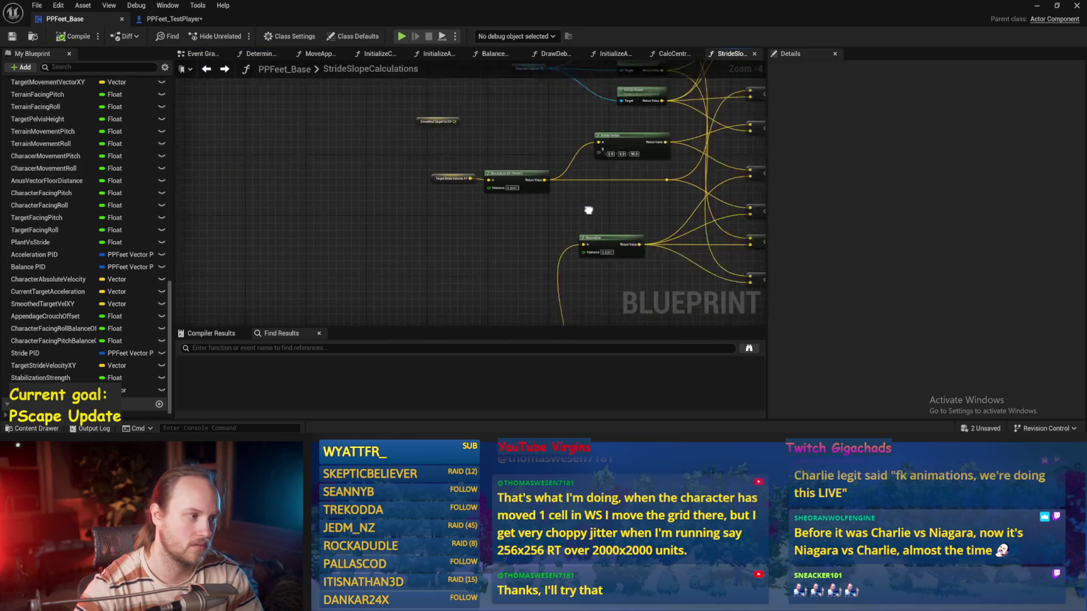
left_click(501, 59)
mouse_move(374, 218)
left_mouse_down()
mouse_move(459, 185)
mouse_move(406, 295)
left_mouse_up()
scroll(380, 210, "up", 2)
mouse_move(380, 211)
left_mouse_down()
mouse_move(511, 181)
mouse_move(562, 266)
left_mouse_up()
mouse_move(497, 230)
left_mouse_down()
mouse_move(570, 225)
mouse_move(592, 248)
mouse_move(532, 287)
mouse_move(446, 269)
mouse_move(502, 204)
mouse_move(470, 194)
mouse_move(392, 138)
mouse_move(351, 162)
mouse_move(371, 218)
mouse_move(419, 163)
left_mouse_up()
scroll(558, 254, "down", 2)
scroll(446, 264, "up", 2)
scroll(419, 163, "up", 1)
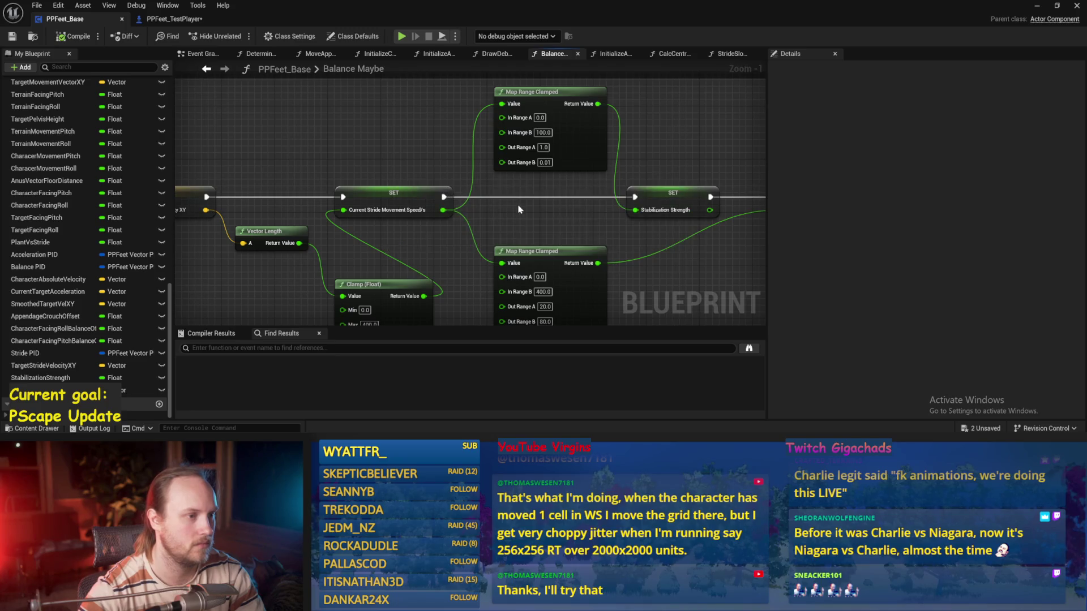
left_click_drag(519, 209, 595, 186)
scroll(595, 186, "down", 3)
left_click_drag(372, 259, 542, 199)
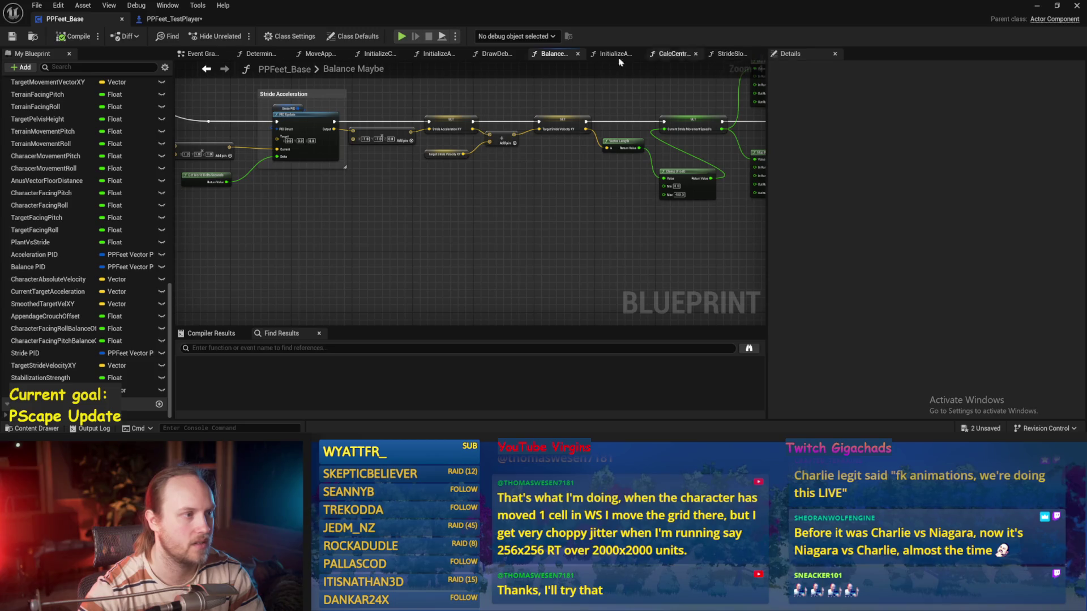
- In DetermineAppendageTargets, set the step-length Map Range Clamped In Range B to 25 and save
left_click(317, 54)
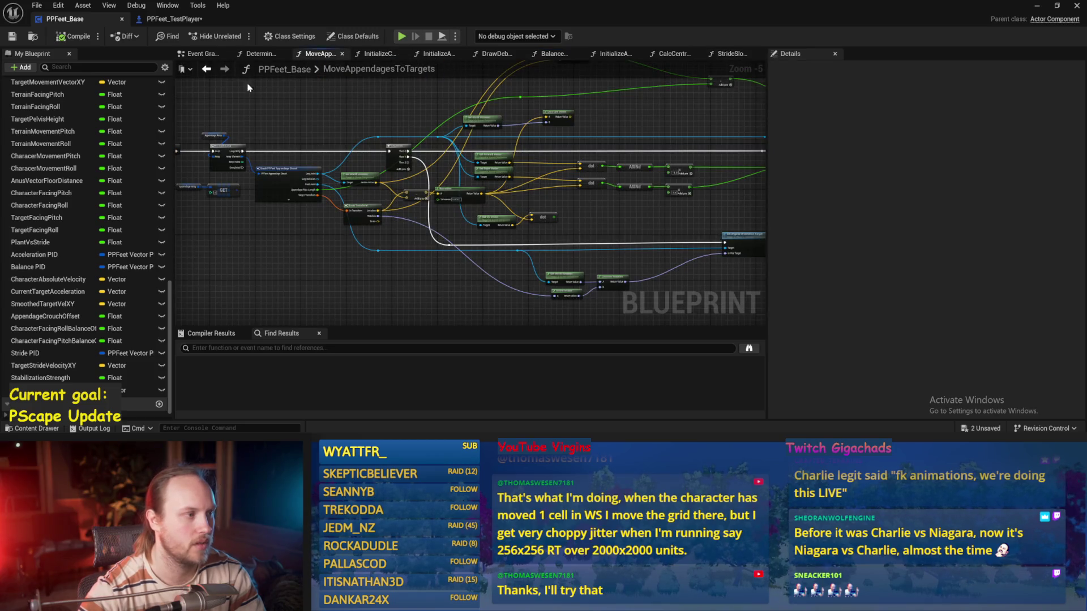
left_click(260, 54)
scroll(504, 247, "up", 2)
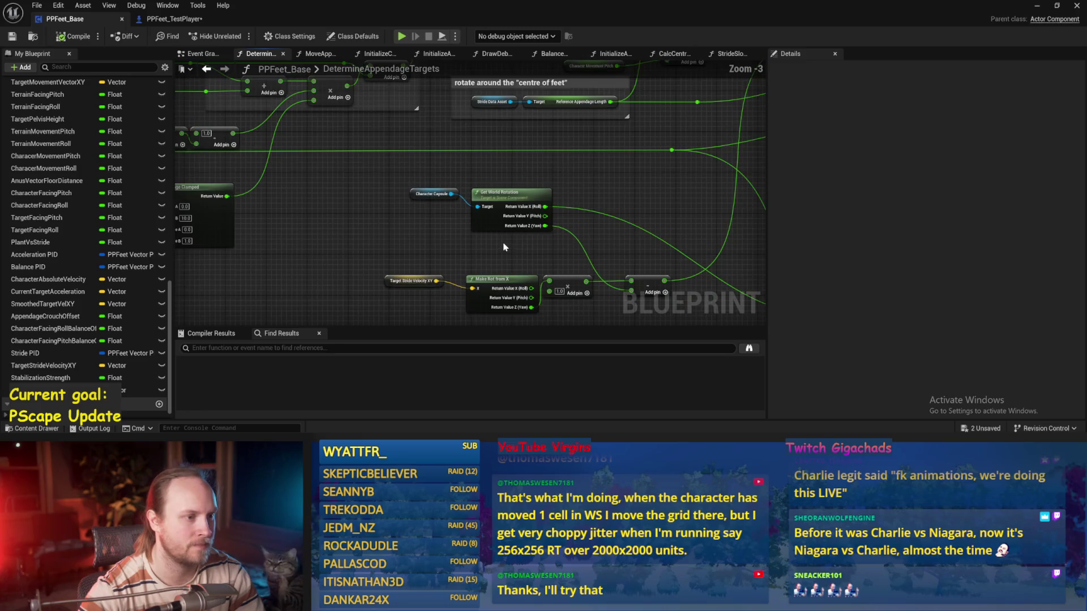
left_click_drag(504, 247, 711, 290)
scroll(352, 223, "up", 3)
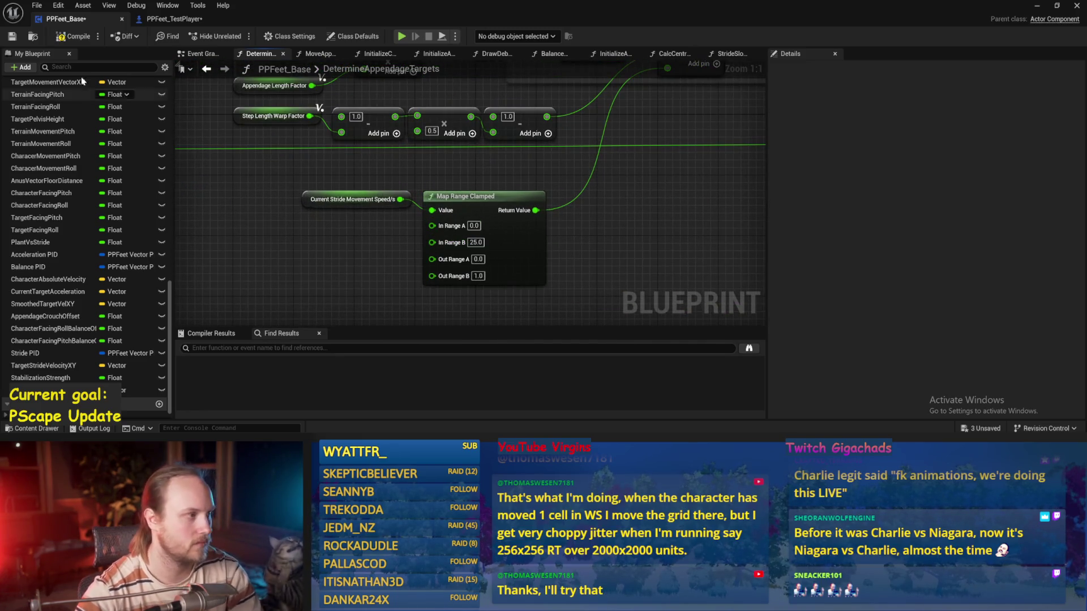
left_click_drag(698, 222, 595, 219)
key("ctrl+s")
- Play-test the capsule walking with the 0–25 step-length range
left_click(1037, 5)
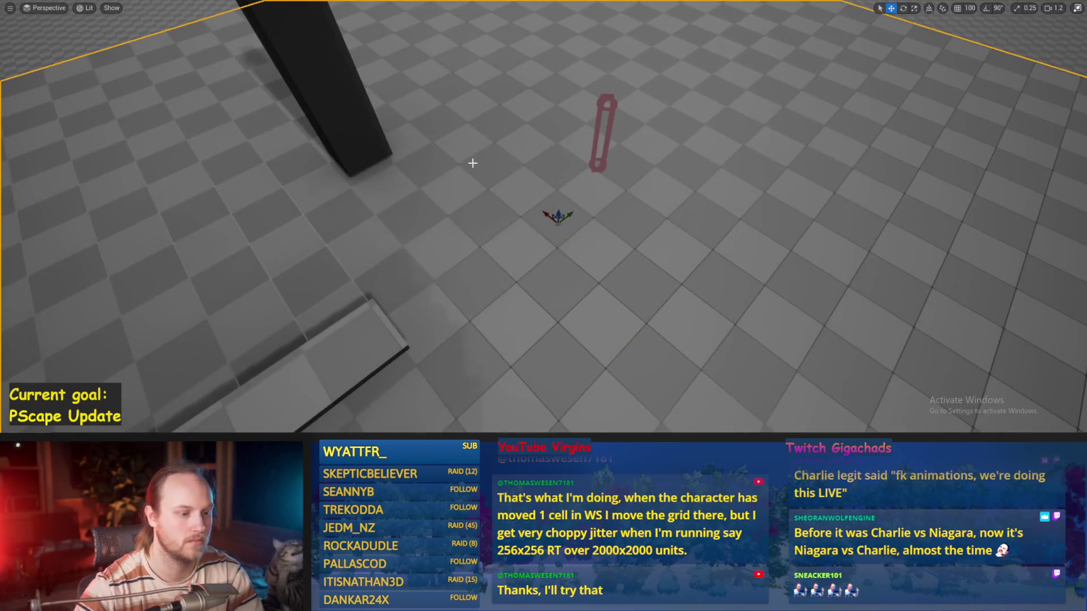
key("alt+p")
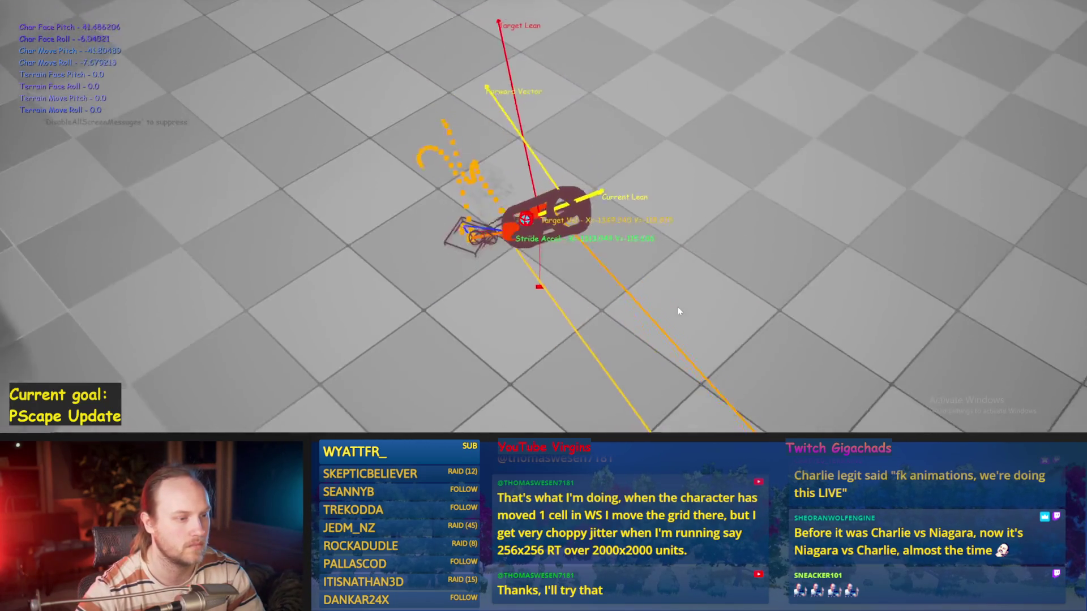
key("Escape")
key("alt+Tab")
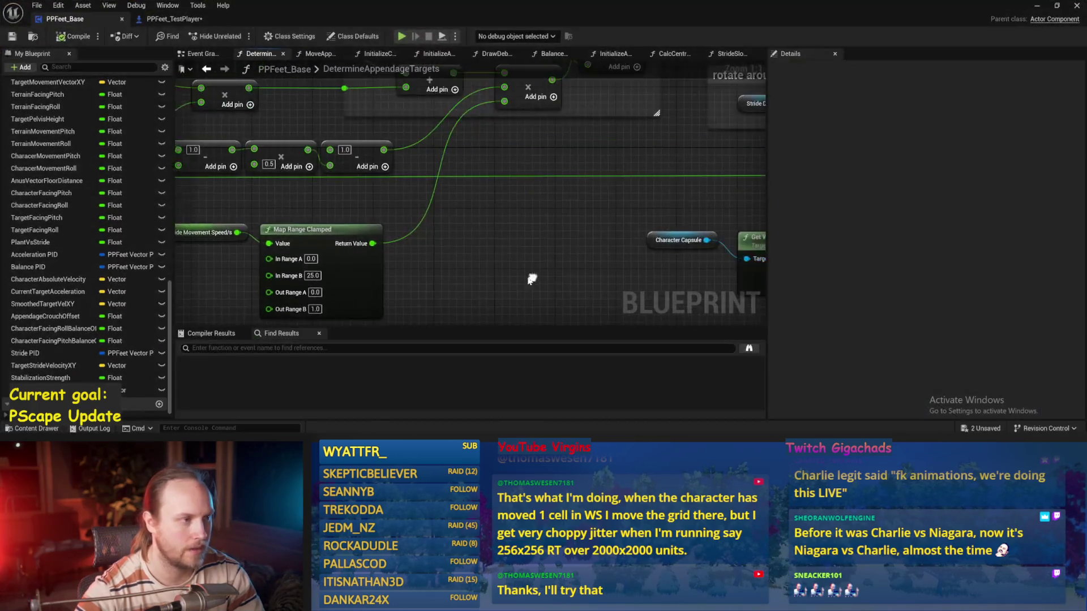
- Reopen Balance Maybe at the Stride Acceleration PID nodes, then show the running play session
left_click(201, 53)
scroll(504, 255, "down", 3)
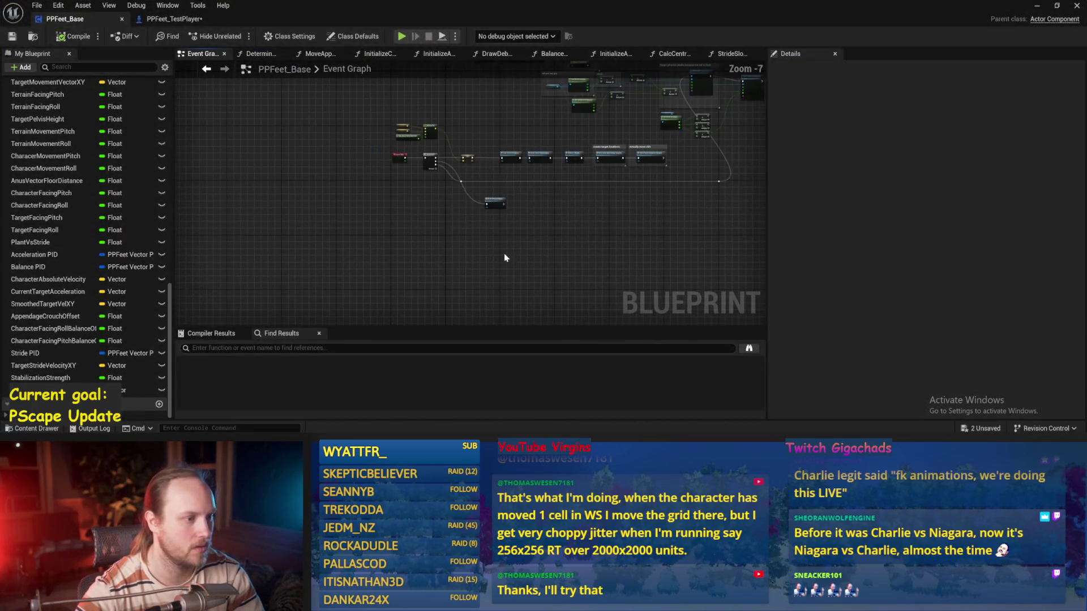
scroll(462, 309, "up", 2)
double_click(550, 124)
scroll(524, 300, "up", 2)
left_click_drag(386, 142, 476, 171)
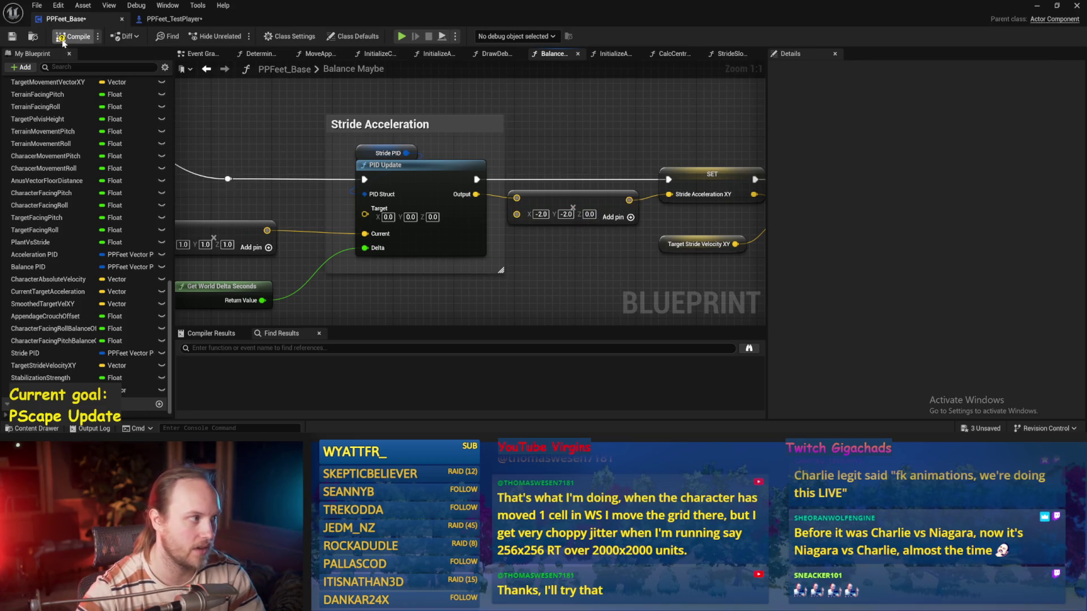
left_click_drag(439, 207, 358, 228)
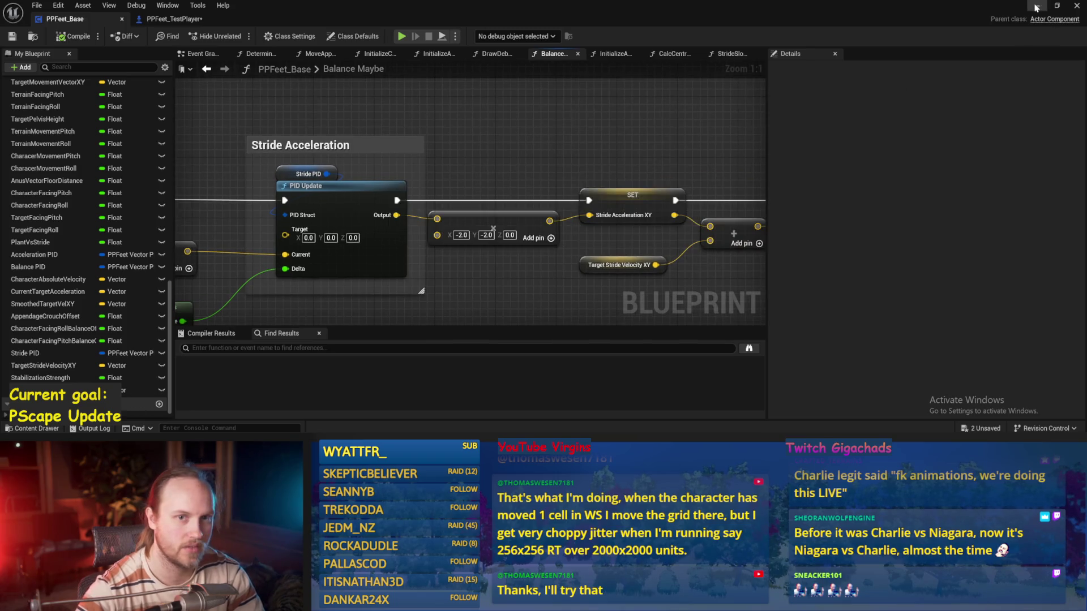
left_click(1037, 7)
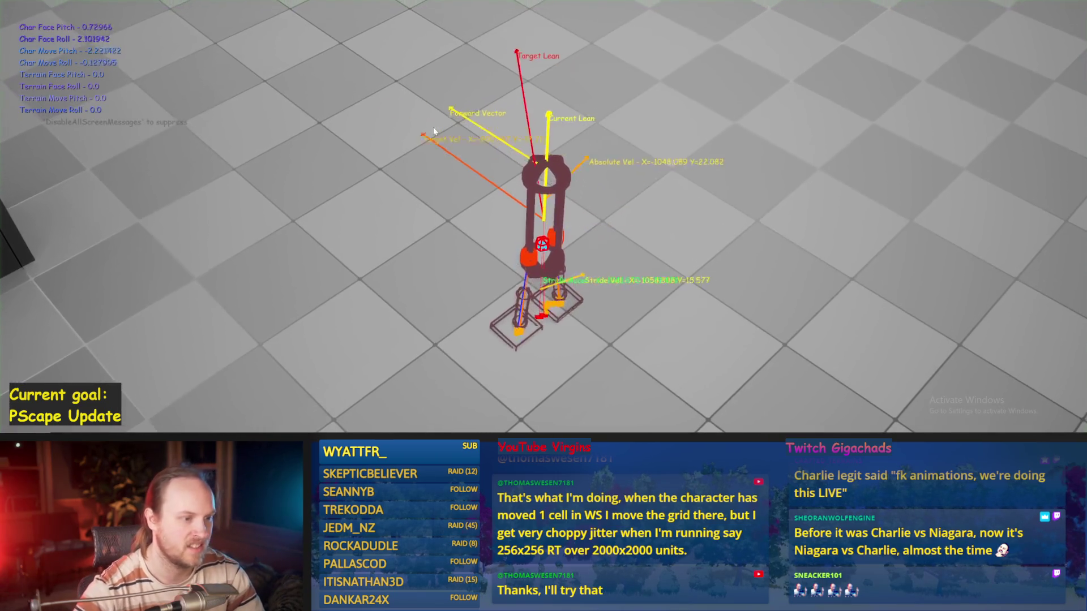
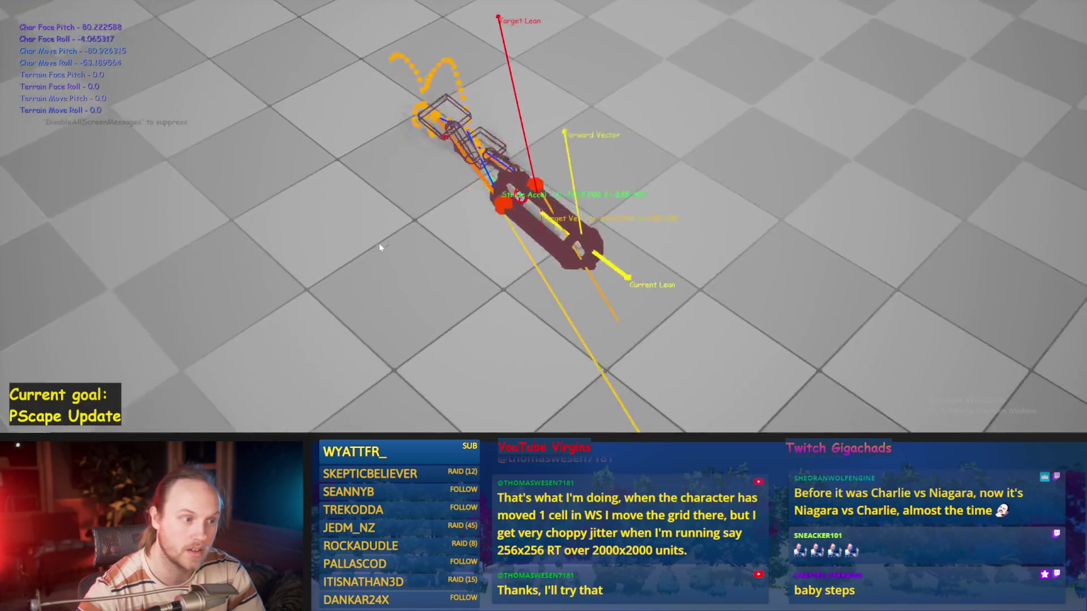
- Frame the red capsule, play-test the biped once and save all changes
key("Escape")
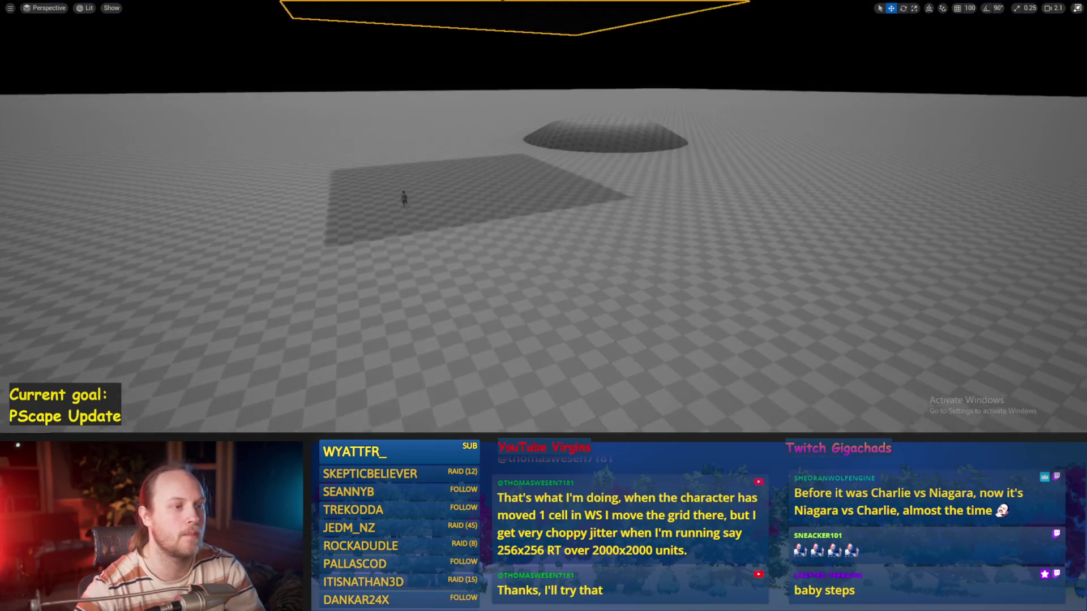
key("f")
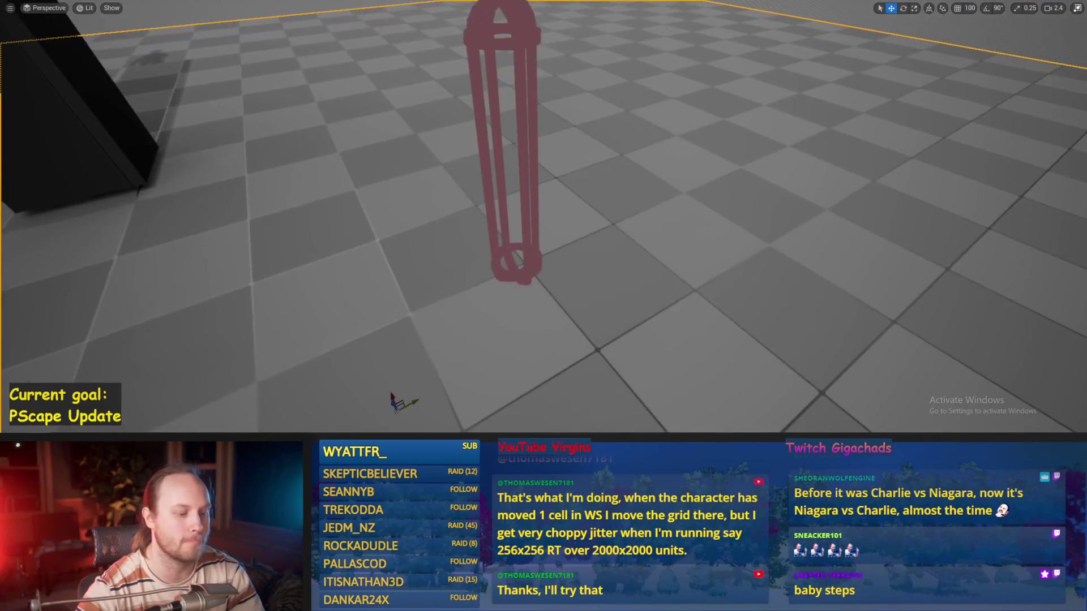
key("alt+p")
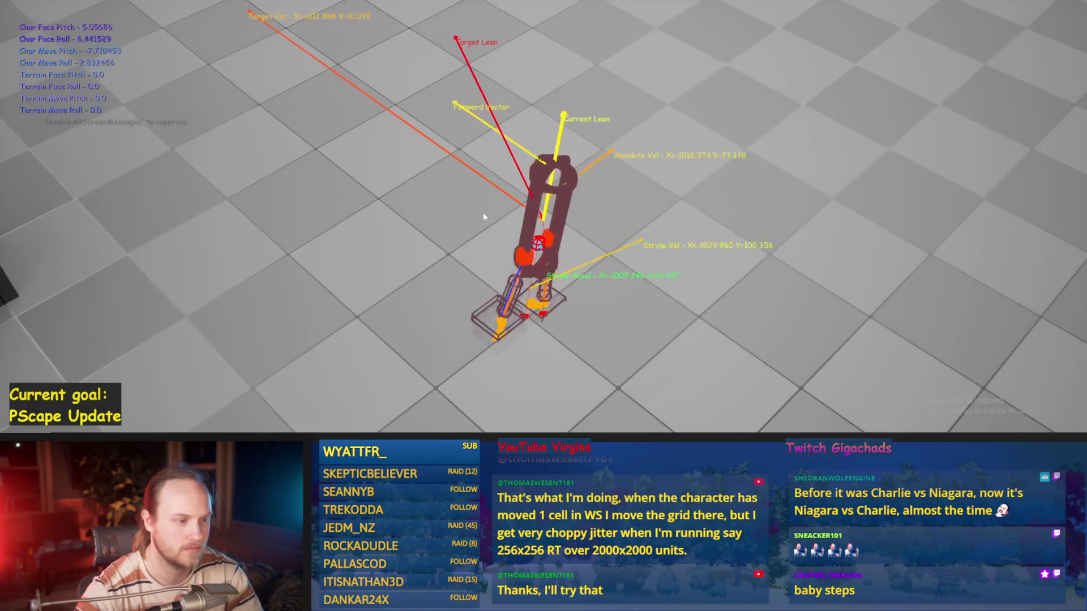
key("Escape")
key("ctrl+s")
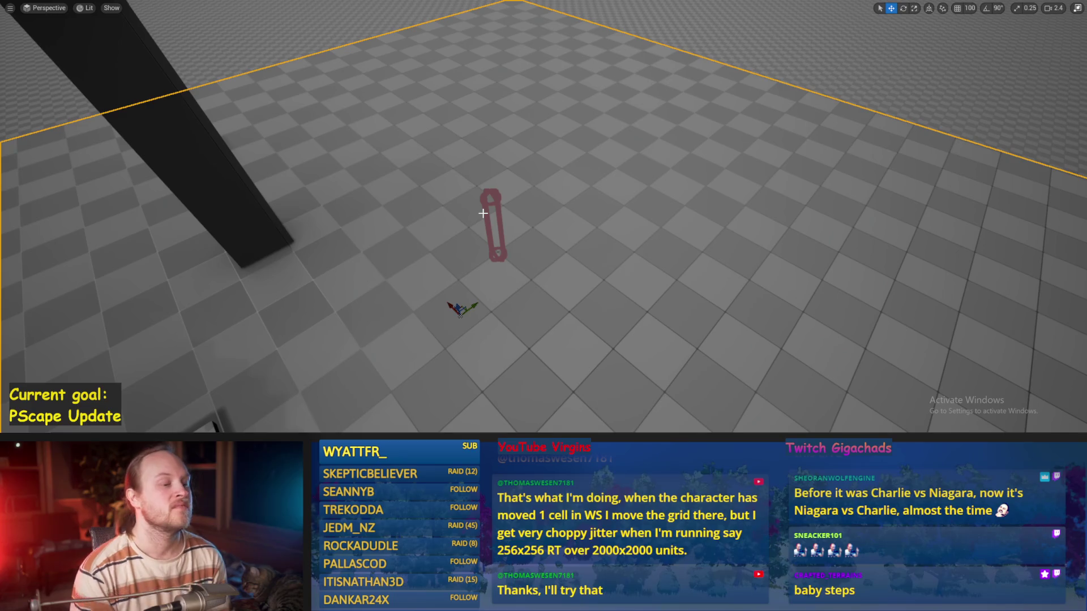
- Run a second play-test of the biped, then stop it and save all changes
key("alt+p")
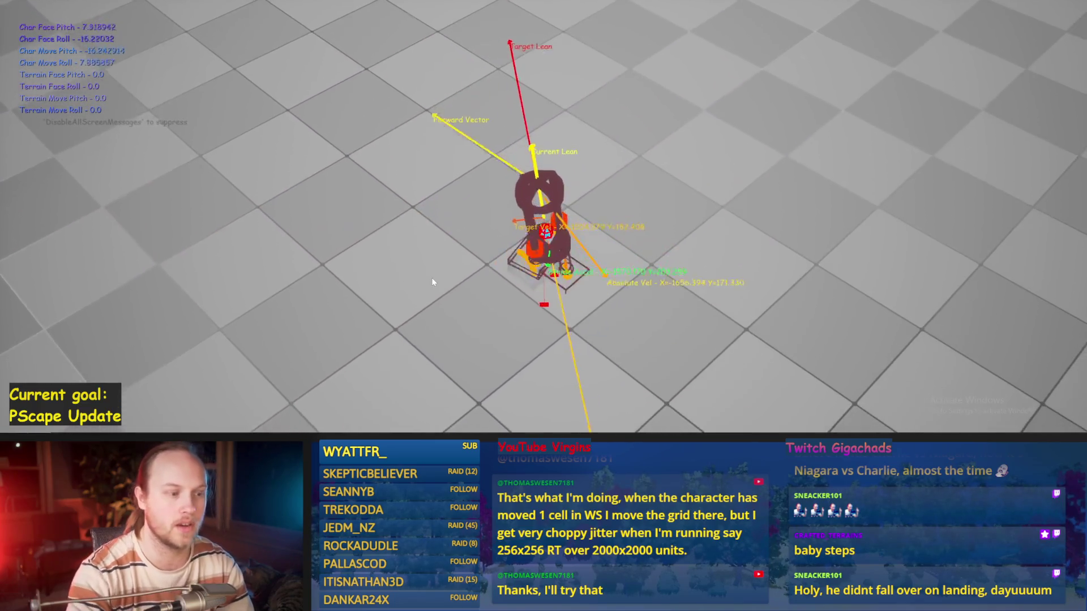
key("Escape")
key("ctrl+s")
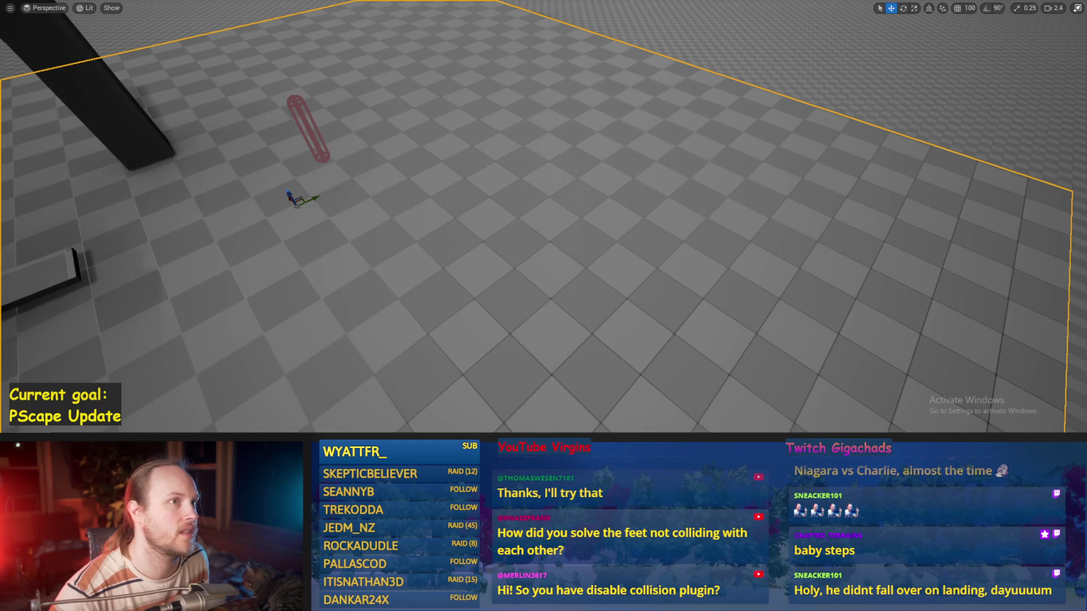
- Reframe the view over the capsule and pillar, play-test the biped, then stop and save
mouse_move(454, 312)
left_mouse_down()
mouse_move(362, 357)
mouse_move(317, 362)
left_mouse_up()
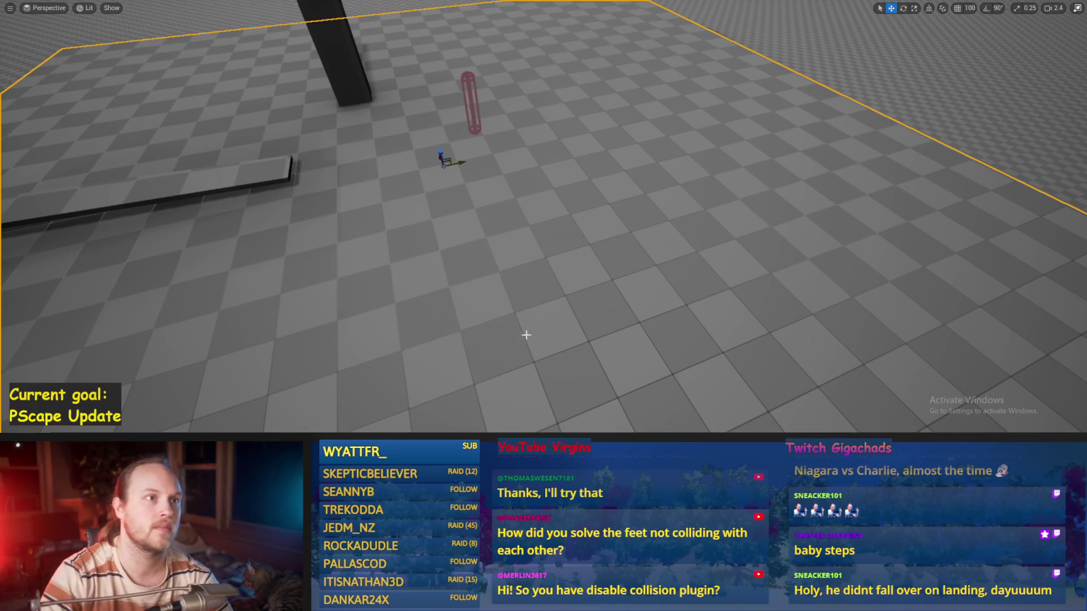
key("alt+p")
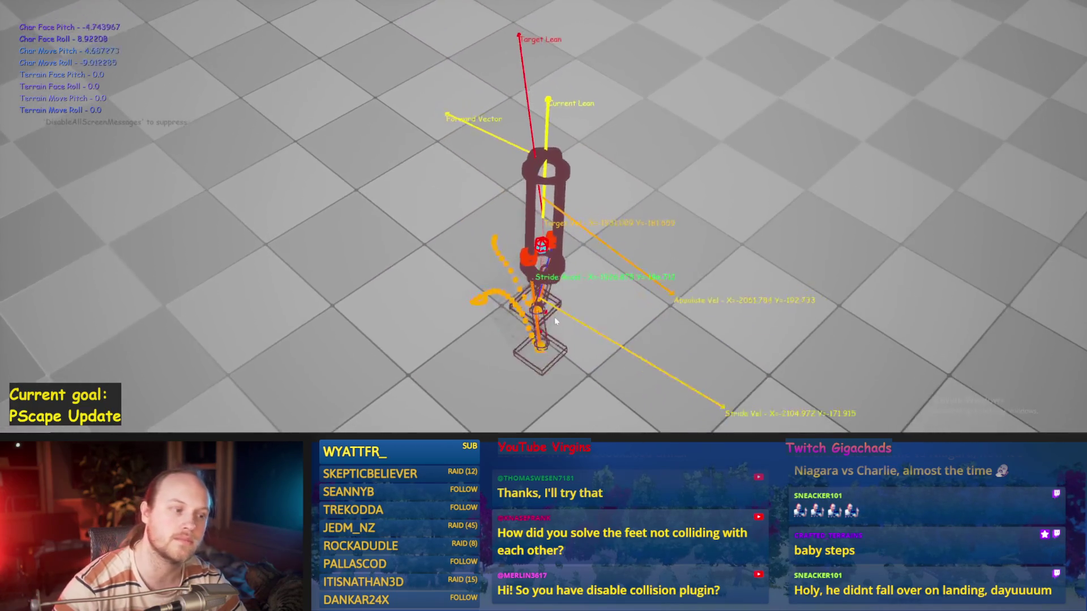
key("Escape")
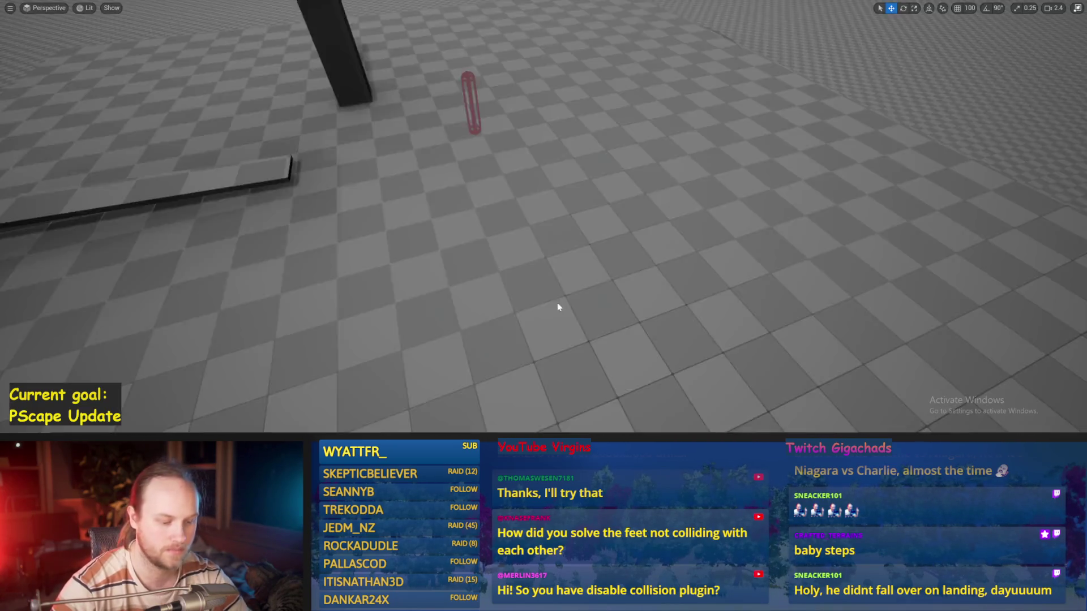
key("ctrl+s")
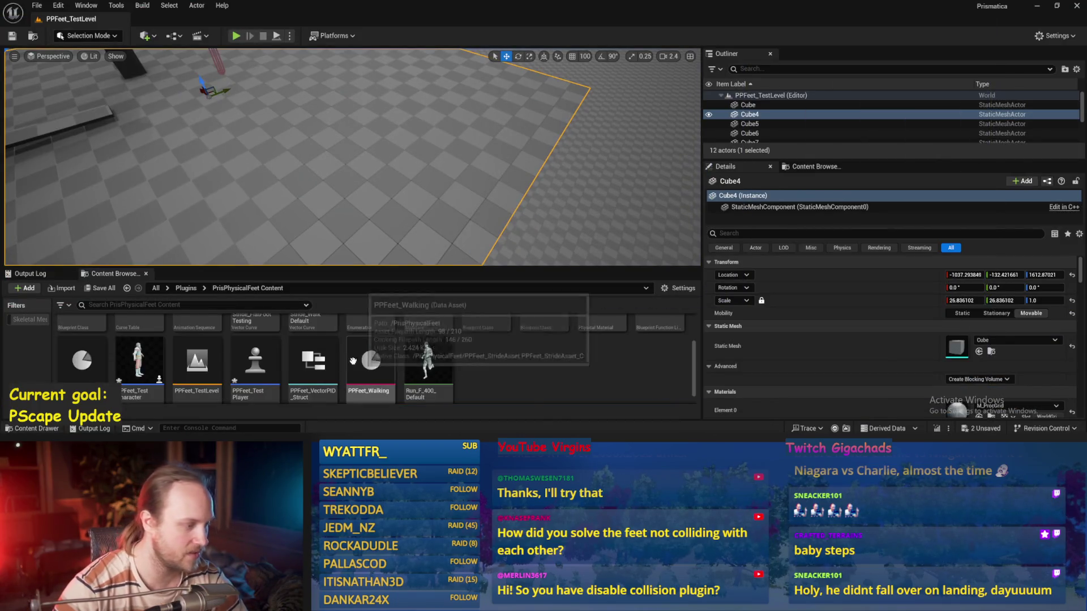
- Change the Stride PID's proportional factor in PPFeet_Base and save the blueprint
scroll(447, 351, "up", 2)
left_click(444, 411)
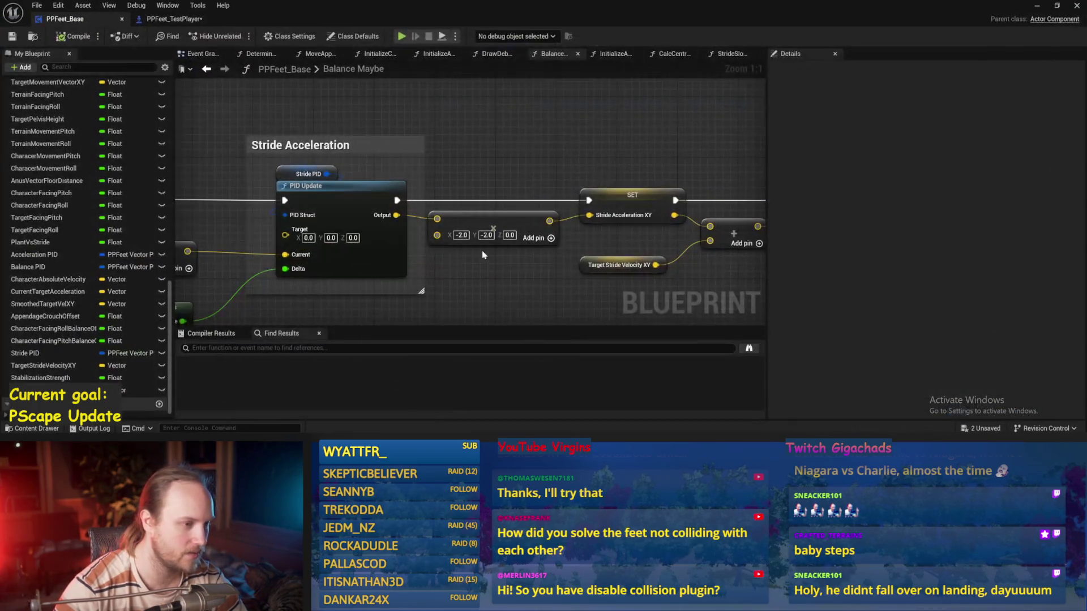
left_click(423, 159)
type("20")
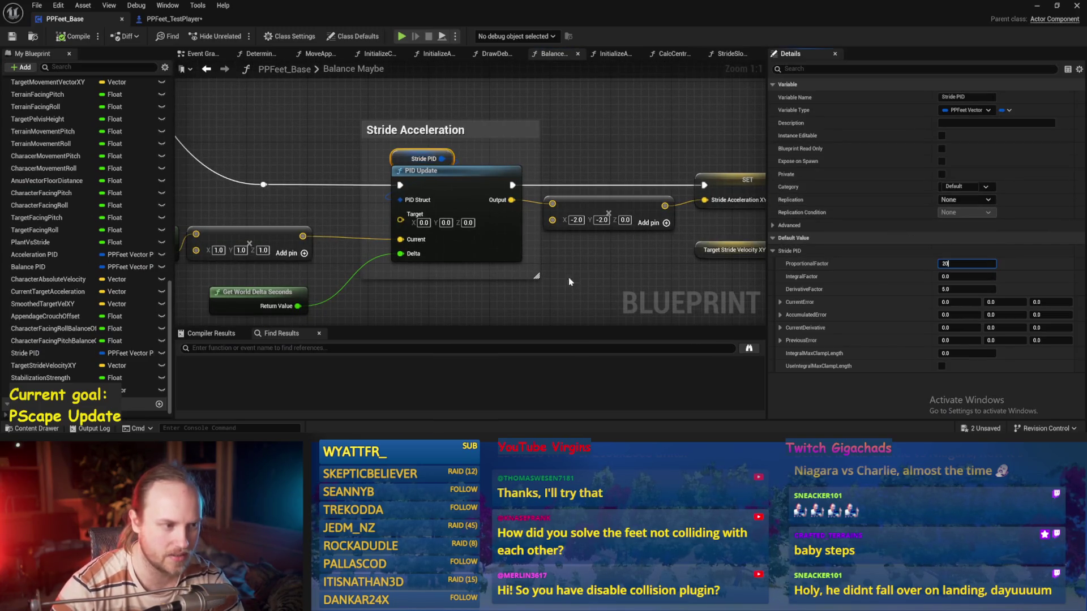
left_click(569, 278)
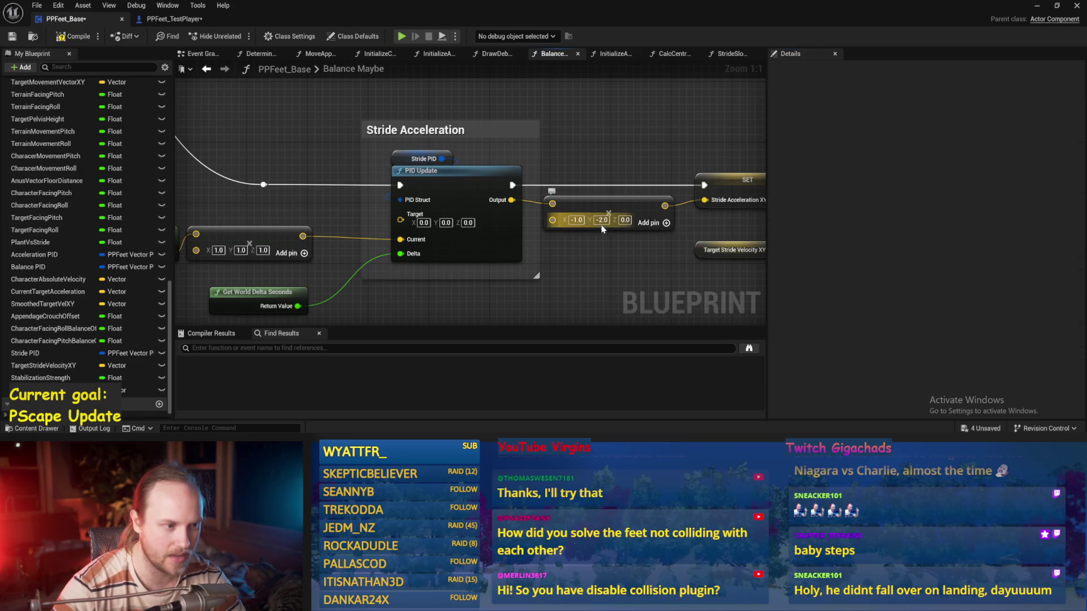
left_click(11, 36)
- Back in the test level, play-test the biped with the retuned proportional gain
left_click(1037, 5)
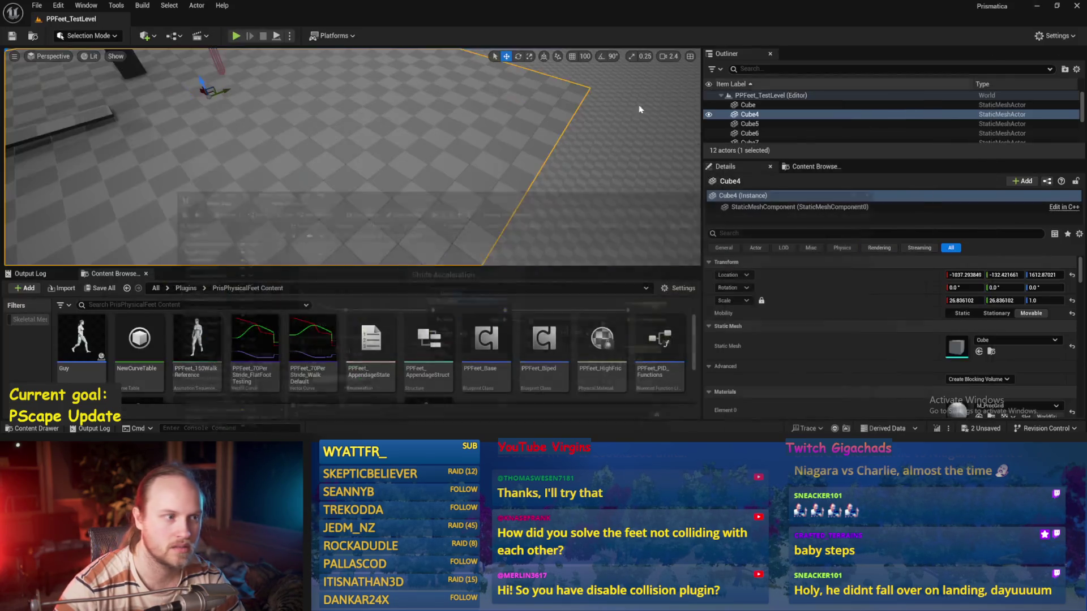
left_click_drag(673, 102, 483, 142)
key("alt+p")
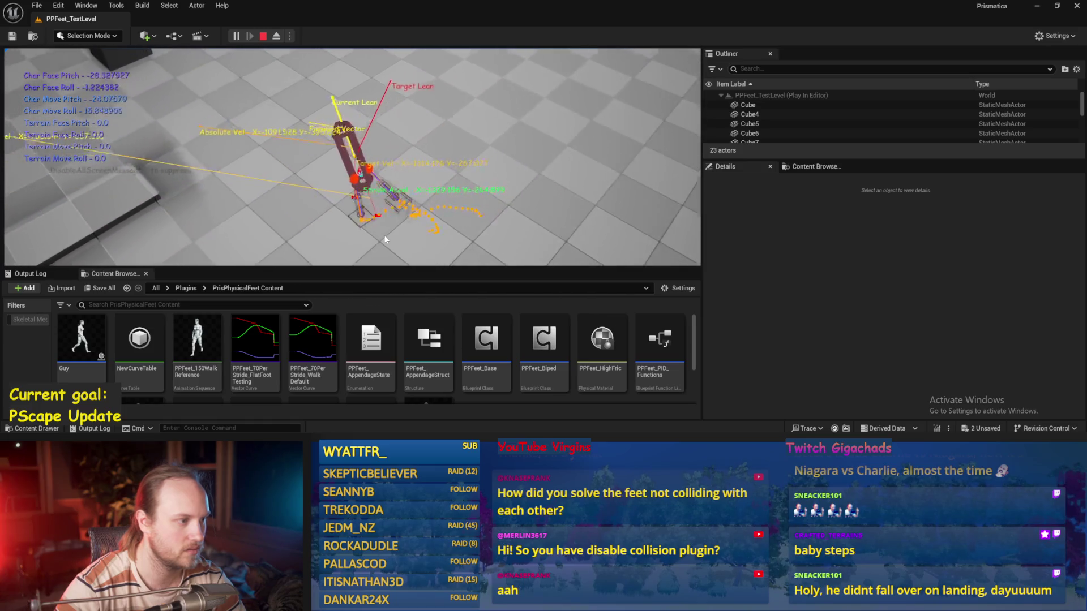
key("Escape")
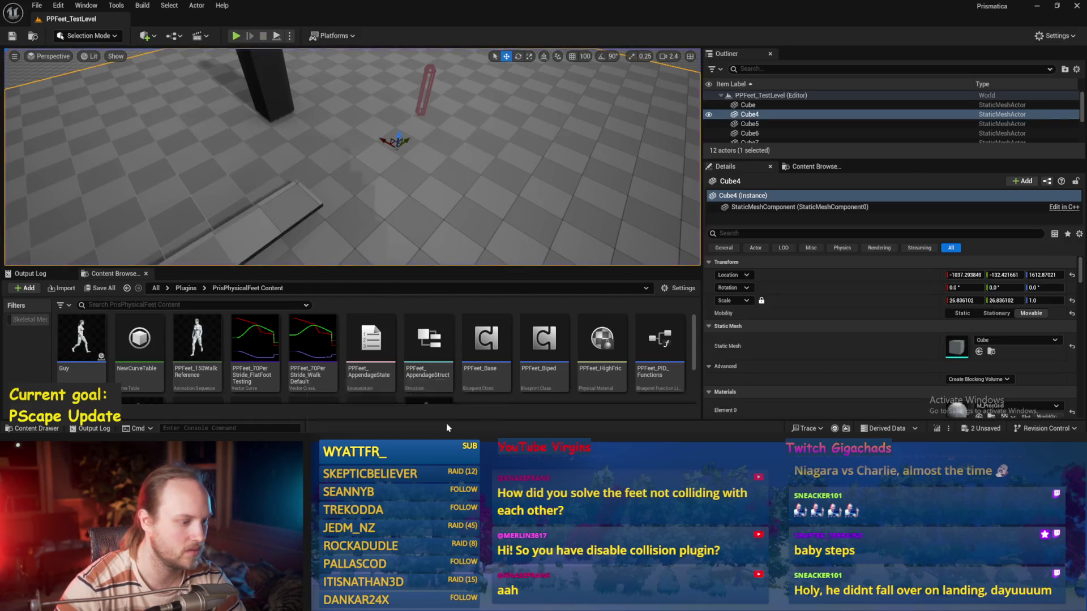
- Change the Stride PID's derivative factor, then play-test the new gains in a full-screen view
double_click(486, 339)
left_click(406, 164)
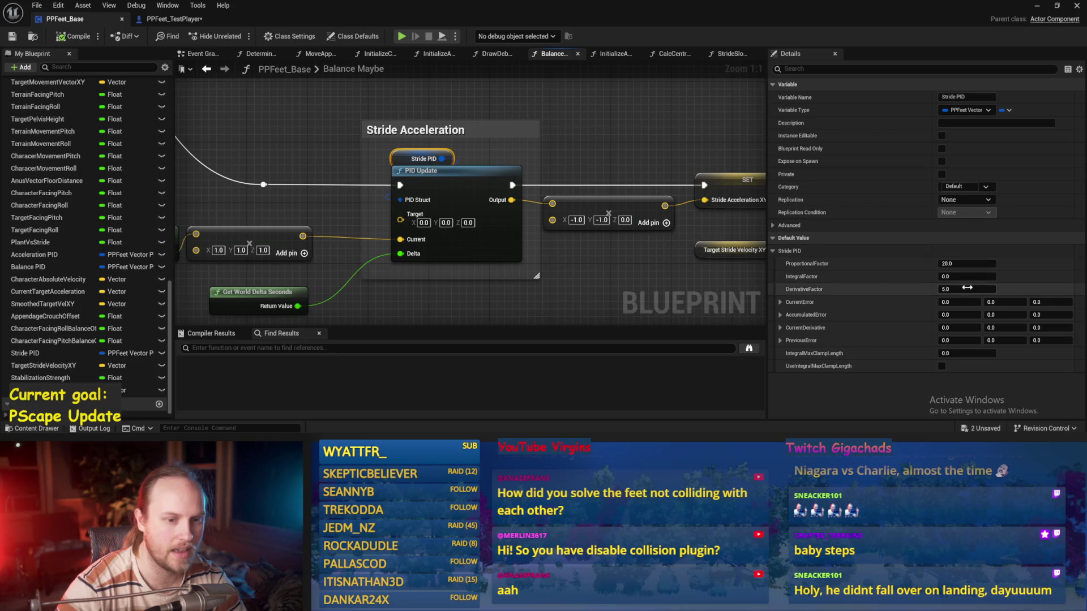
left_click(601, 126)
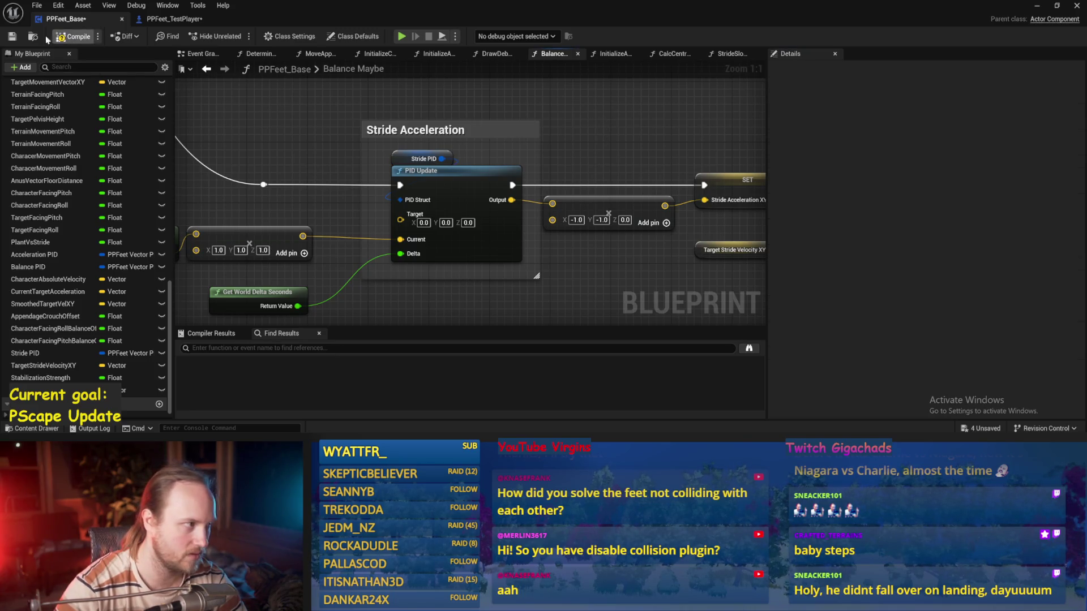
left_click(1037, 6)
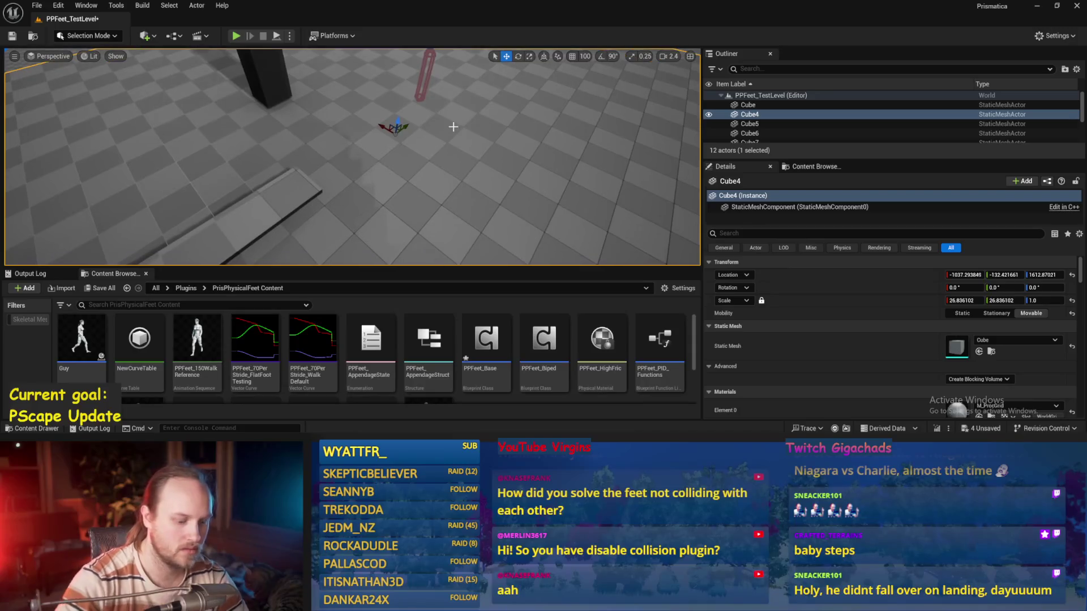
key("alt+p")
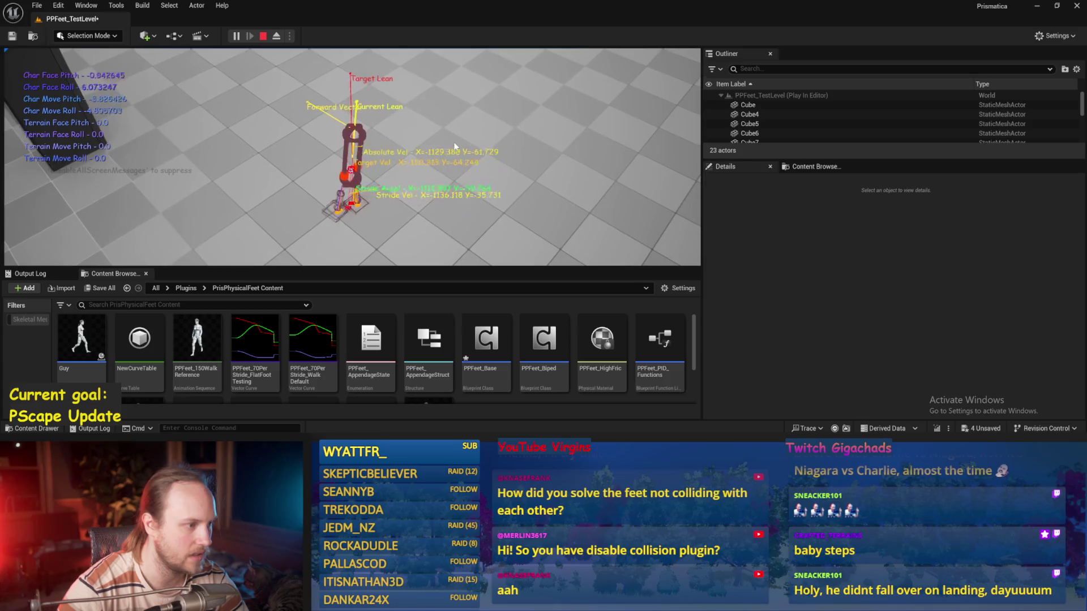
key("F11")
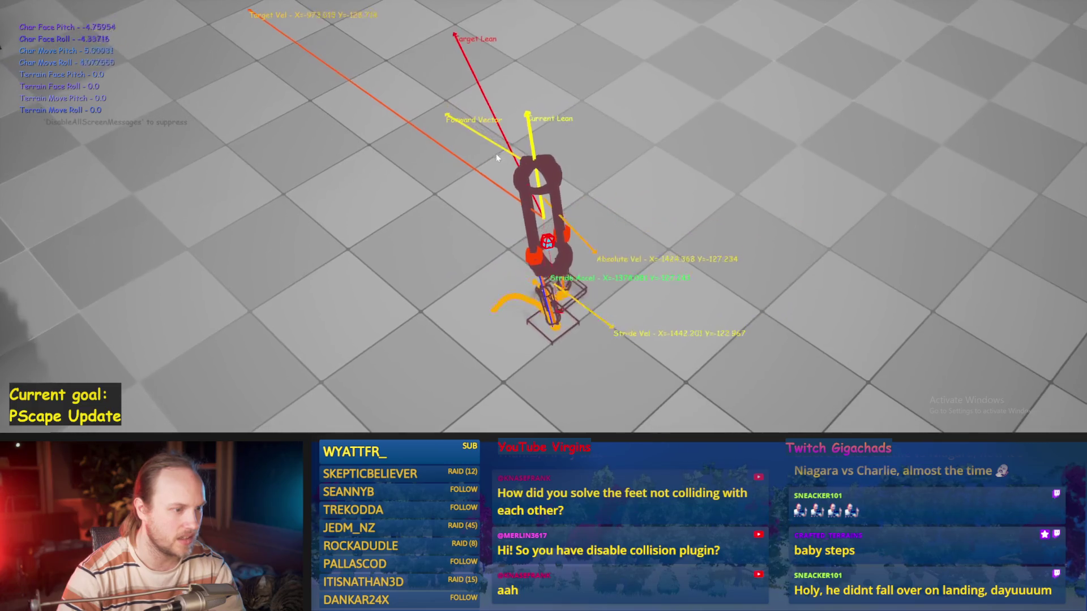
- End the play-test and save the PPFeet_Base blueprint
key("Escape")
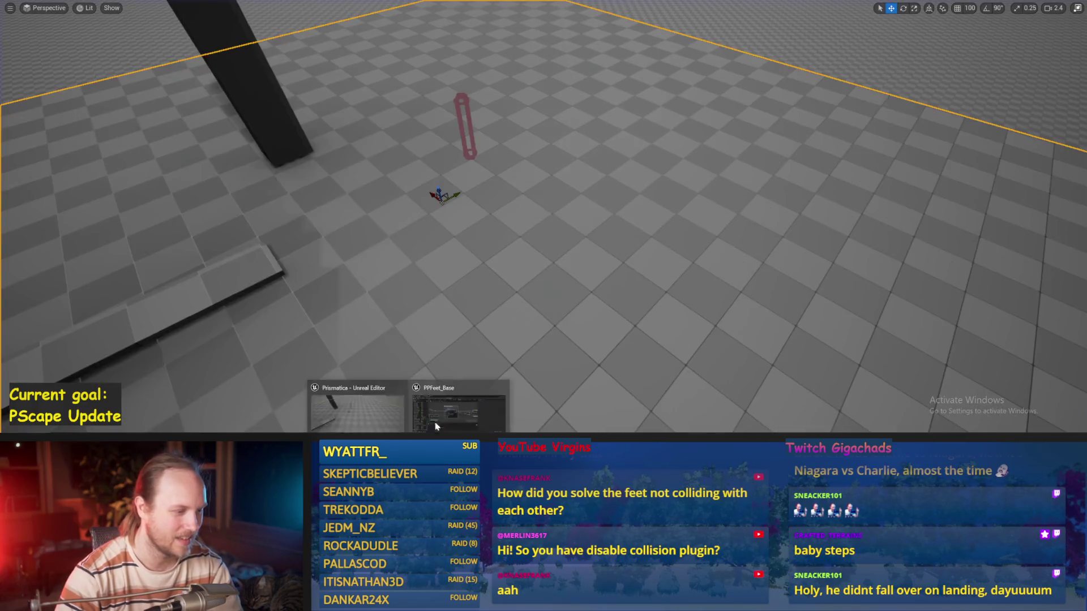
key("ctrl+s")
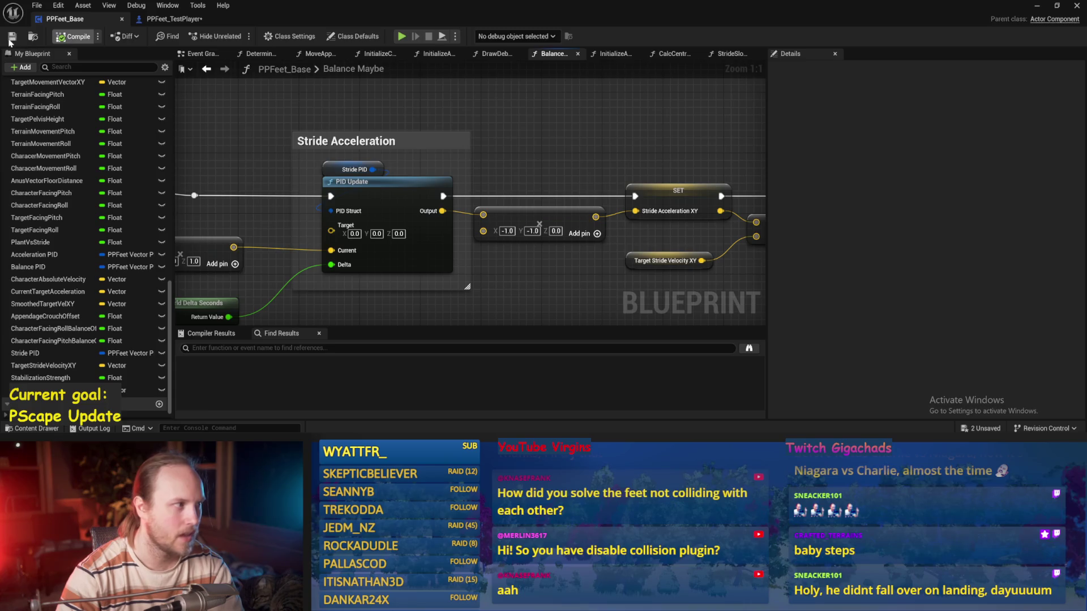
- Move the Character Capsule and up-vector nodes slightly lower and save the blueprint
scroll(563, 219, "down", 3)
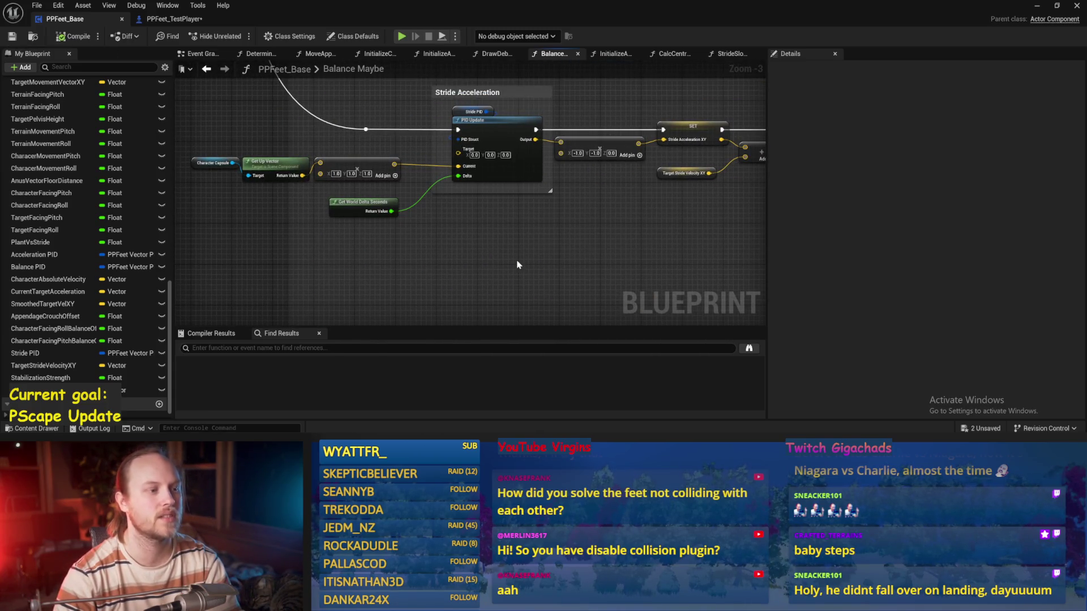
scroll(479, 249, "up", 2)
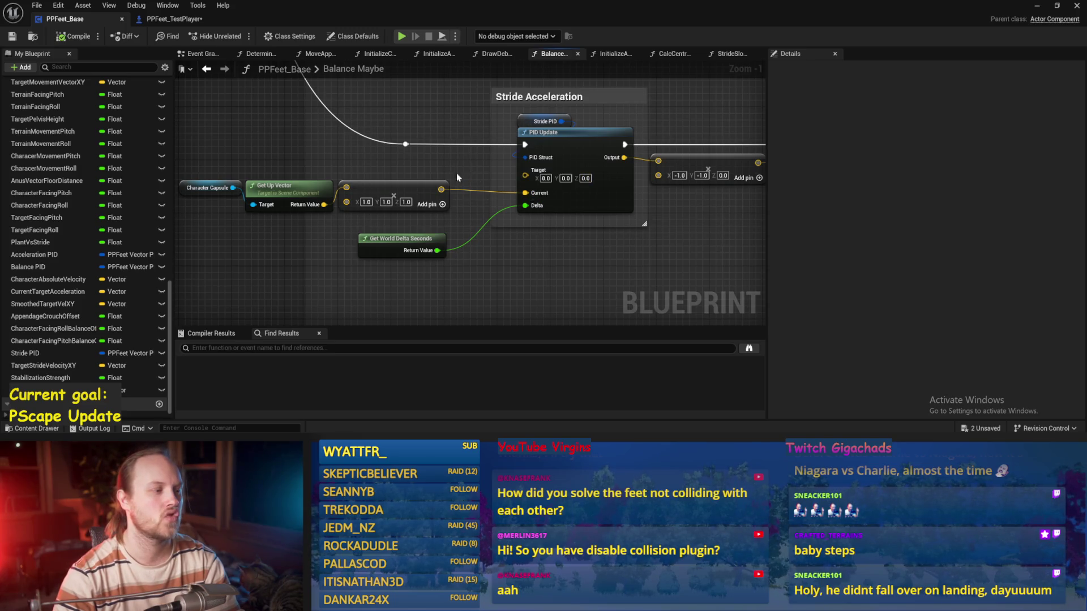
left_click_drag(465, 175, 244, 214)
left_click_drag(295, 187, 295, 200)
key("ctrl+s")
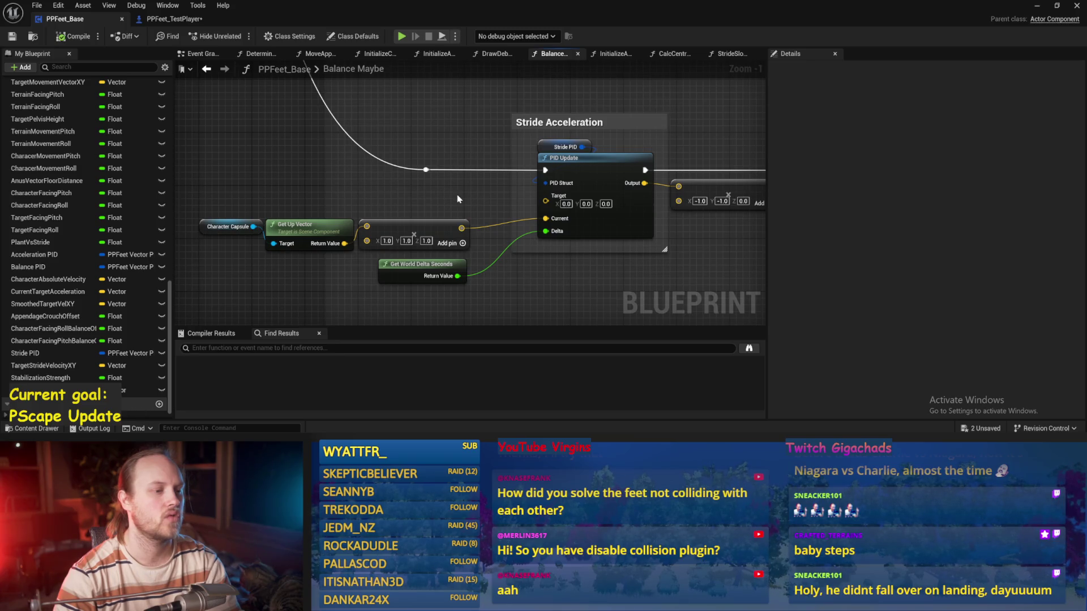
- Add a Target Lean Vector getter near the 'Make feet go round' comment and save
scroll(438, 219, "down", 1)
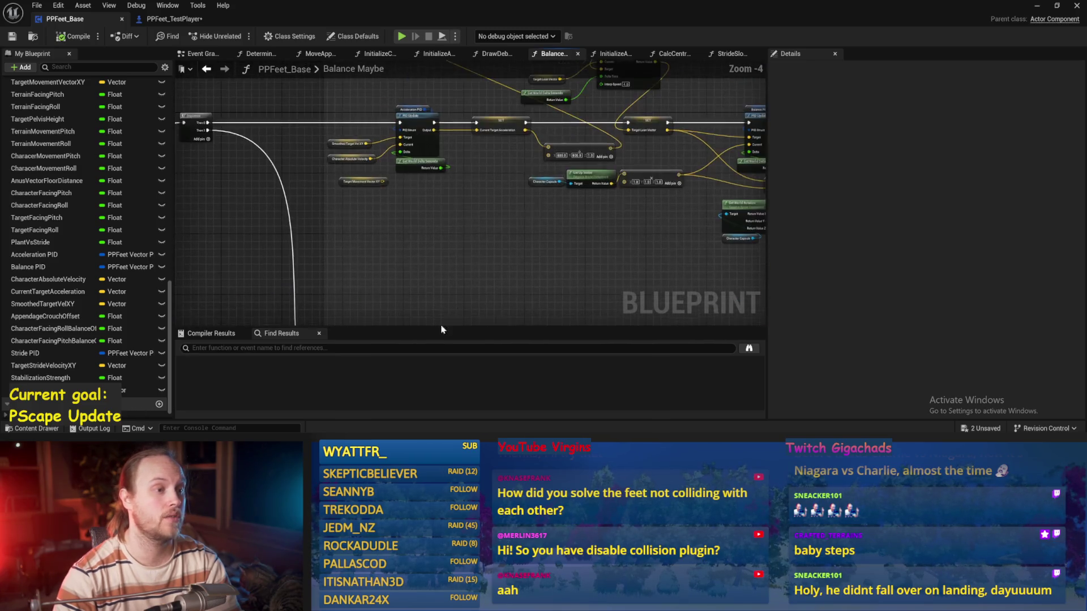
mouse_move(575, 234)
left_mouse_down()
mouse_move(558, 87)
mouse_move(433, 118)
left_mouse_up()
right_click(409, 161)
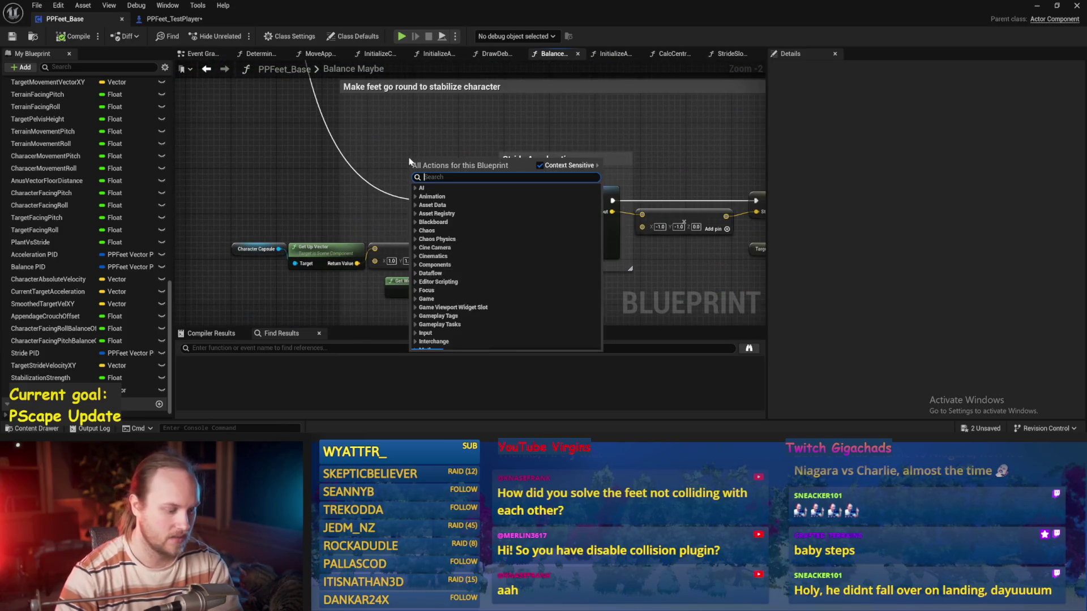
type("target lean")
key("Return")
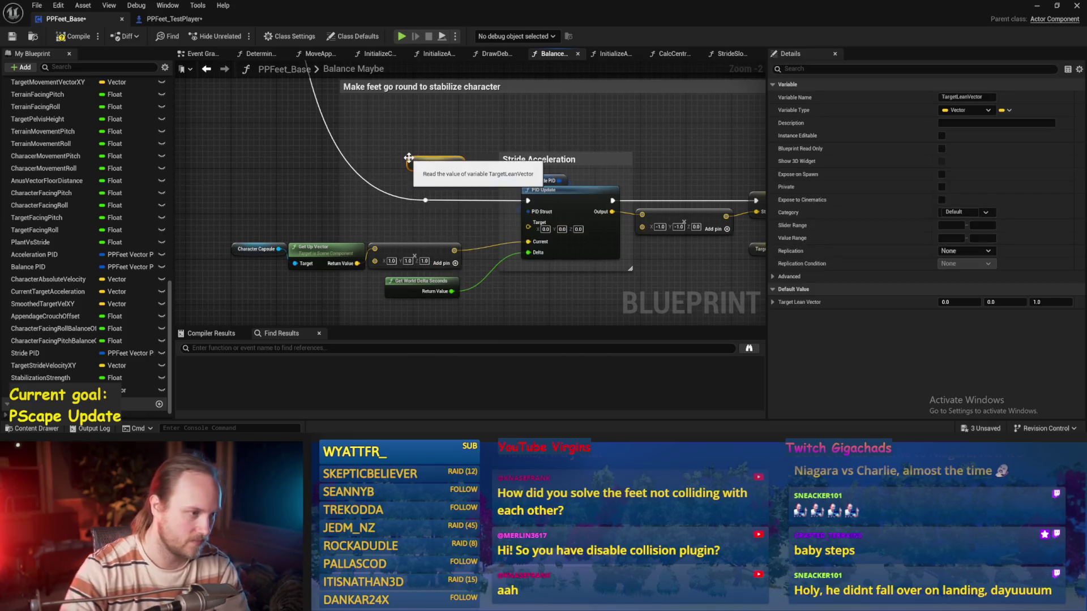
scroll(409, 159, "up", 2)
left_click_drag(408, 157, 372, 148)
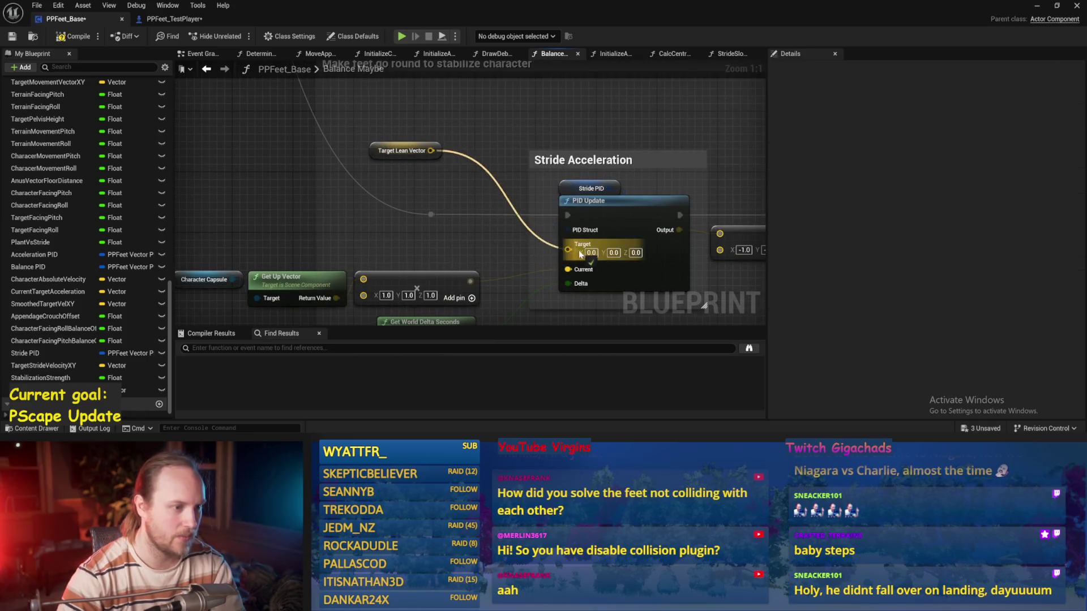
key("ctrl+s")
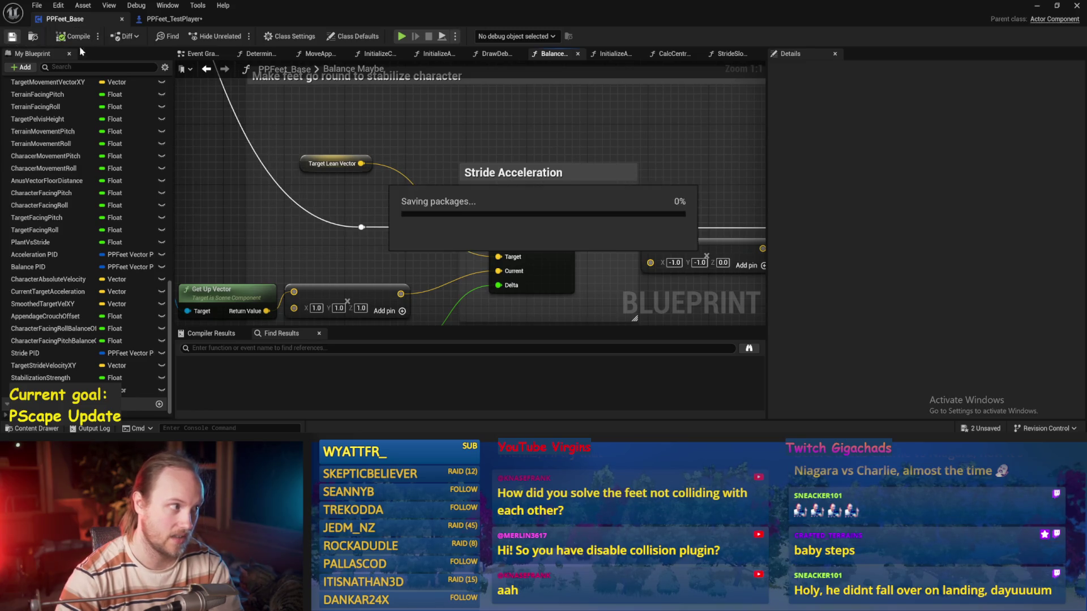
left_click(1037, 7)
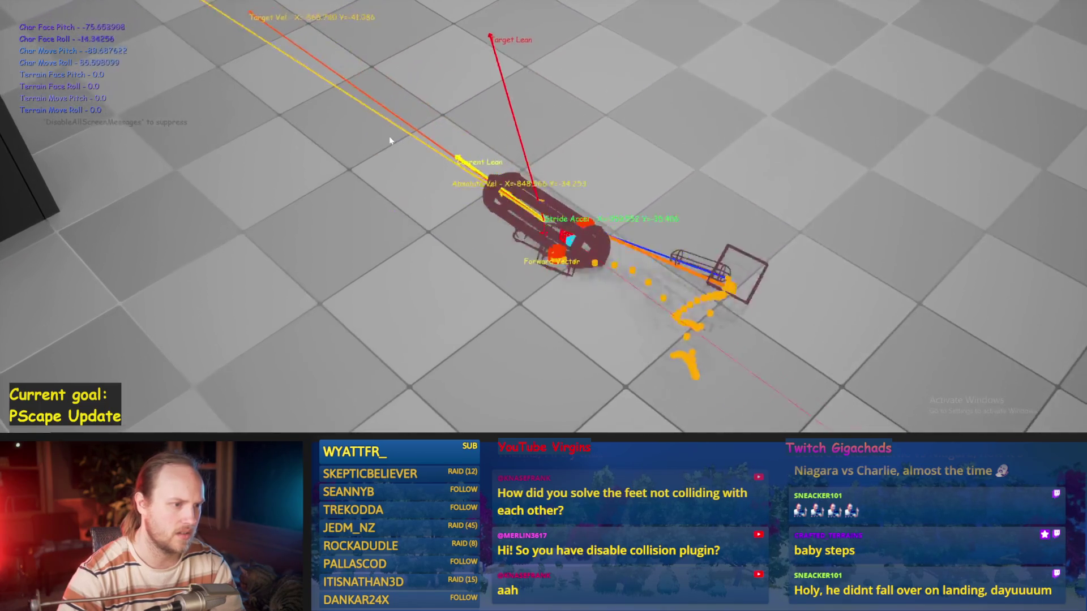
key("Escape")
key("alt+p")
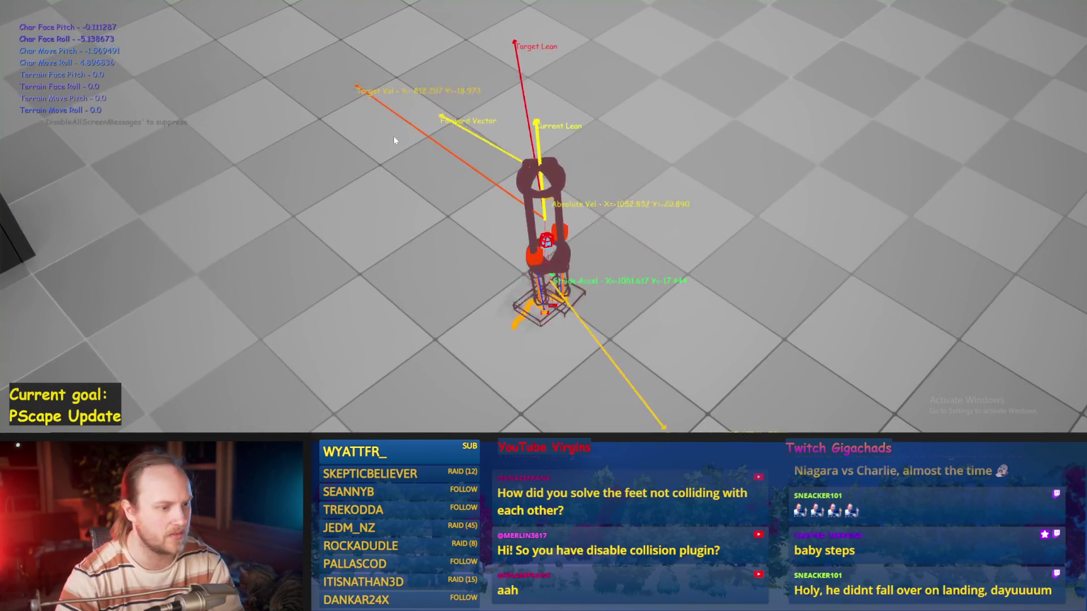
key("Escape")
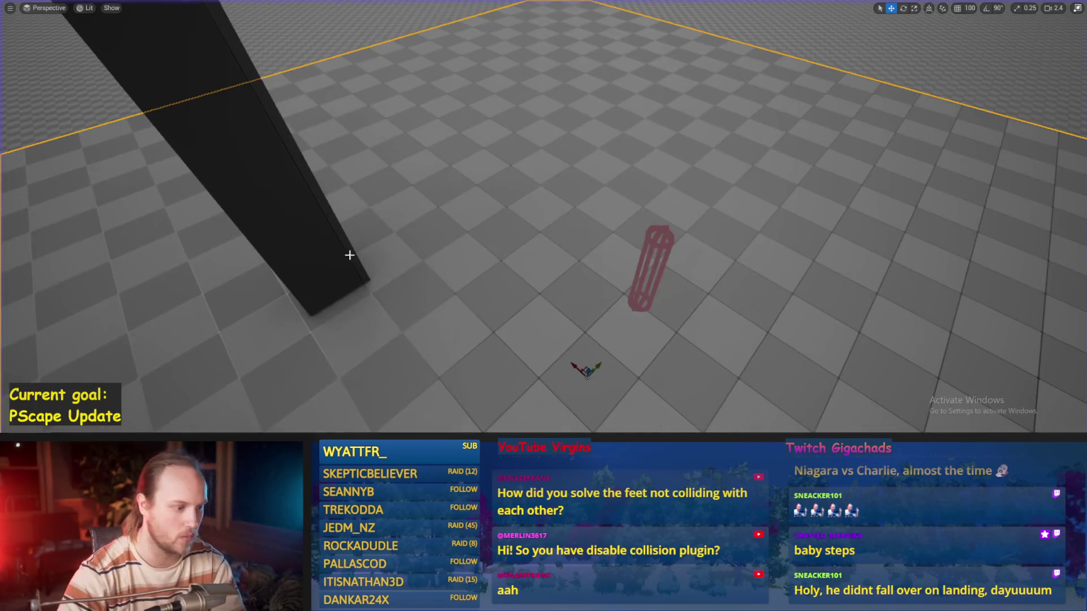
left_click(446, 421)
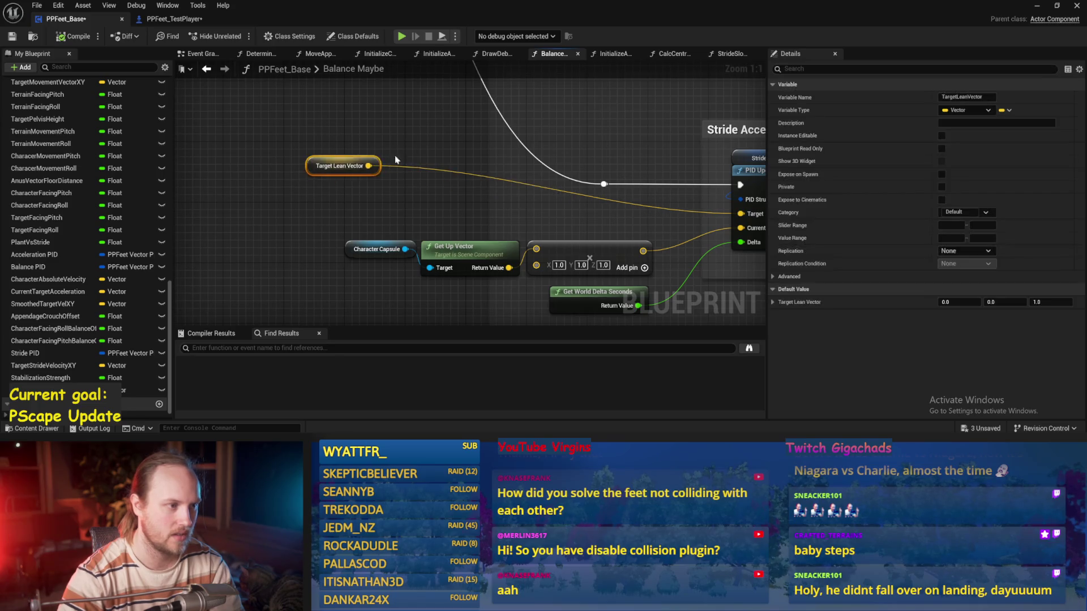
left_click(1038, 6)
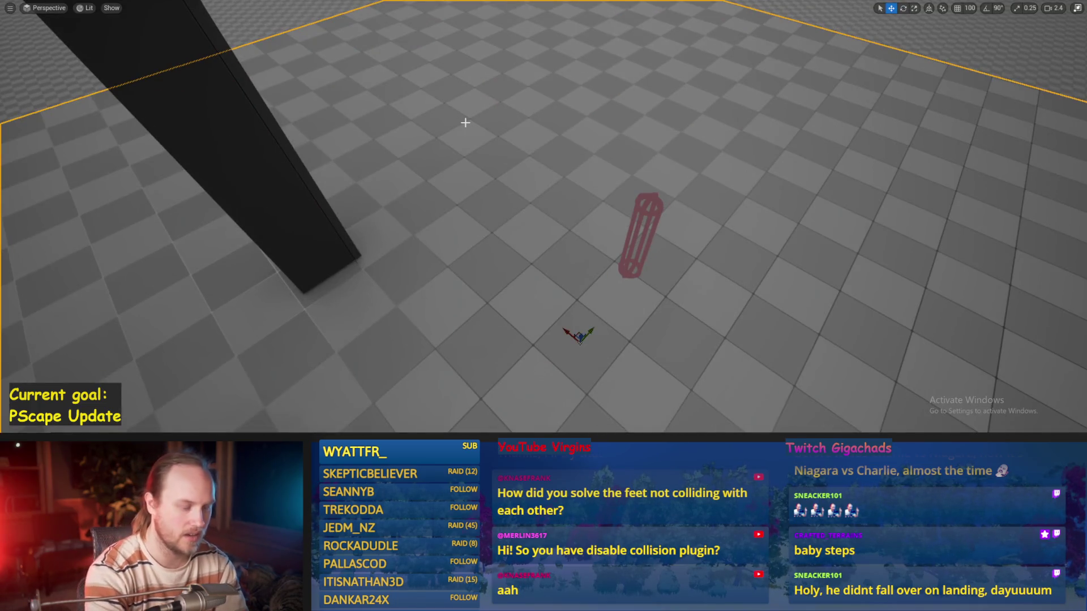
key("alt+p")
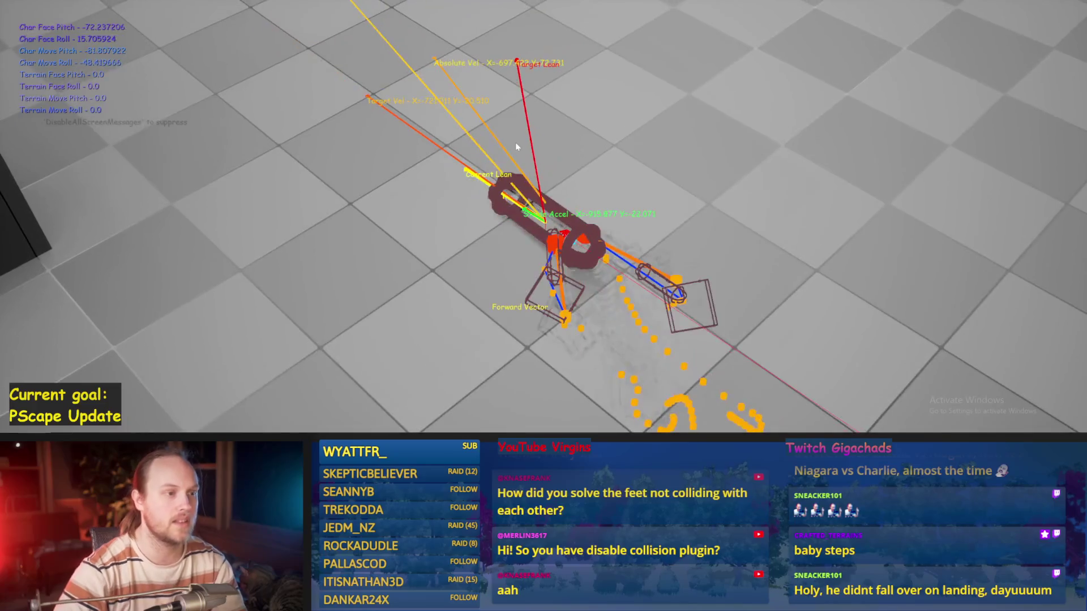
key("Escape")
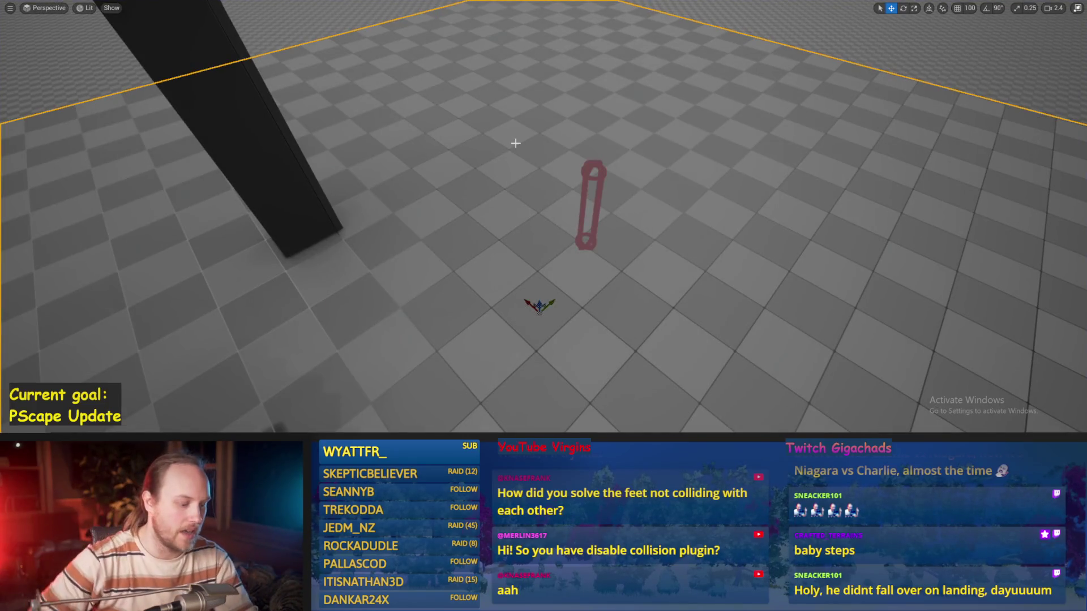
key("alt+p")
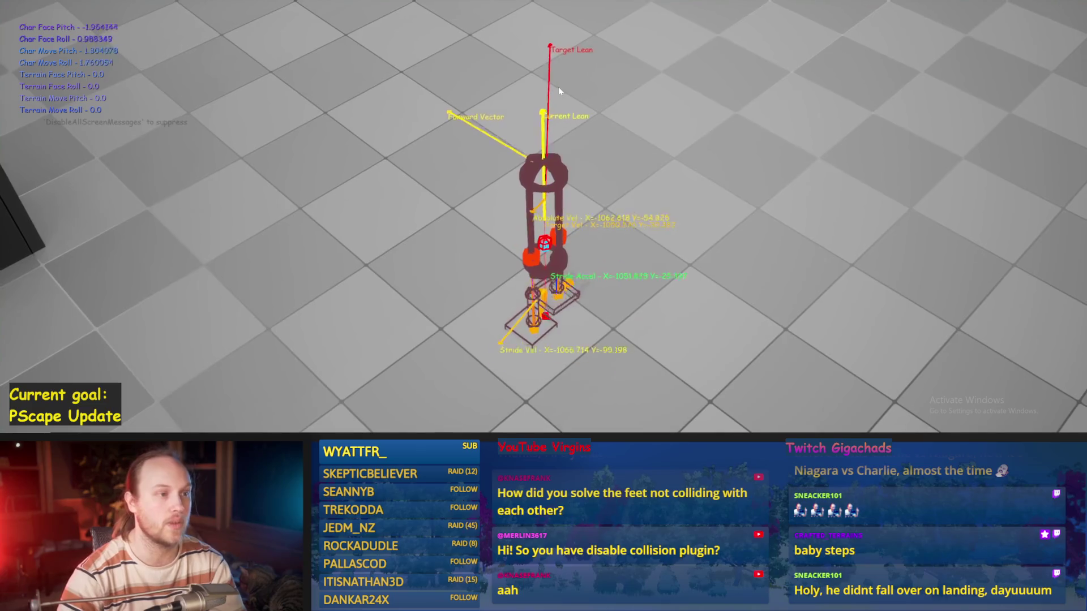
key("Escape")
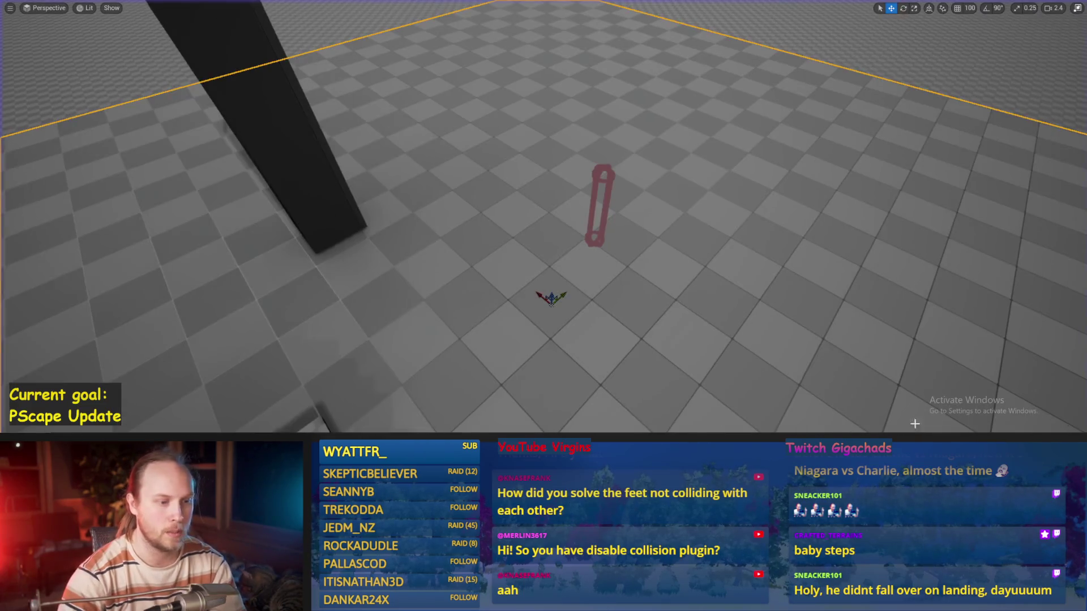
key("alt+Tab")
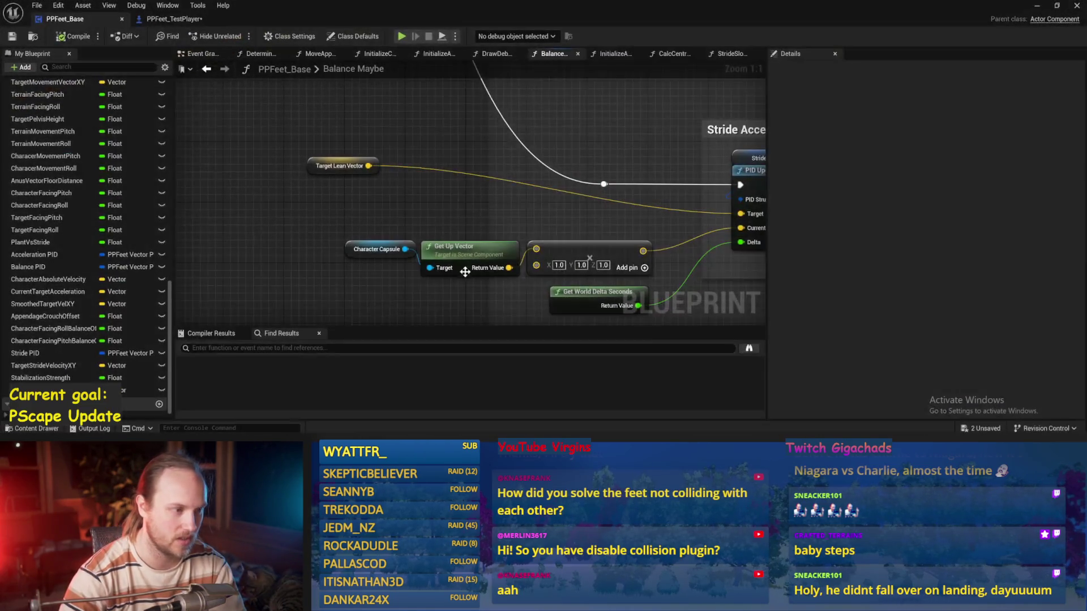
- Divide Target Lean Vector by a float 4.0 and wire the result into the PID Target
left_click_drag(369, 165, 435, 156)
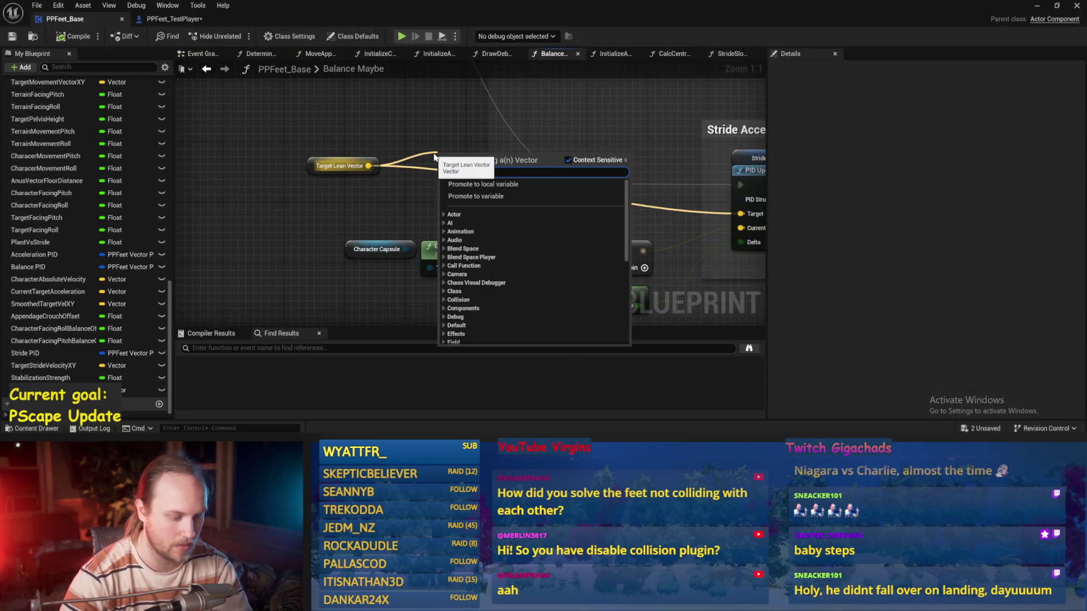
type("/")
key("Return")
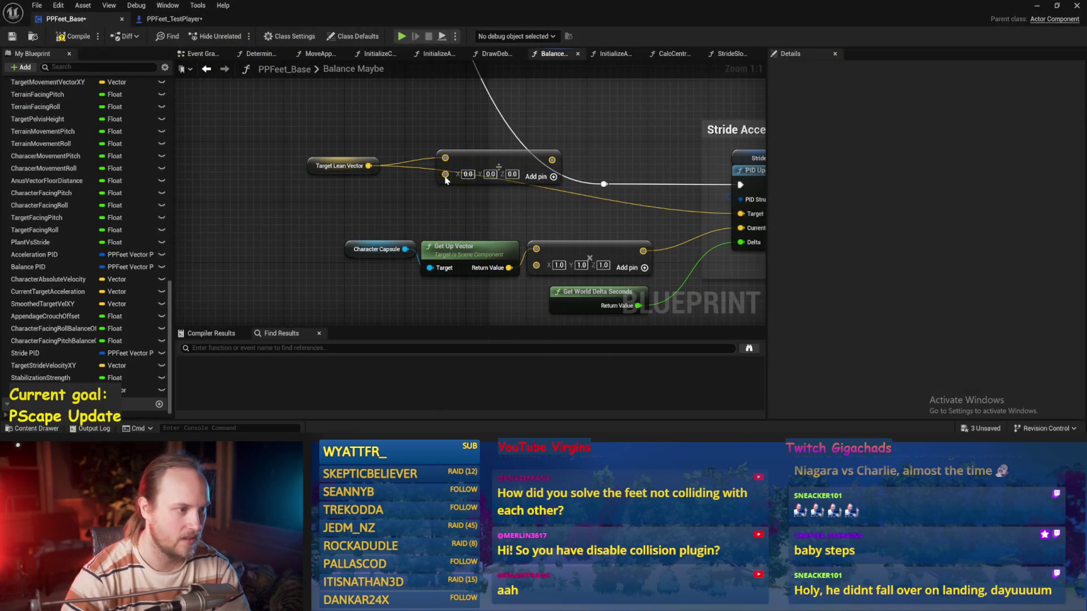
left_click(486, 343)
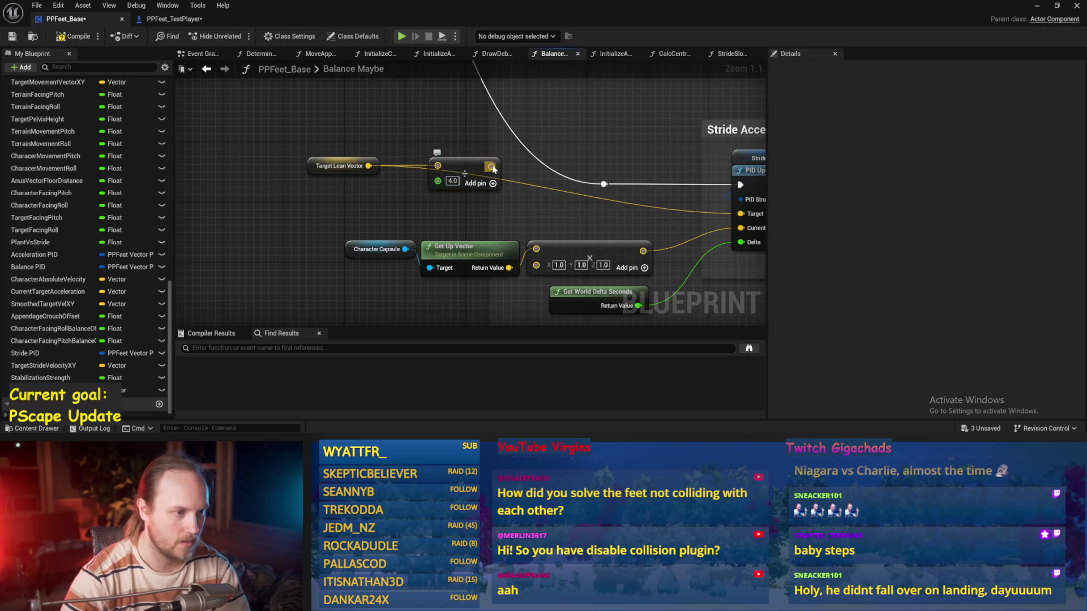
left_click_drag(493, 169, 681, 221)
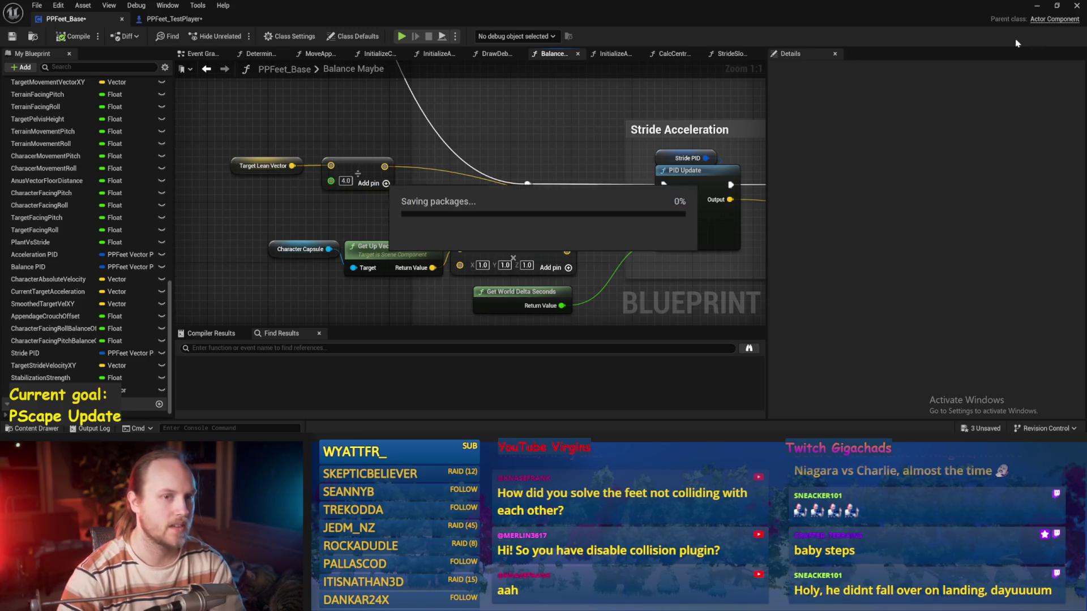
- Play-test the biped in the level with the divided lean target, then stop
left_click(1040, 6)
key("alt+p")
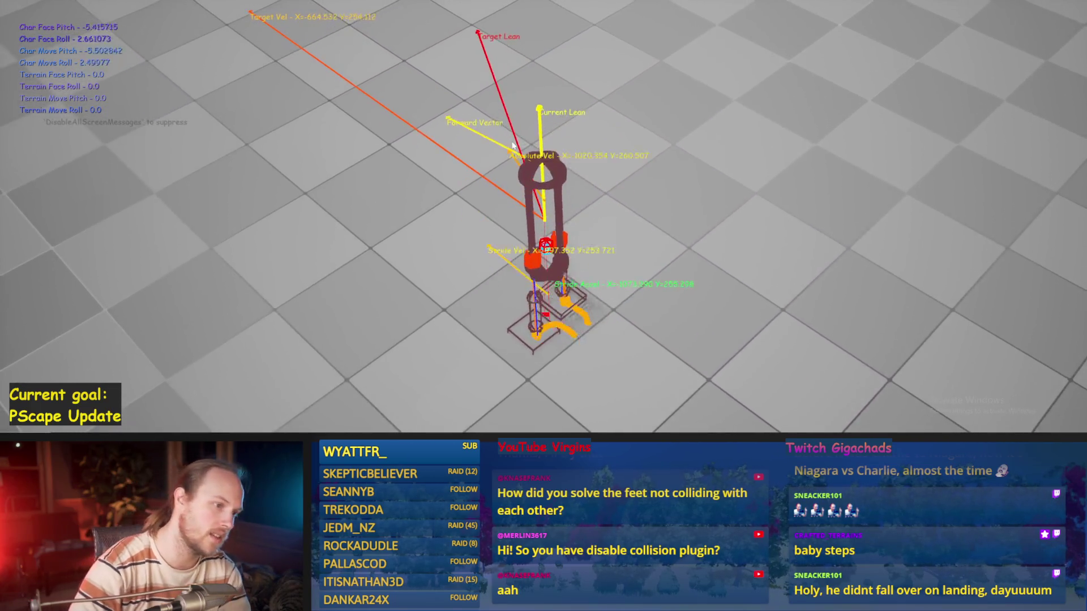
key("Escape")
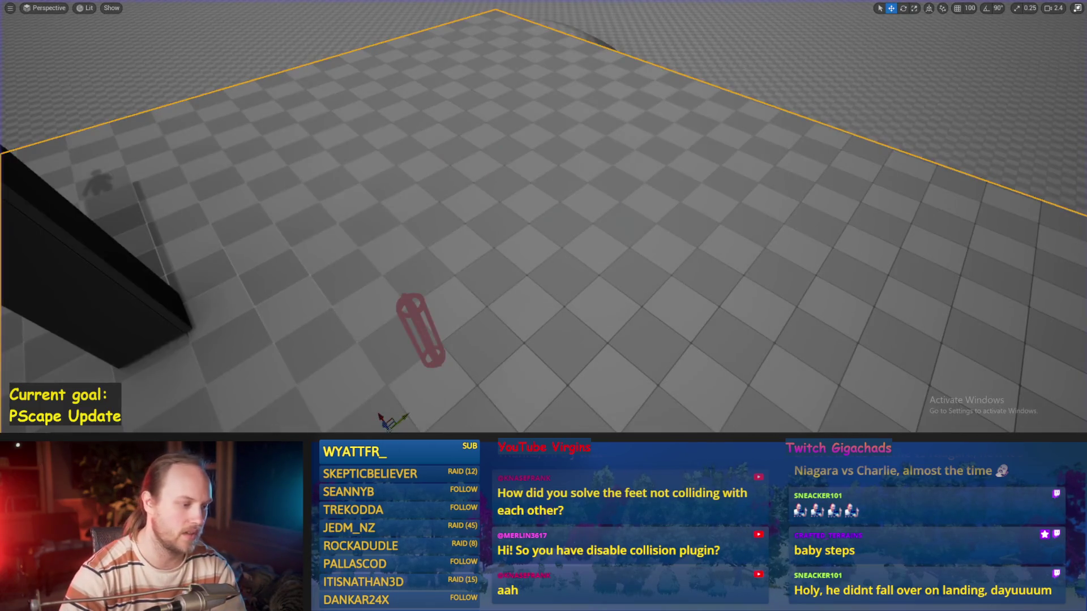
- Play-test the biped again from the level view
scroll(490, 166, "down", 3)
scroll(491, 169, "up", 2)
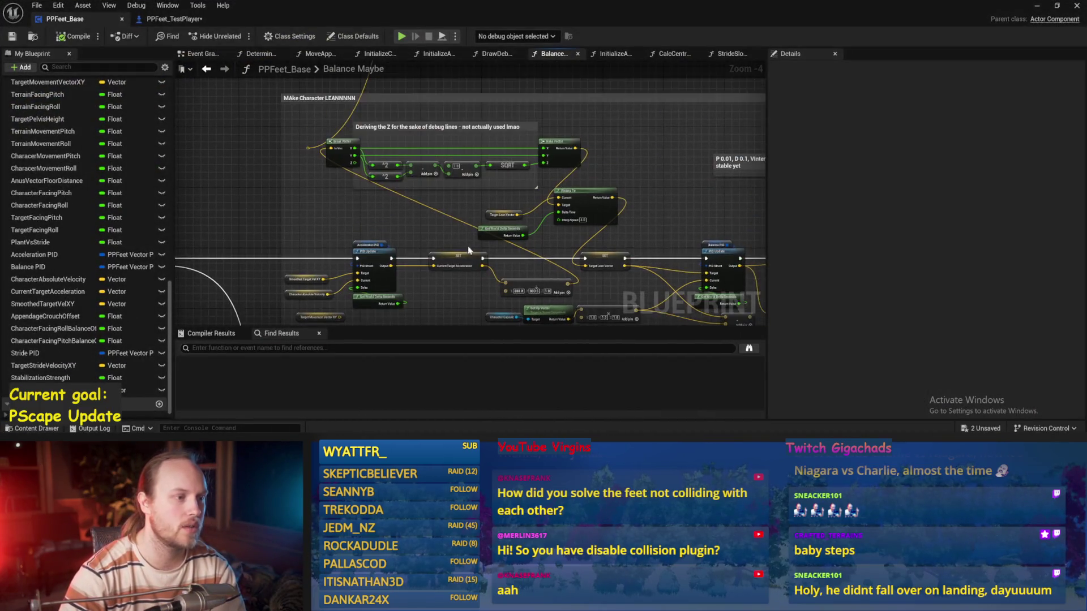
scroll(541, 269, "up", 1)
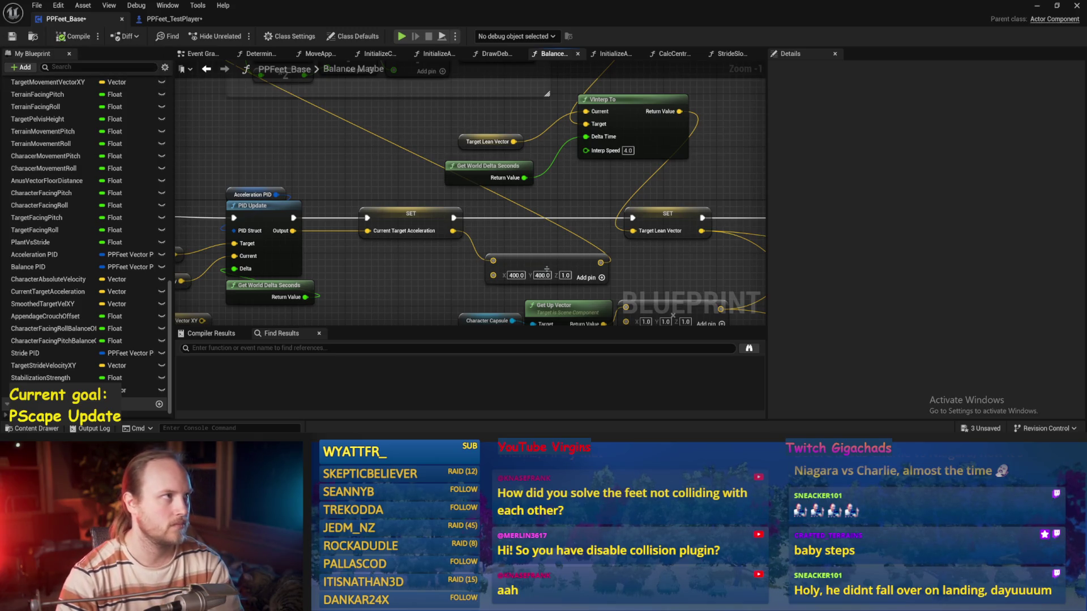
left_click(1035, 6)
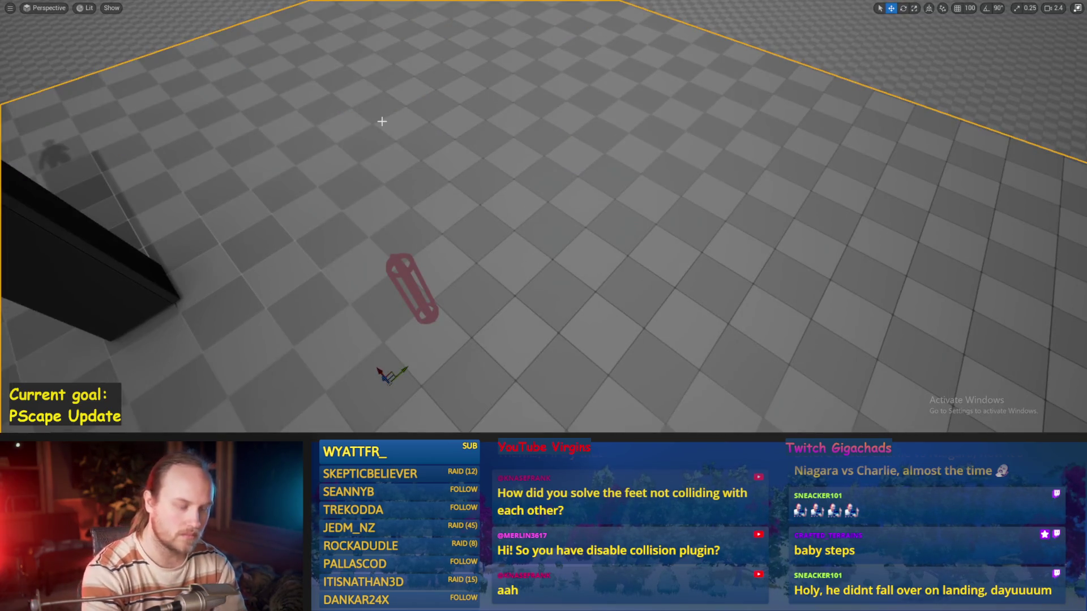
key("alt+p")
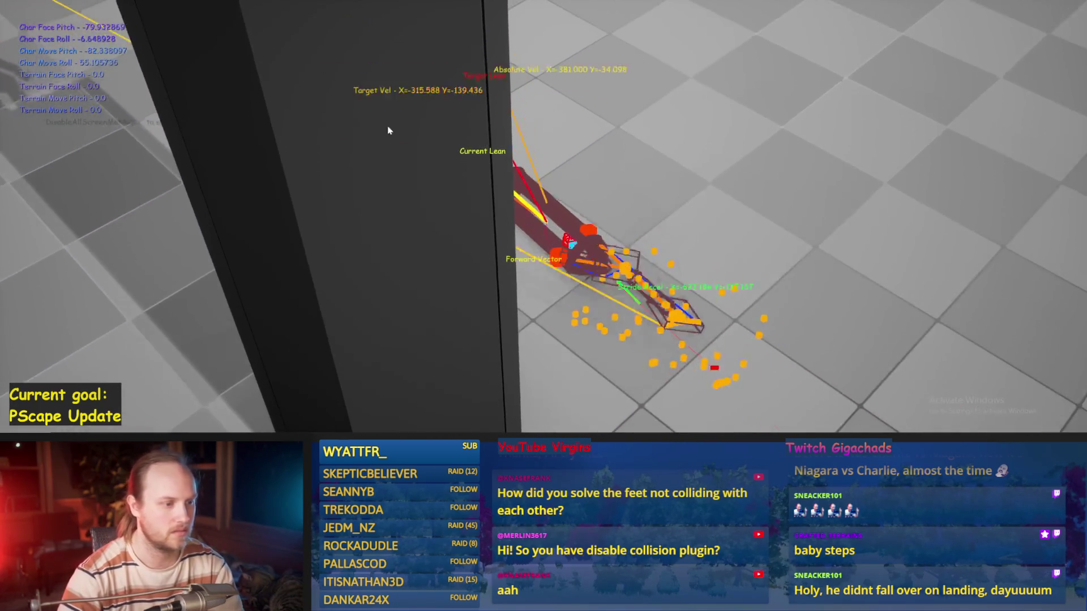
key("Escape")
- Return to the PPFeet_Base blueprint and save it
left_click(436, 416)
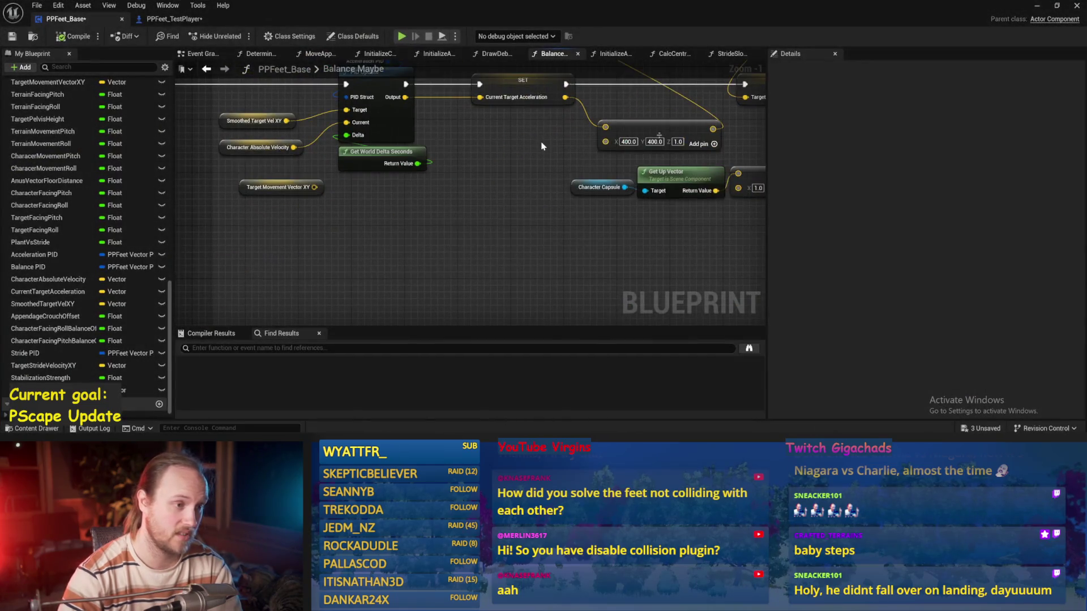
key("ctrl+s")
scroll(465, 192, "down", 1)
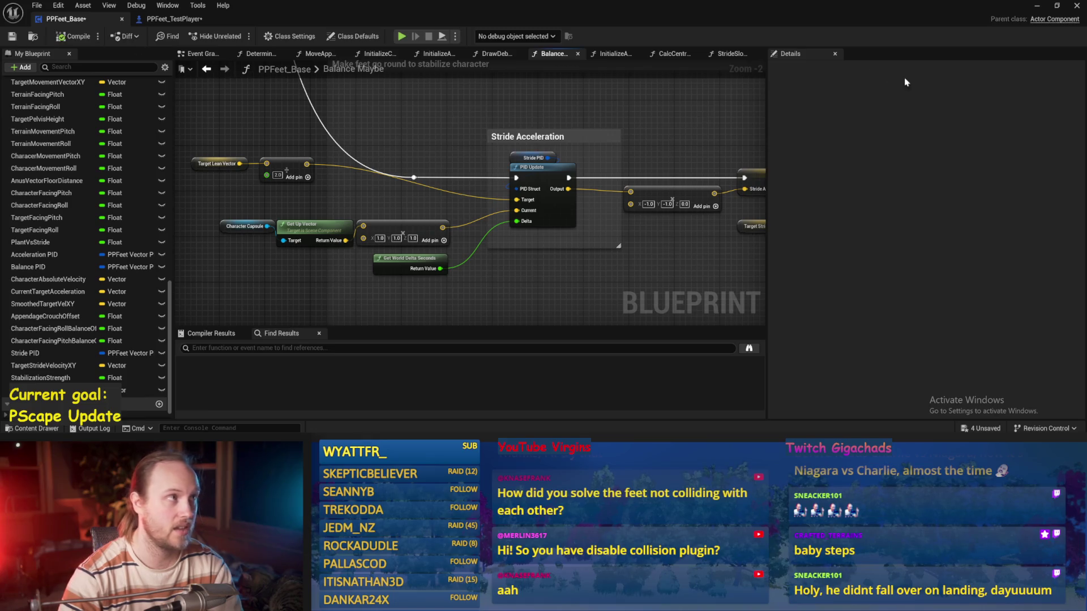
key("alt+Tab")
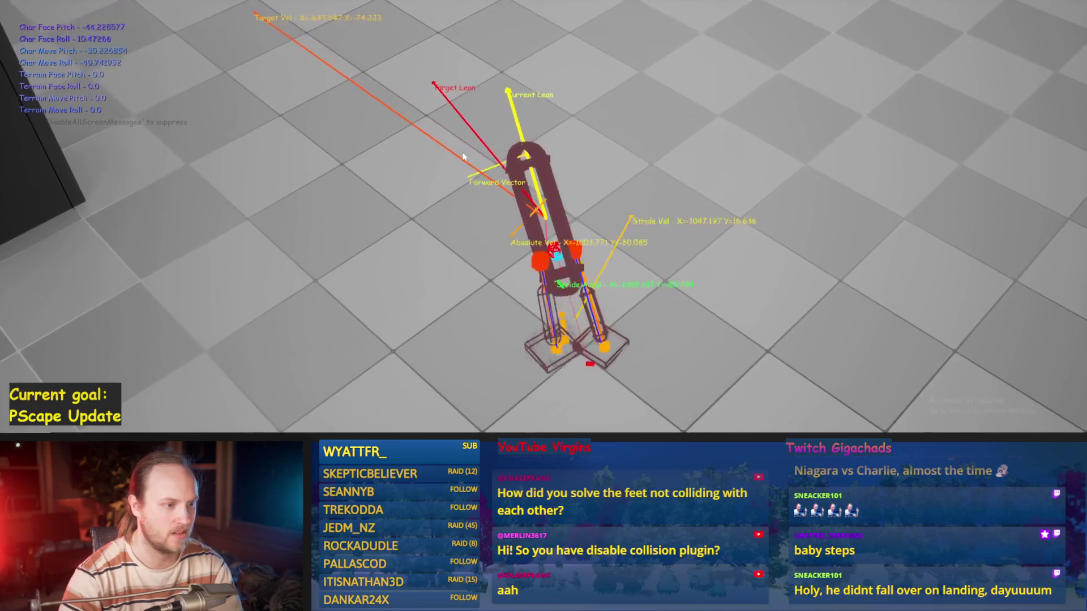
key("Escape")
key("alt+p")
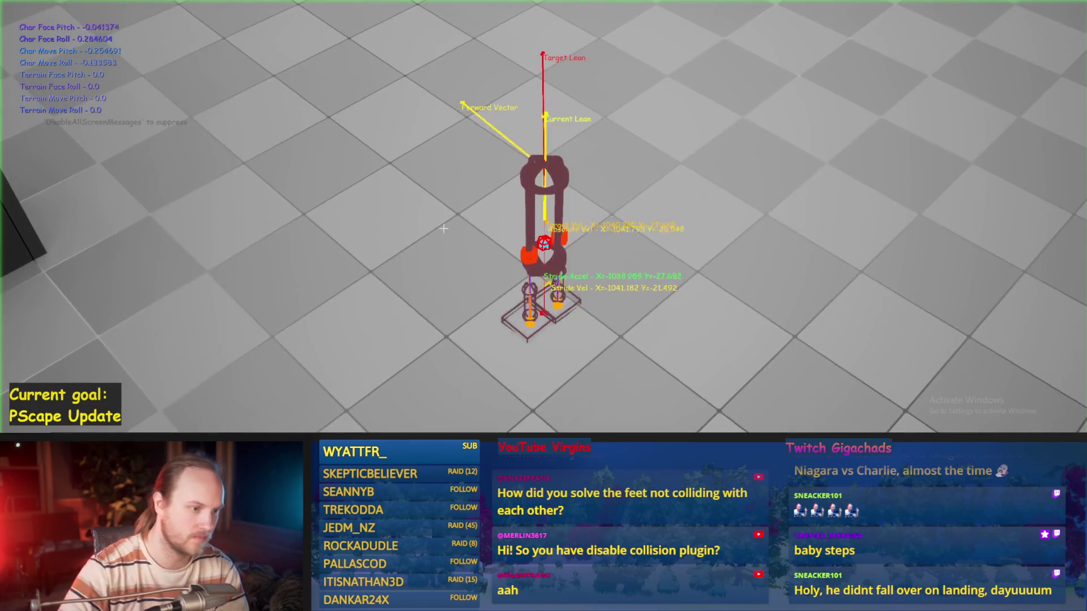
key("w")
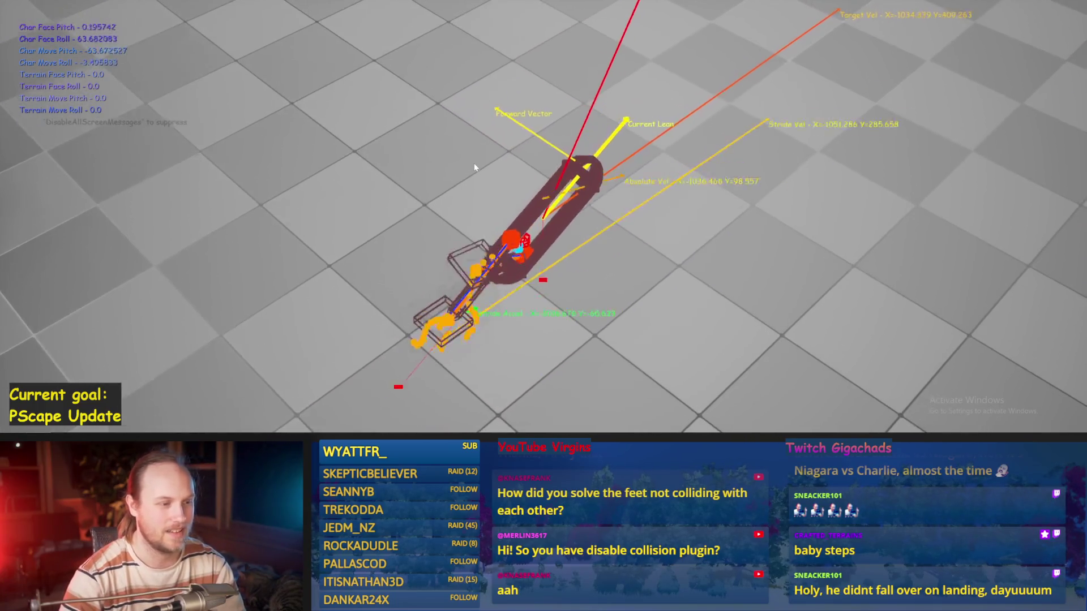
key("Escape")
key("alt+p")
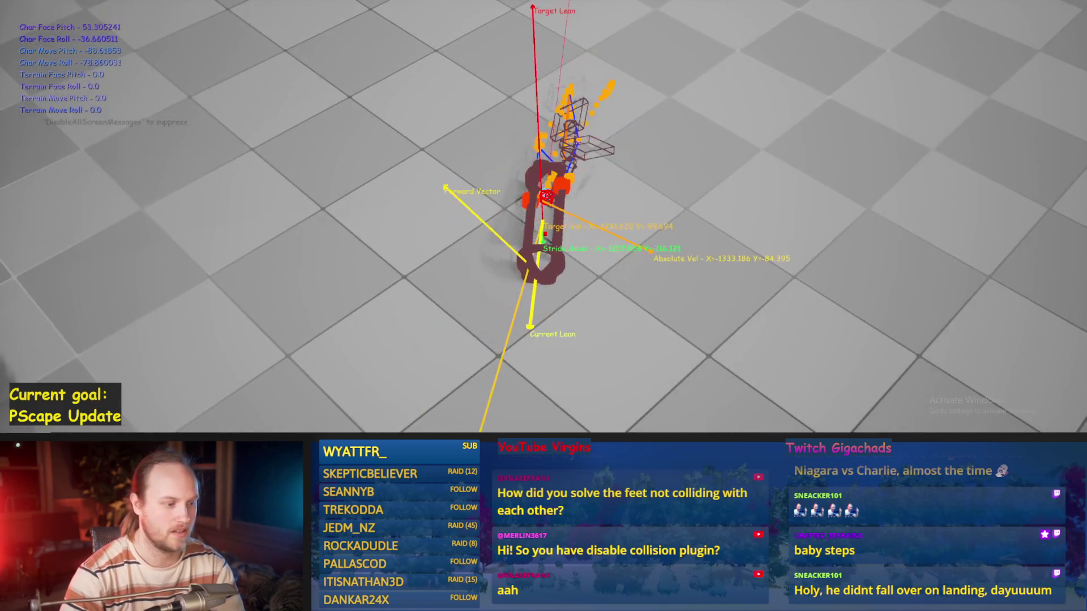
key("Escape")
left_click(445, 416)
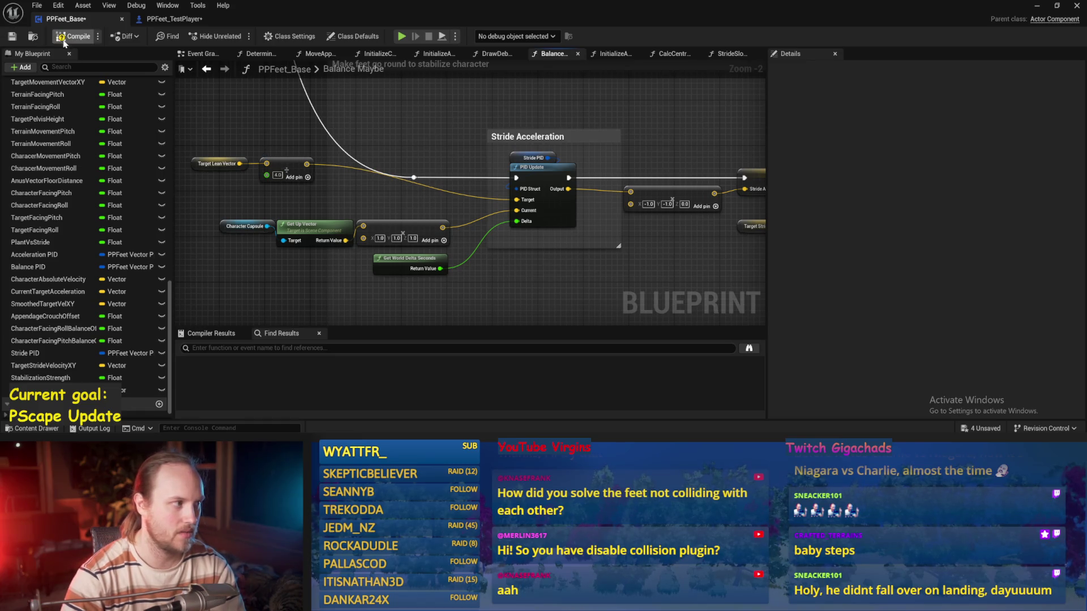
- Save PPFeet_Base and pan through the Clamp, Add Torque and up-vector damping sections
scroll(642, 180, "down", 2)
key("ctrl+s")
mouse_move(596, 202)
left_mouse_down()
mouse_move(548, 153)
mouse_move(376, 223)
mouse_move(206, 223)
left_mouse_up()
scroll(517, 201, "up", 1)
mouse_move(517, 202)
left_mouse_down()
mouse_move(420, 218)
mouse_move(422, 226)
left_mouse_up()
scroll(422, 226, "down", 1)
mouse_move(490, 296)
left_mouse_down()
mouse_move(552, 246)
mouse_move(545, 202)
left_mouse_up()
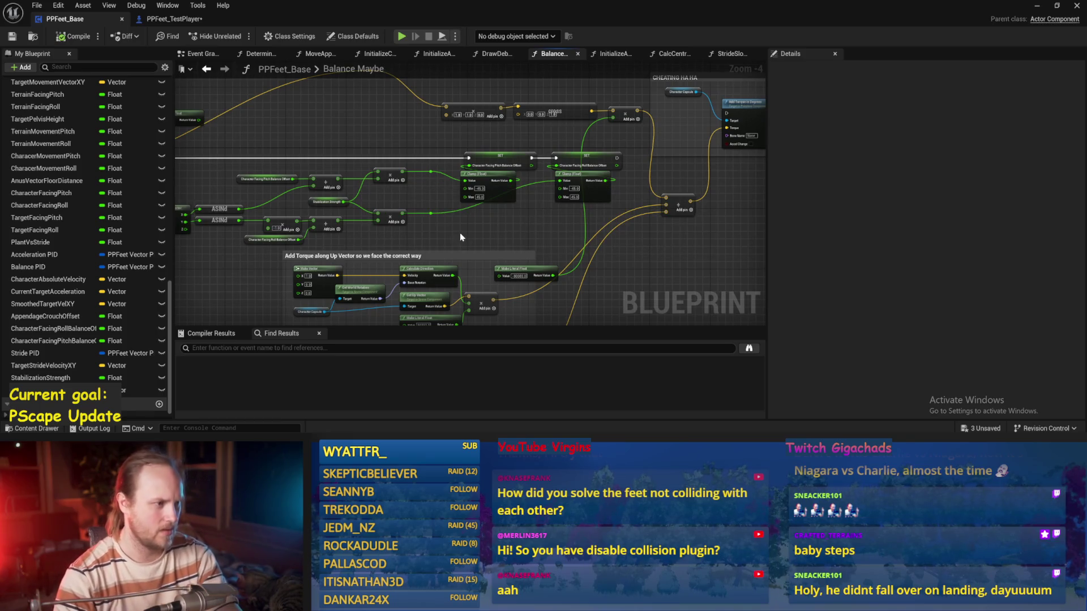
mouse_move(460, 232)
left_mouse_down()
mouse_move(520, 275)
mouse_move(410, 175)
mouse_move(634, 254)
left_mouse_up()
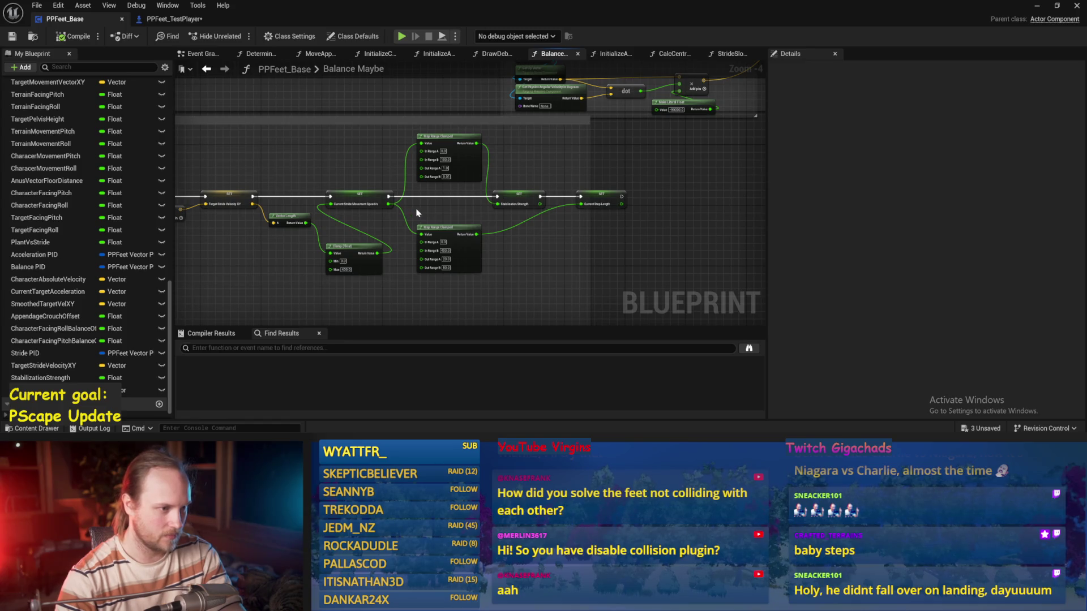
mouse_move(522, 157)
left_mouse_down()
mouse_move(478, 226)
mouse_move(485, 189)
mouse_move(492, 211)
left_mouse_up()
scroll(485, 189, "up", 2)
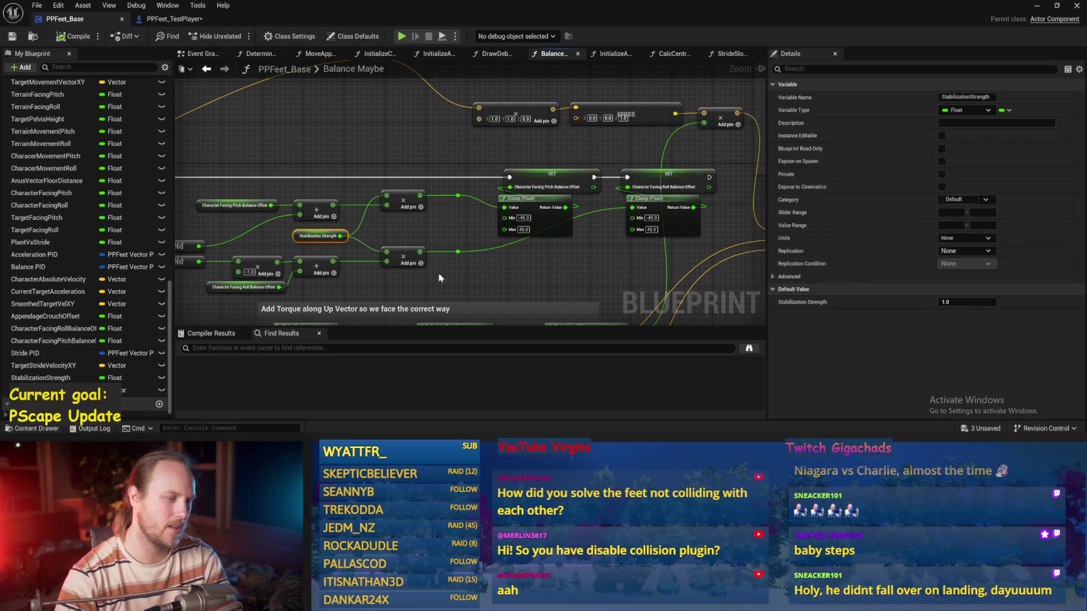
- Save again and pan to the Map Range Clamped nodes feeding Stabilization Strength
key("ctrl+s")
mouse_move(515, 279)
left_mouse_down()
mouse_move(543, 228)
mouse_move(487, 114)
mouse_move(375, 329)
mouse_move(425, 279)
left_mouse_up()
scroll(457, 213, "up", 2)
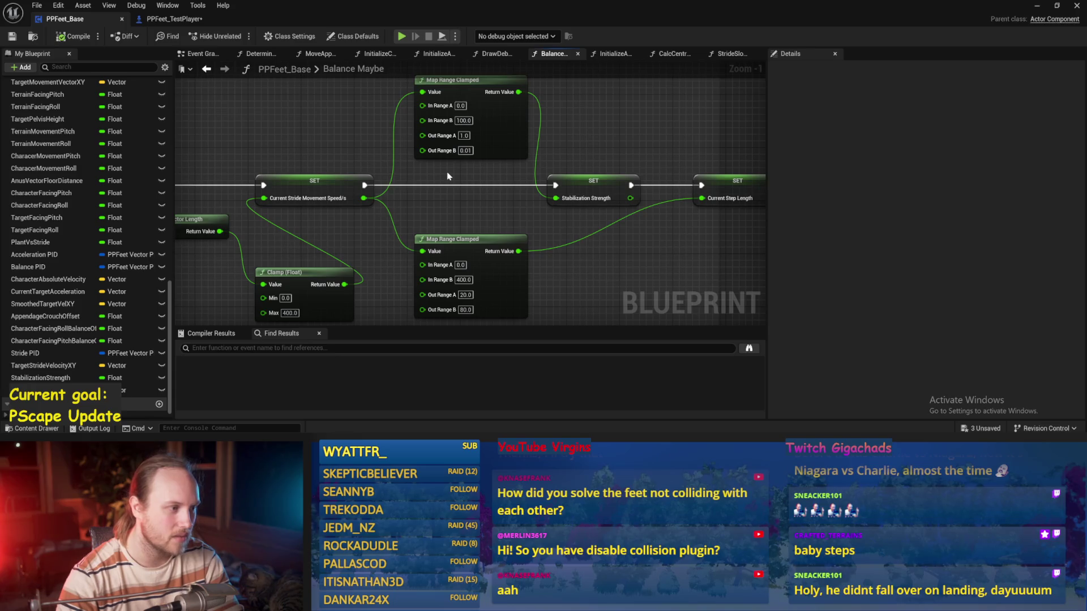
scroll(447, 176, "up", 2)
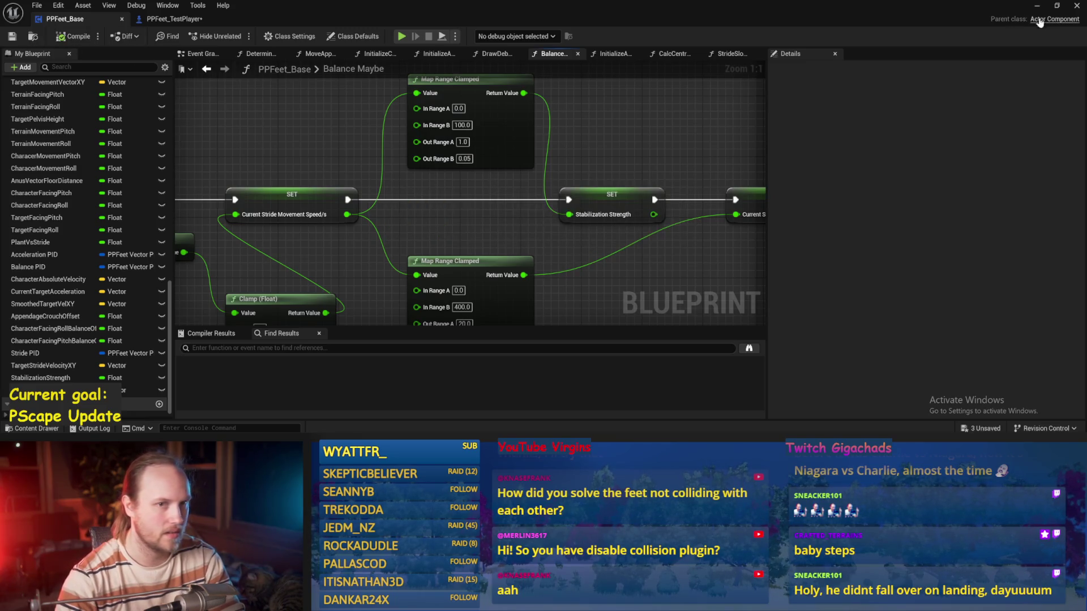
left_click(1038, 7)
- Play-test the biped twice in the viewport
key("alt+p")
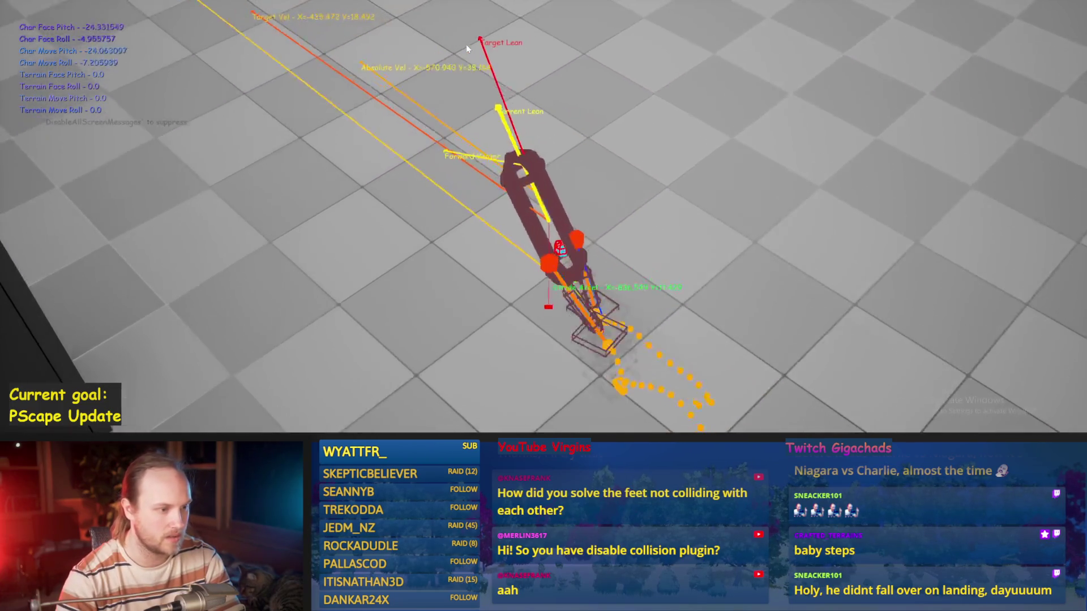
key("Escape")
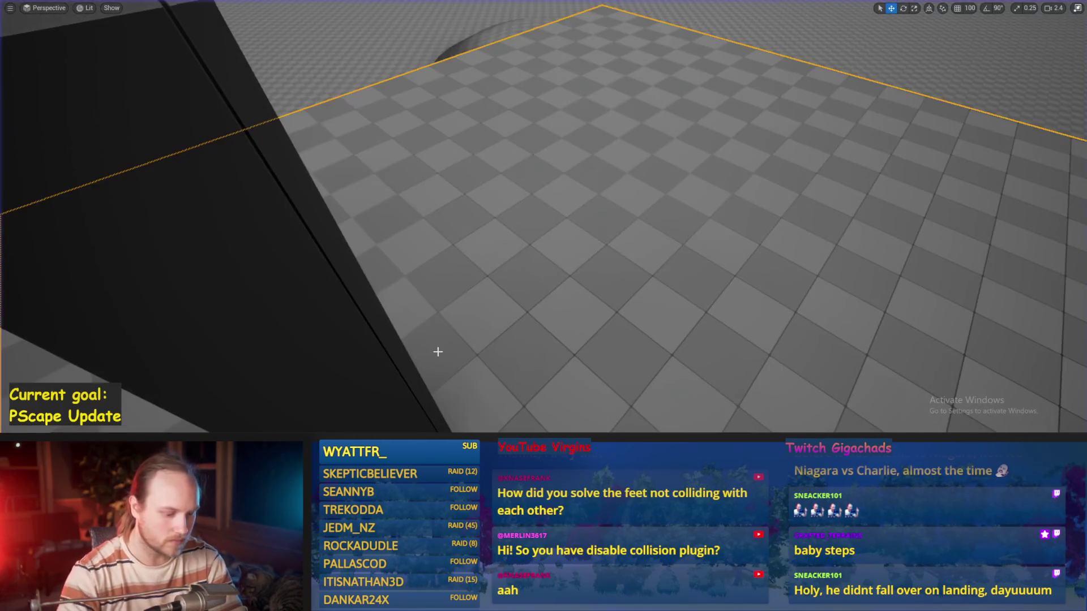
key("alt+p")
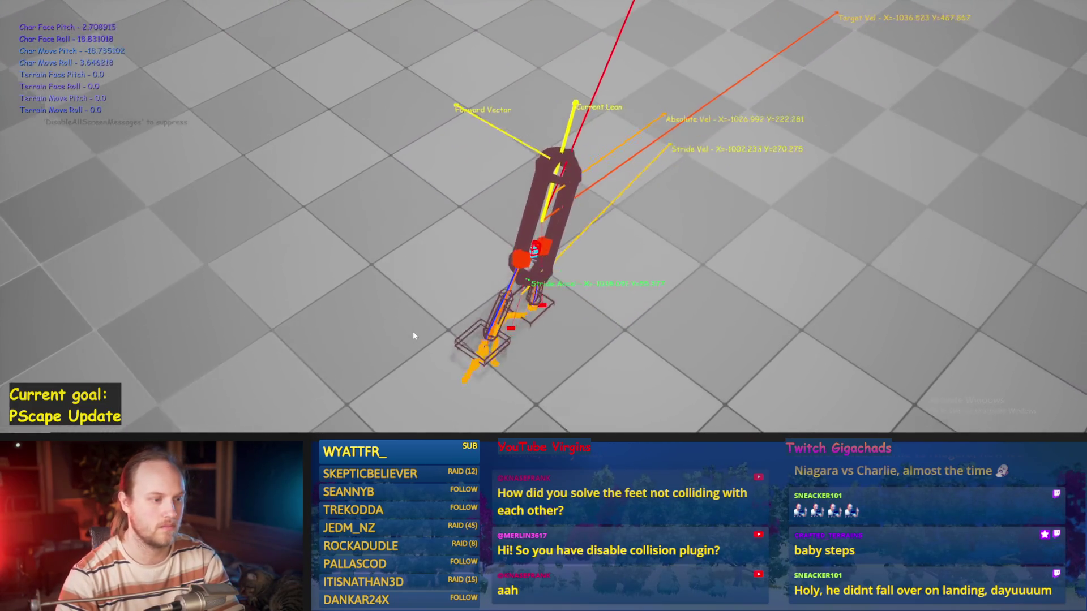
key("Escape")
- Restart play so the biped respawns upright, save the blueprint, and stop the test
key("alt+p")
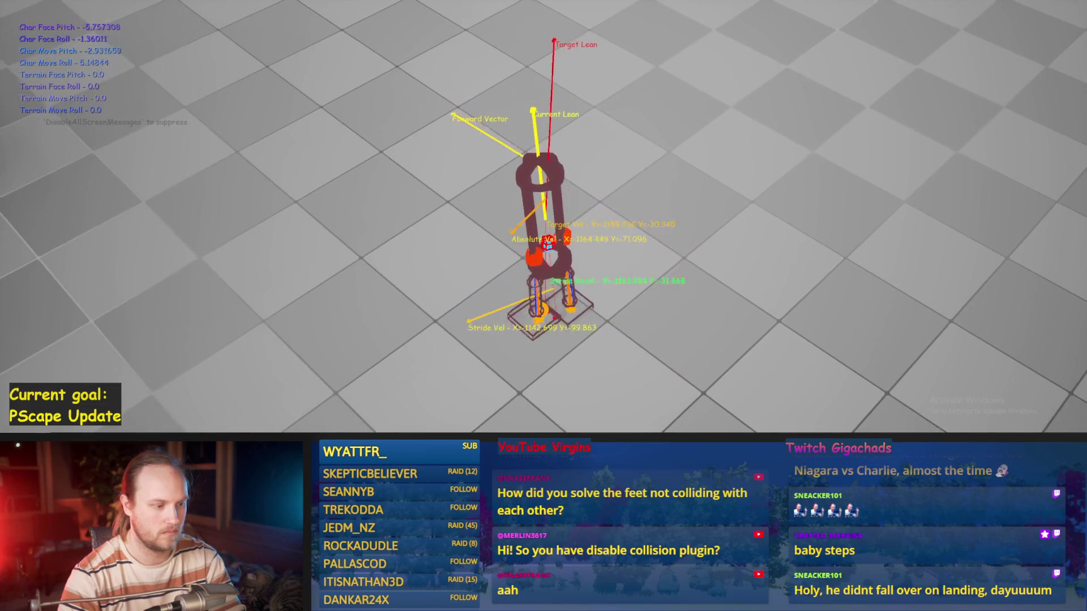
key("Escape")
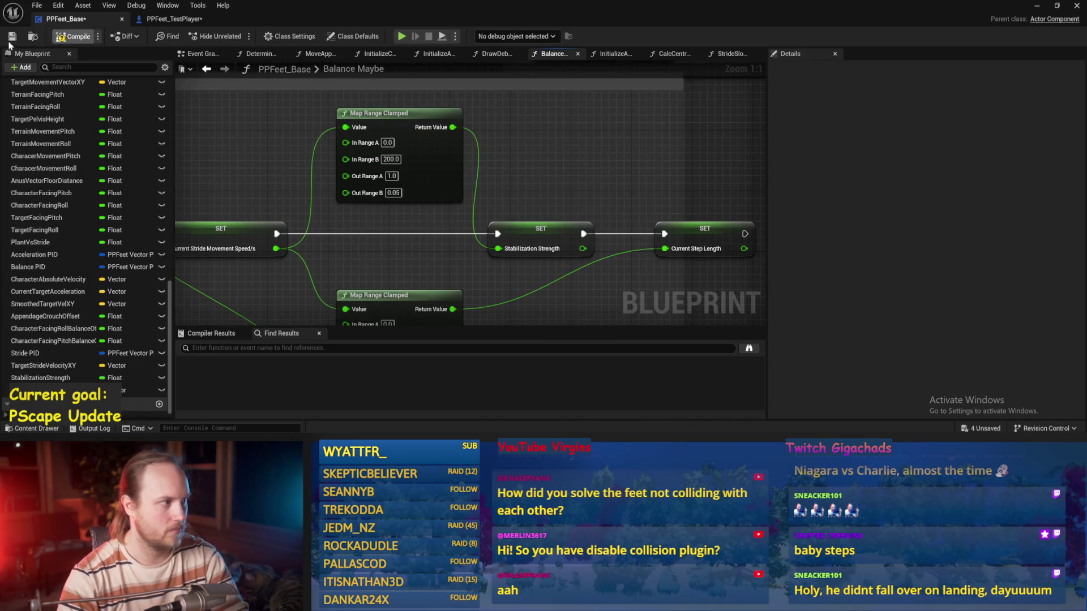
left_click(1037, 5)
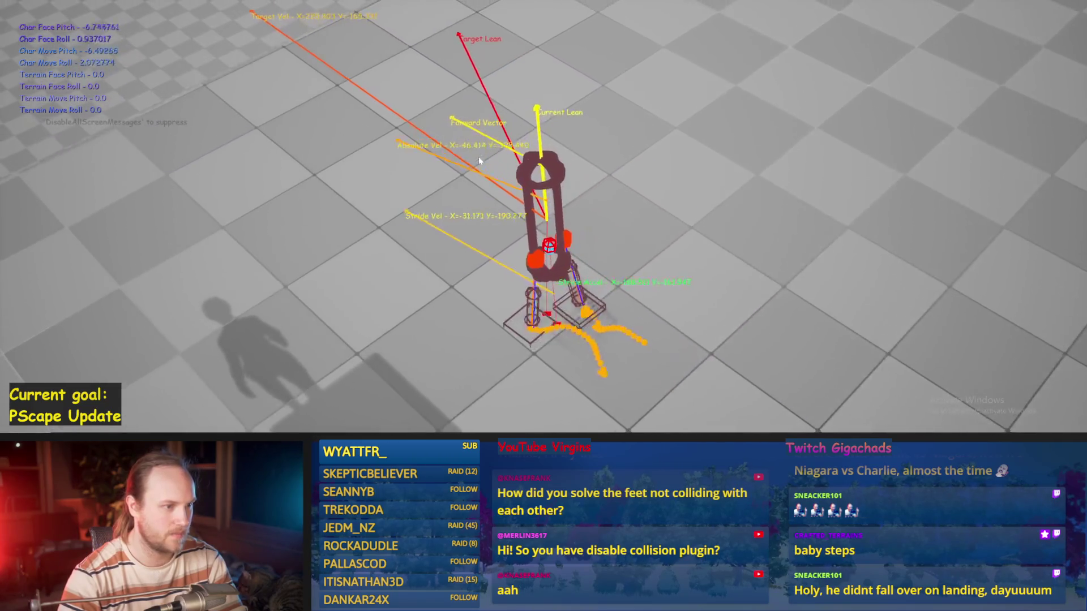
key("Escape")
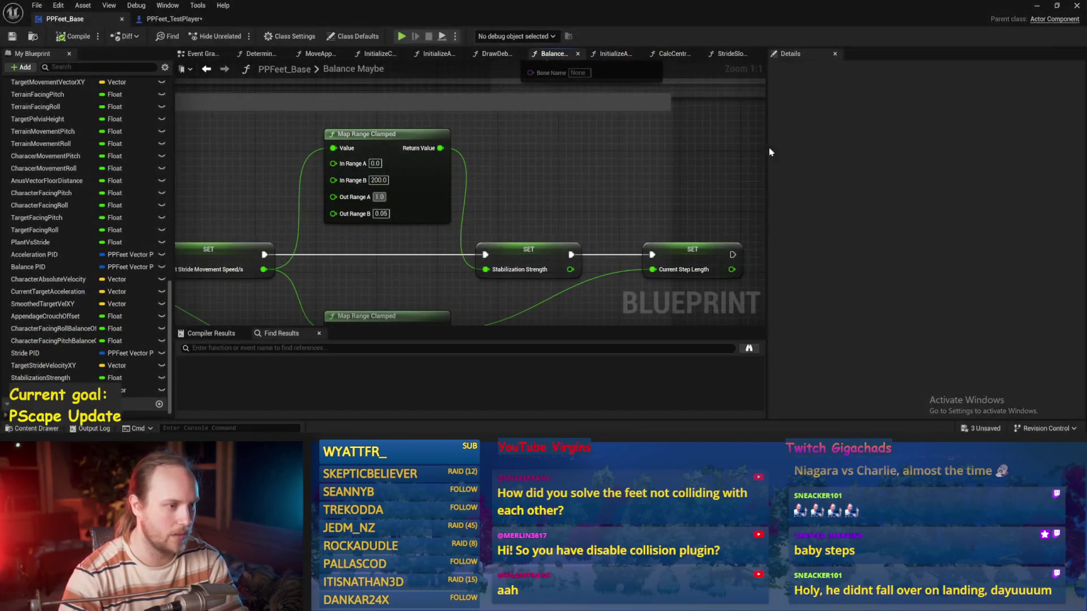
- Change the Target Lean Vector divide node's divisor from 4.0 to 3.0 and save the blueprint
mouse_move(681, 189)
left_mouse_down()
mouse_move(742, 154)
mouse_move(636, 139)
mouse_move(515, 201)
left_mouse_up()
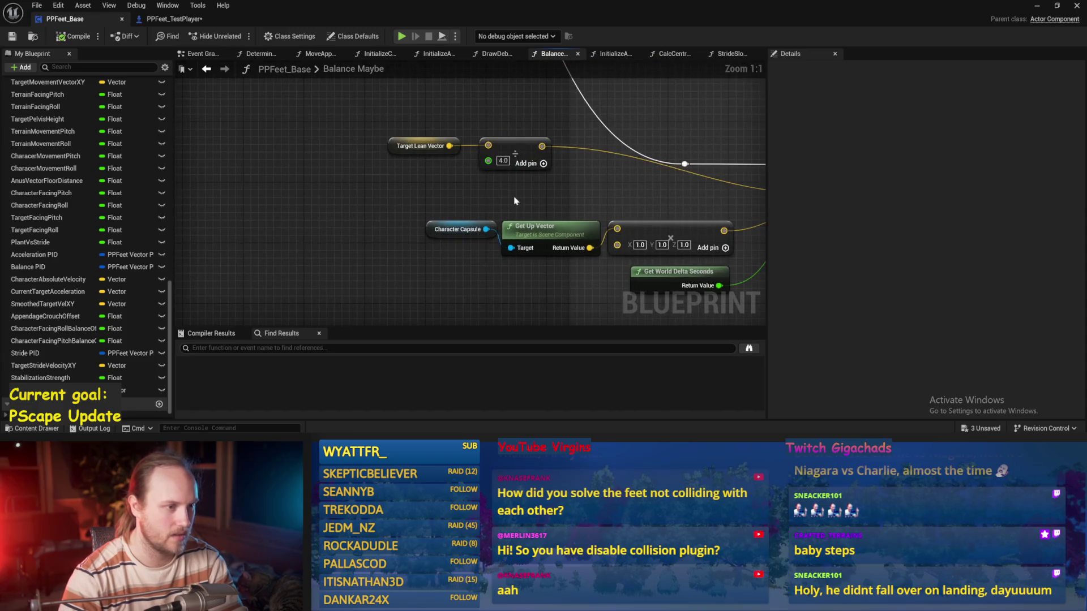
left_click(503, 160)
type("3")
key("Return")
left_click_drag(488, 121, 369, 137)
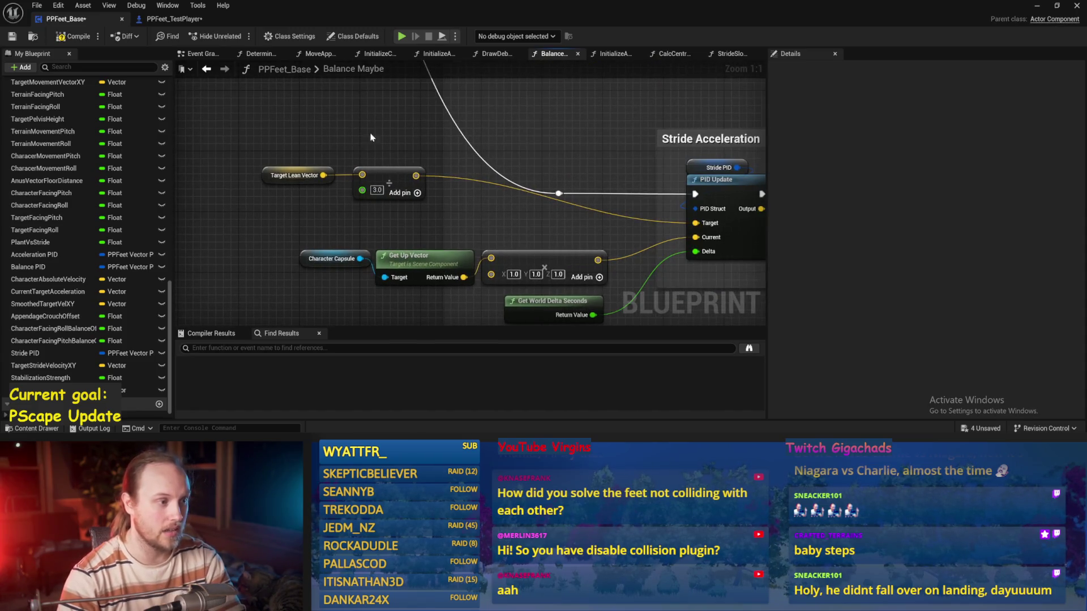
key("ctrl+s")
- Play-test the biped in the level viewport with the 3.0 lean scaling
left_click_drag(554, 249, 439, 226)
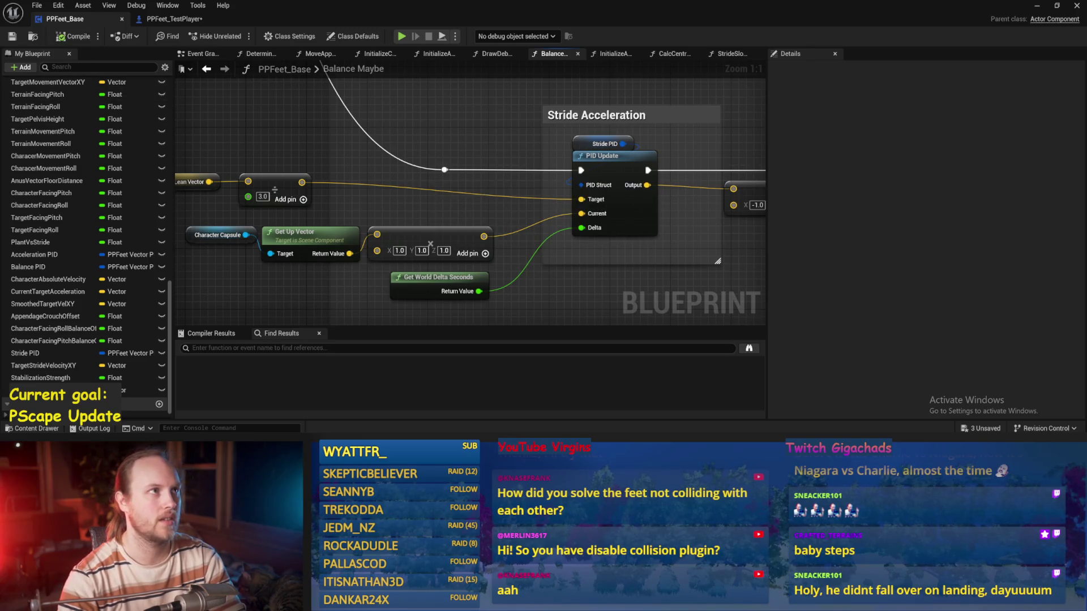
left_click_drag(516, 263, 447, 288)
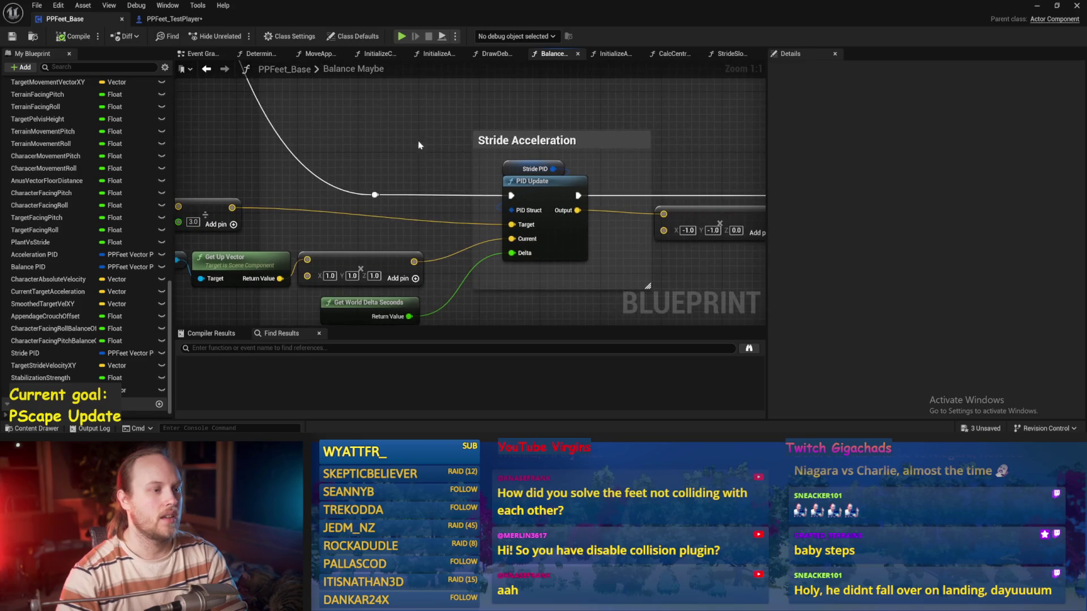
left_click(1031, 6)
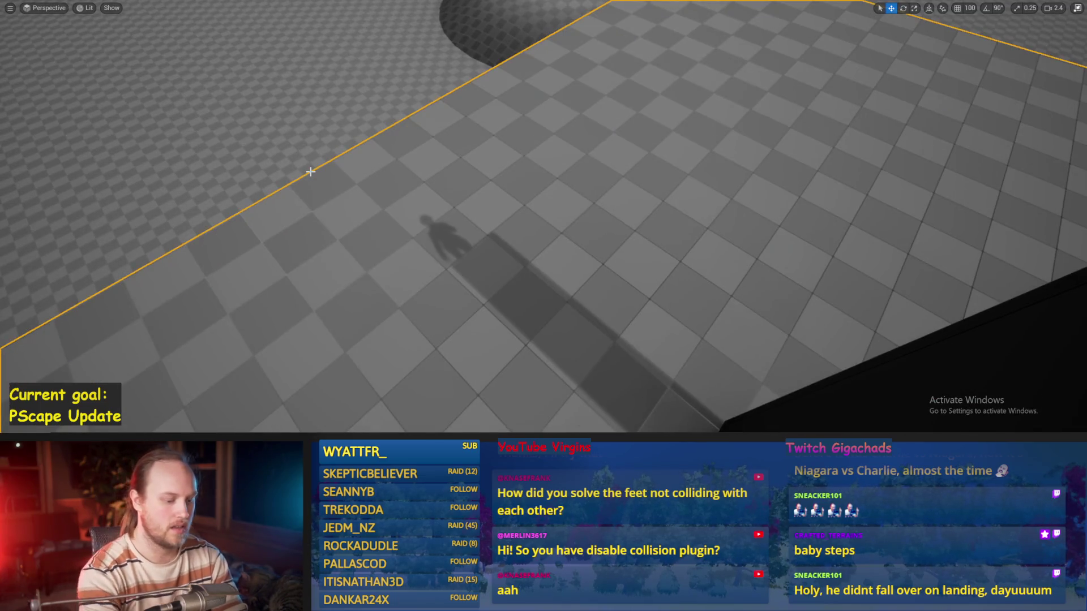
key("alt+p")
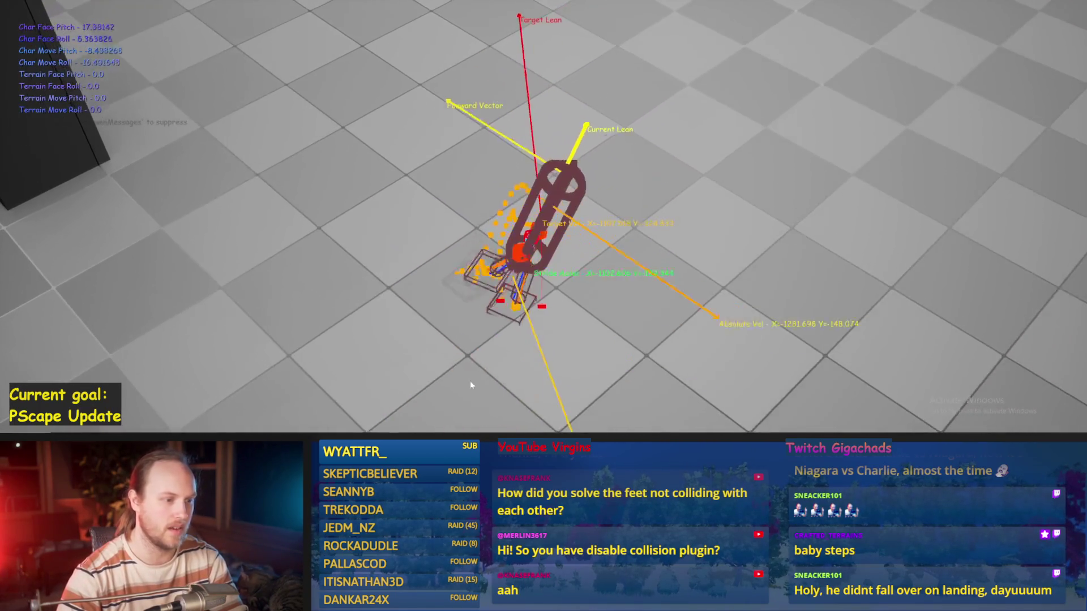
key("Escape")
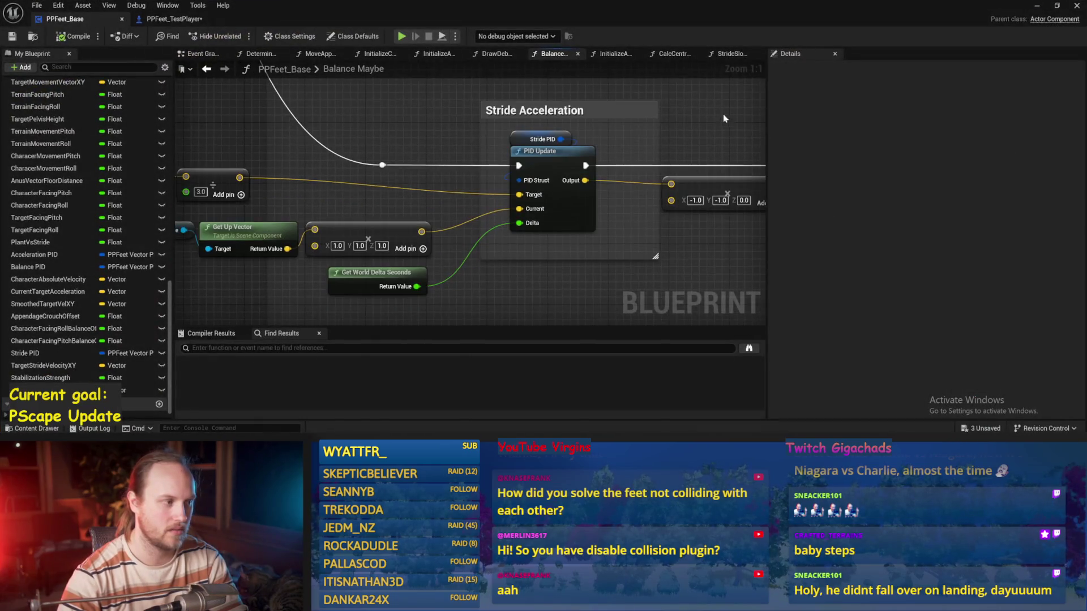
- Play-test the biped with the restored stabilization map range values
scroll(514, 189, "down", 3)
scroll(242, 294, "down", 3)
scroll(289, 246, "up", 2)
scroll(289, 246, "up", 4)
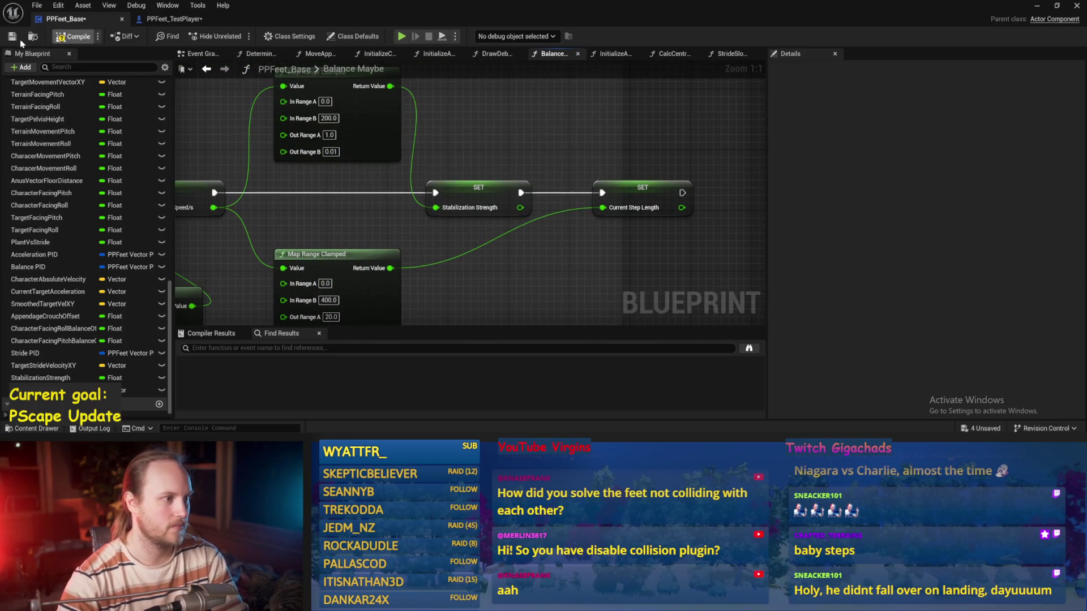
key("alt+p")
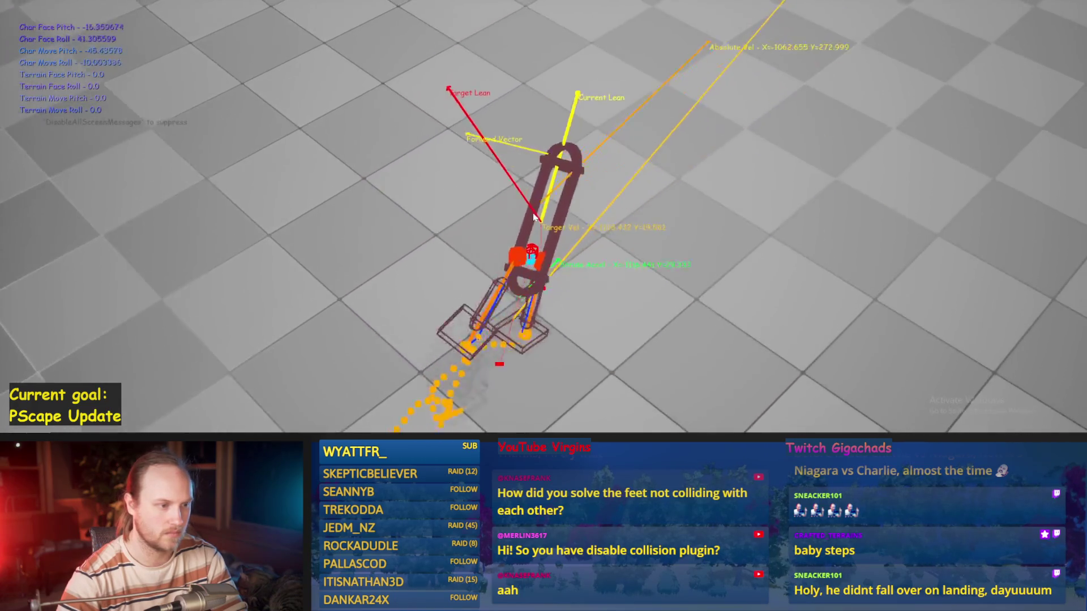
key("Escape")
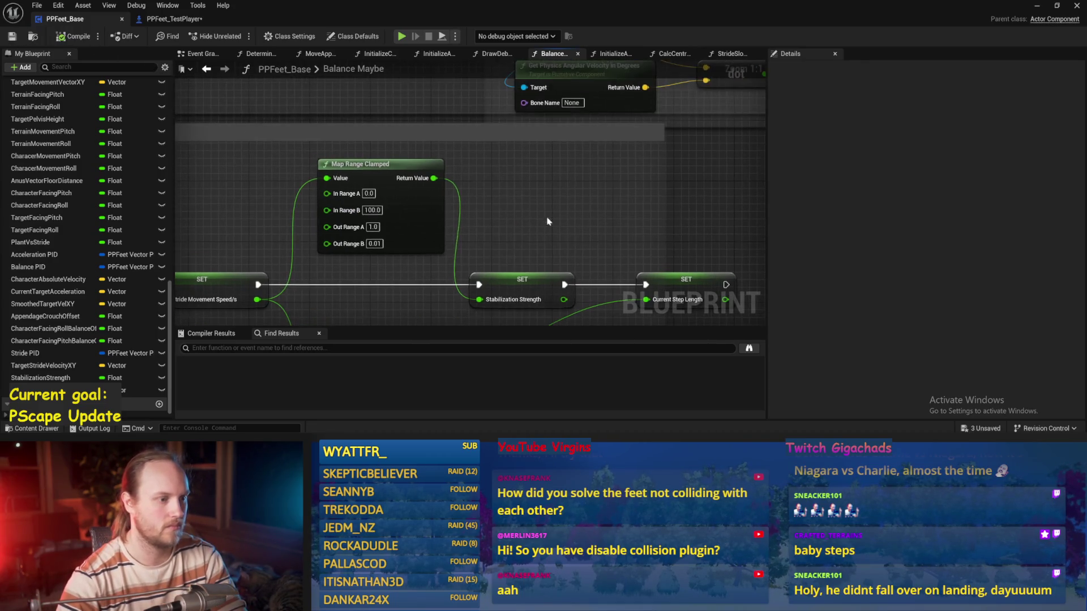
- Run another play test from a chosen spot in the level via Play From Here
left_click(1037, 5)
right_click(466, 118)
left_click(470, 149)
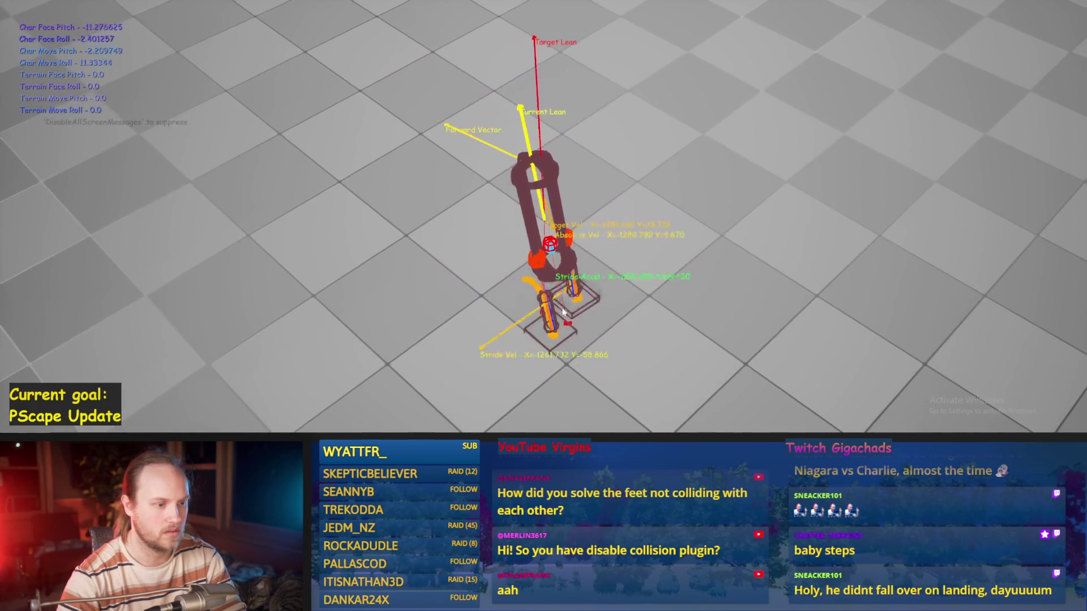
key("Escape")
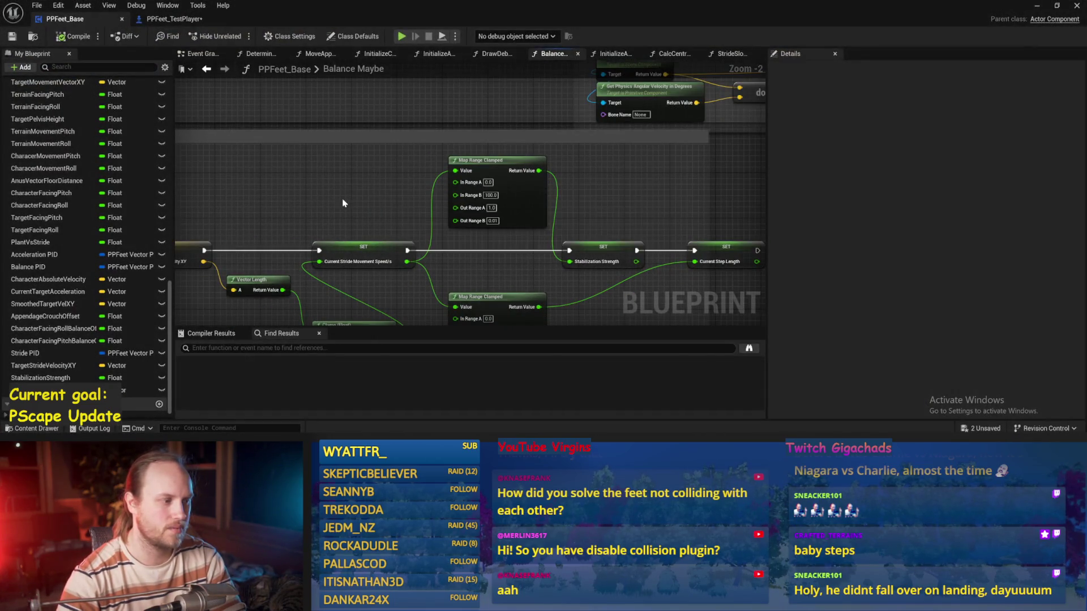
- Move the Get World Delta Seconds node lower, below the Stride Acceleration inputs
left_click_drag(342, 198, 630, 181)
scroll(364, 164, "up", 1)
mouse_move(378, 266)
left_mouse_down()
mouse_move(499, 249)
mouse_move(404, 190)
mouse_move(417, 212)
left_mouse_up()
left_click_drag(354, 149, 350, 171)
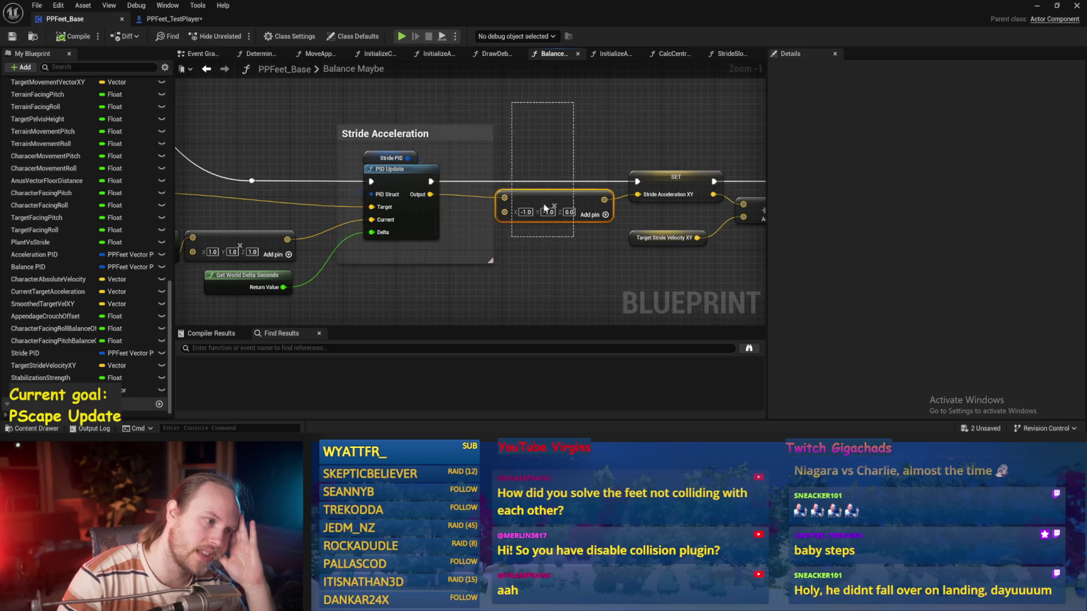
left_click_drag(491, 279, 642, 239)
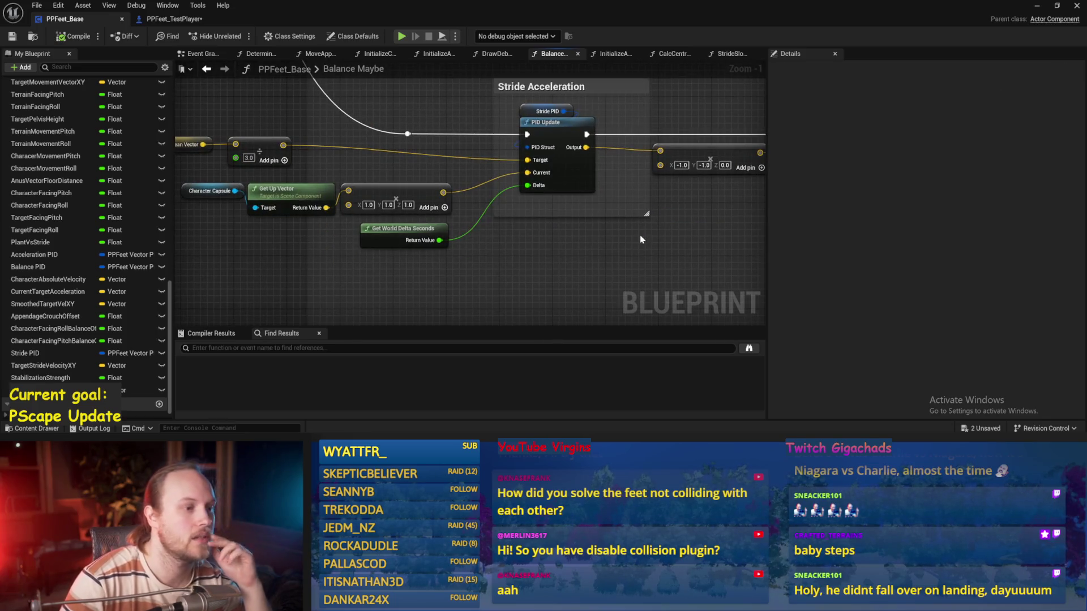
left_click_drag(440, 246, 441, 299)
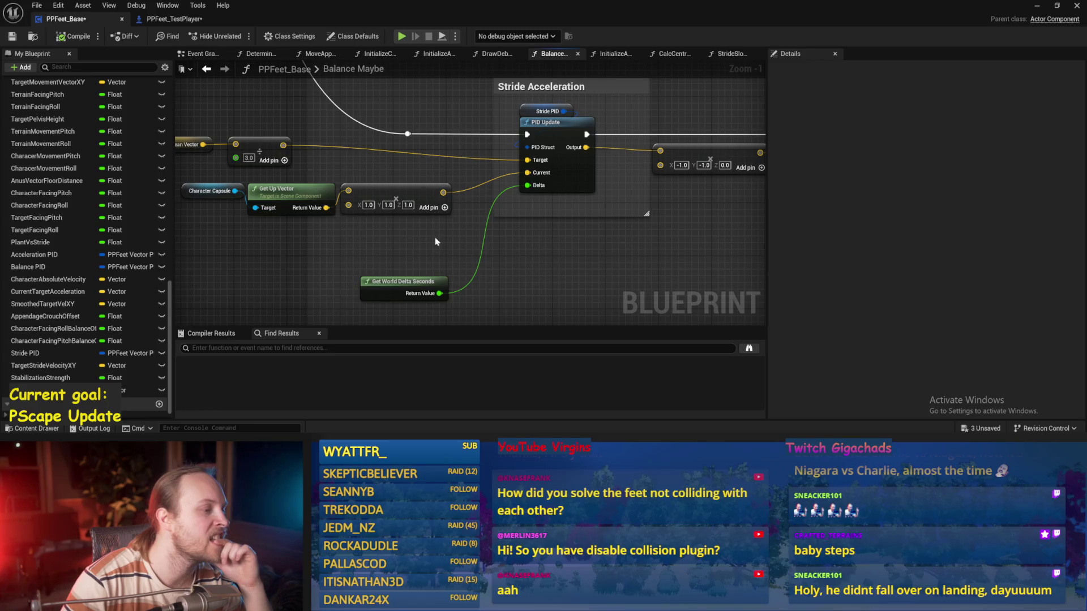
left_click_drag(486, 248, 478, 249)
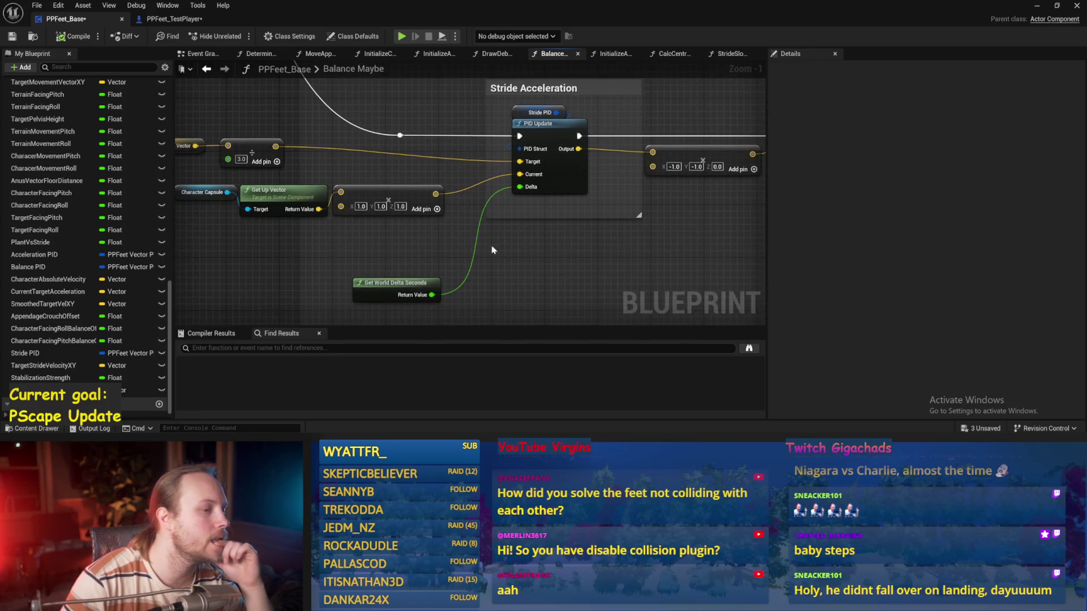
mouse_move(368, 252)
left_mouse_down()
mouse_move(432, 257)
mouse_move(258, 212)
left_mouse_up()
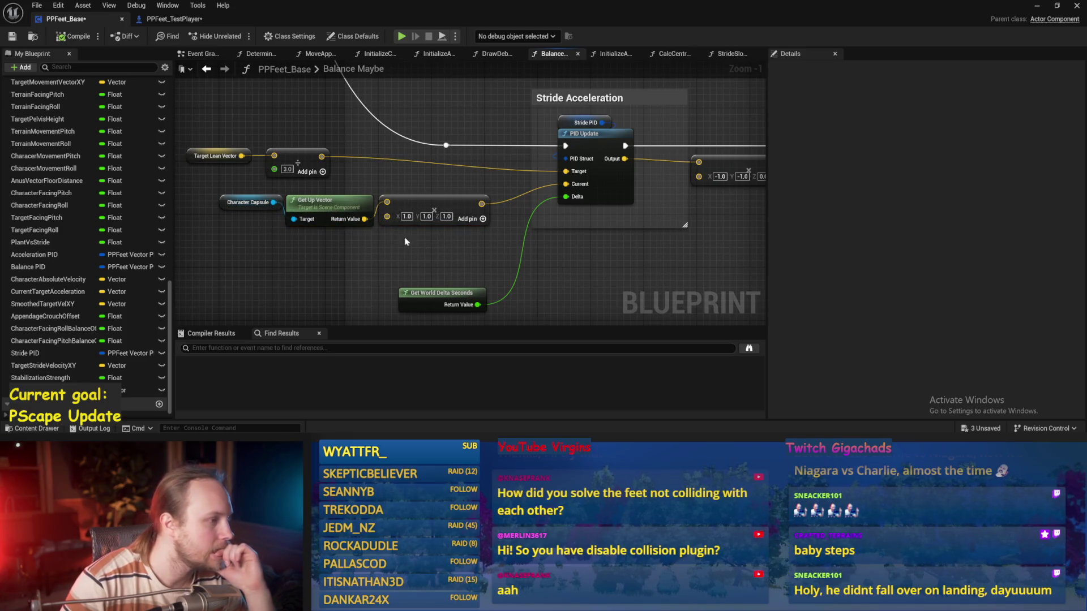
- Select the Character Capsule and Get Up Vector nodes near the Stride Acceleration output
left_click_drag(436, 189, 255, 215)
left_click_drag(624, 253, 266, 270)
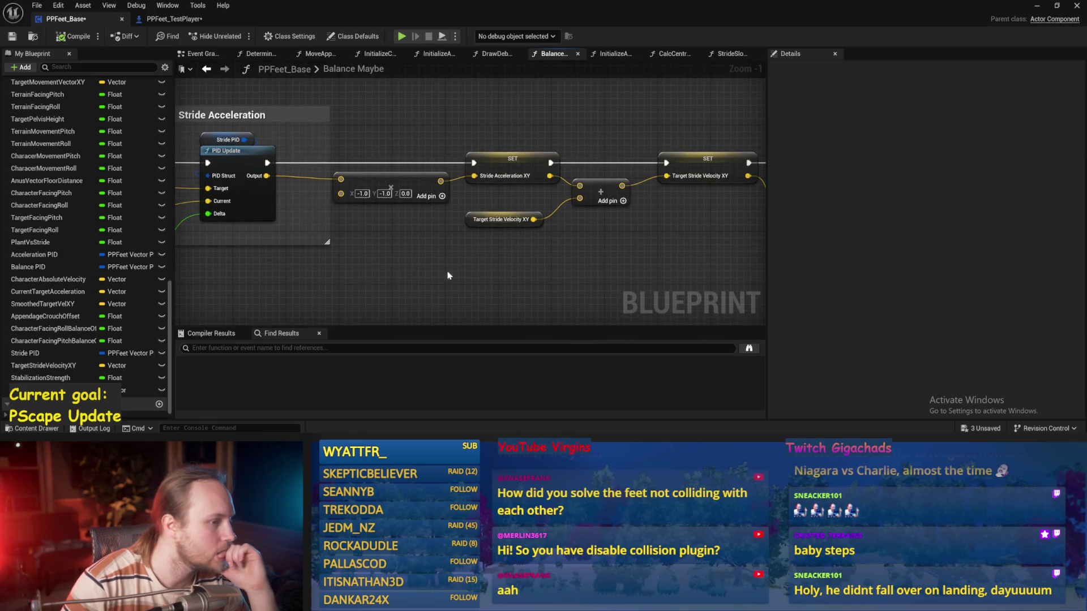
mouse_move(611, 227)
left_mouse_down()
mouse_move(606, 244)
mouse_move(548, 230)
mouse_move(617, 227)
left_mouse_up()
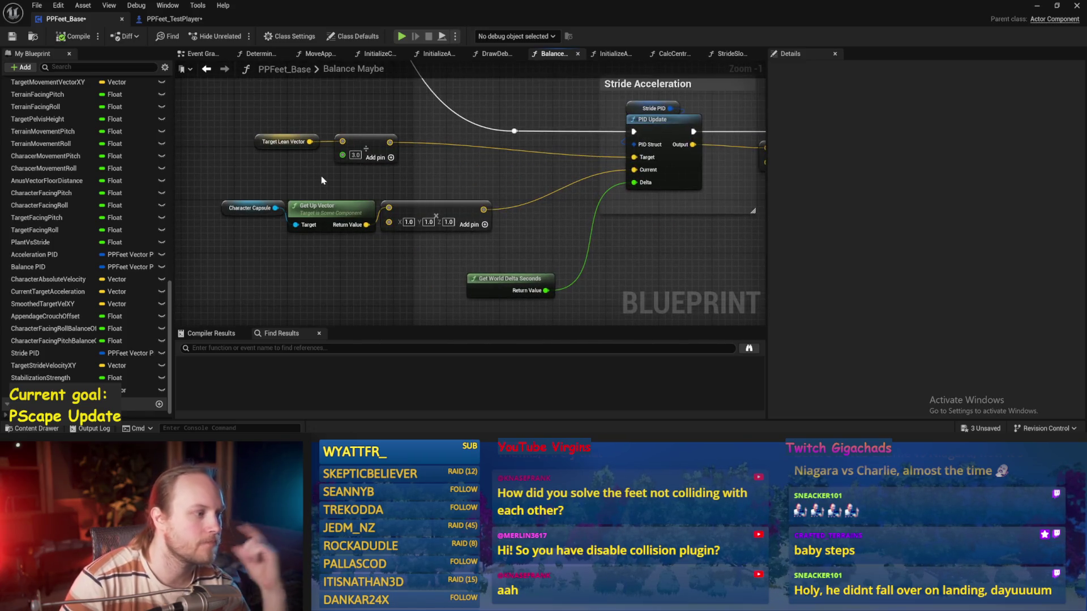
left_click_drag(243, 195, 300, 235)
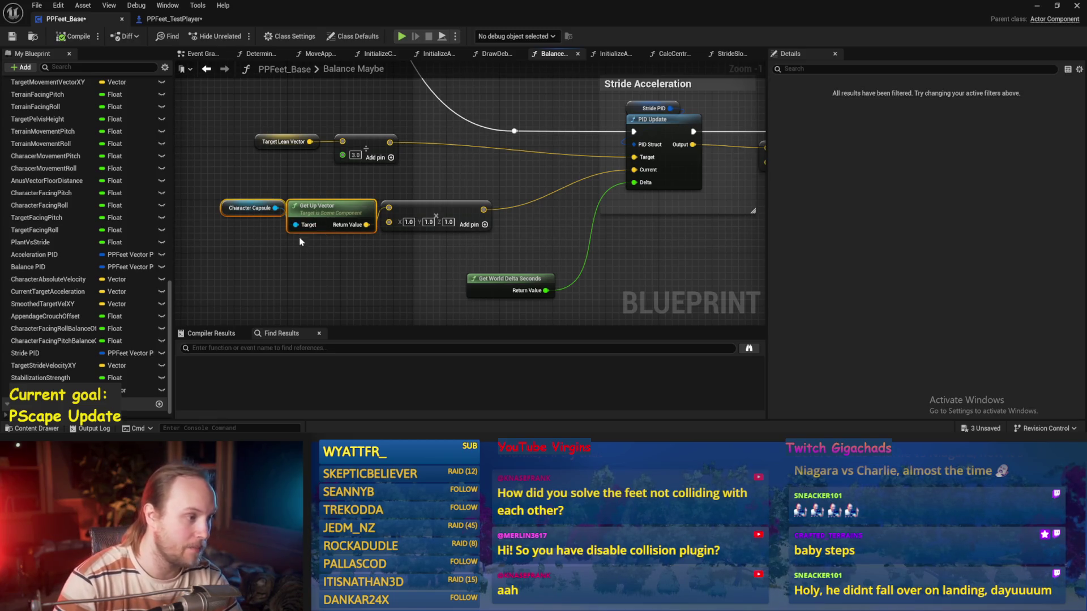
- Cut and paste a copy of the Character Capsule and Get Up Vector nodes
left_click_drag(498, 254, 408, 254)
key("ctrl+x")
key("ctrl+v")
left_click_drag(510, 249, 487, 261)
mouse_move(632, 276)
left_mouse_down()
mouse_move(520, 213)
mouse_move(466, 201)
left_mouse_up()
left_click(531, 219)
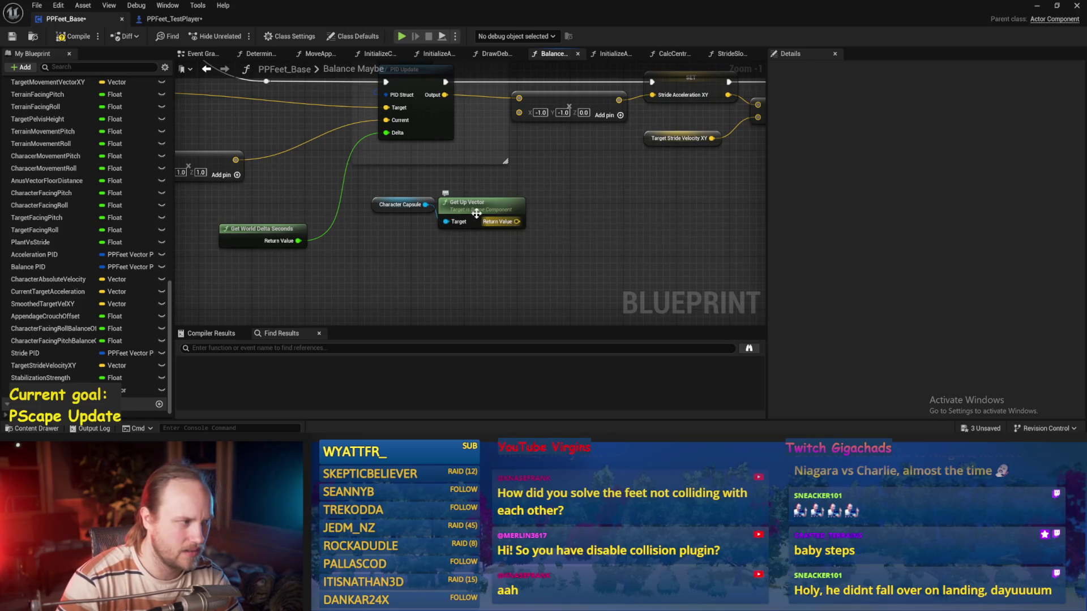
- Add a Vector Length node fed by the up-vector multiply output
left_click_drag(244, 118, 343, 129)
left_click_drag(289, 218, 448, 249)
scroll(447, 249, "up", 1)
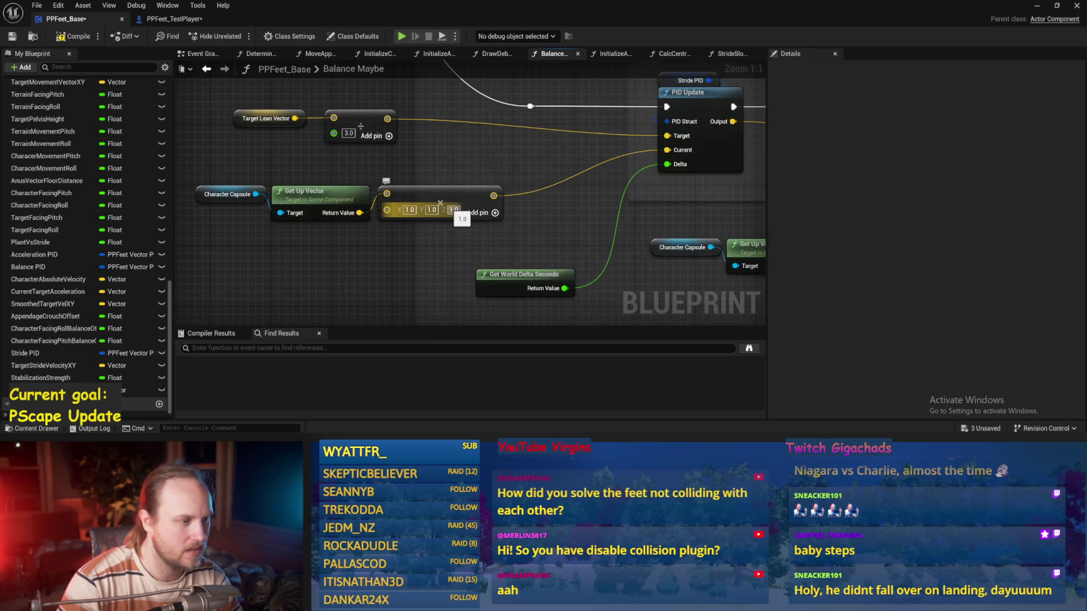
mouse_move(489, 196)
left_mouse_down()
mouse_move(442, 181)
mouse_move(883, 248)
mouse_move(516, 276)
left_mouse_up()
type("length")
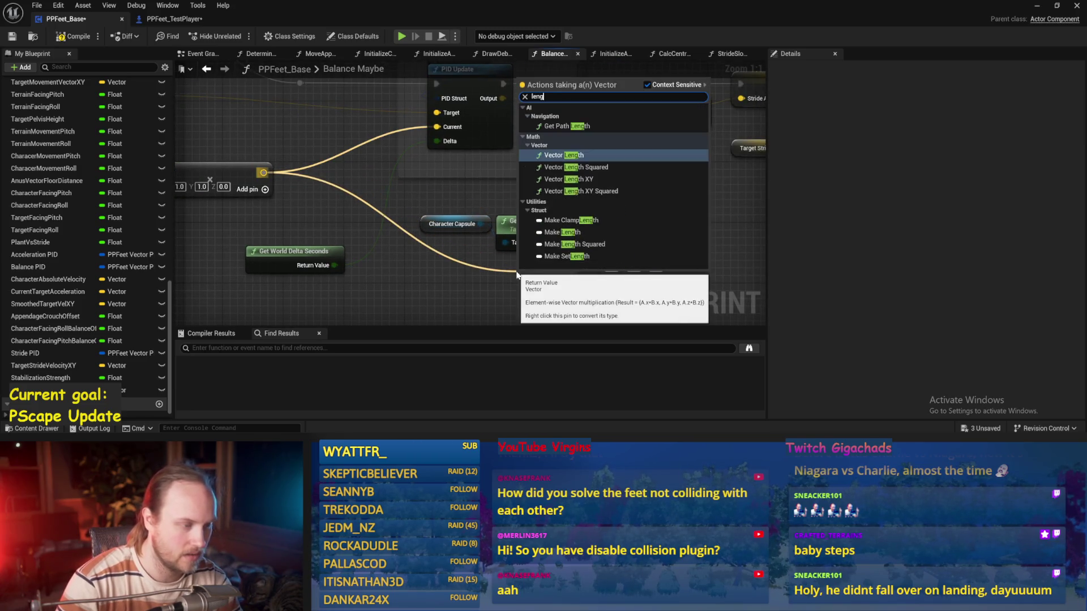
key("Return")
- Delete the spare capsule and up-vector nodes, place Vector Length near the PID, and compile
left_click_drag(410, 185, 612, 249)
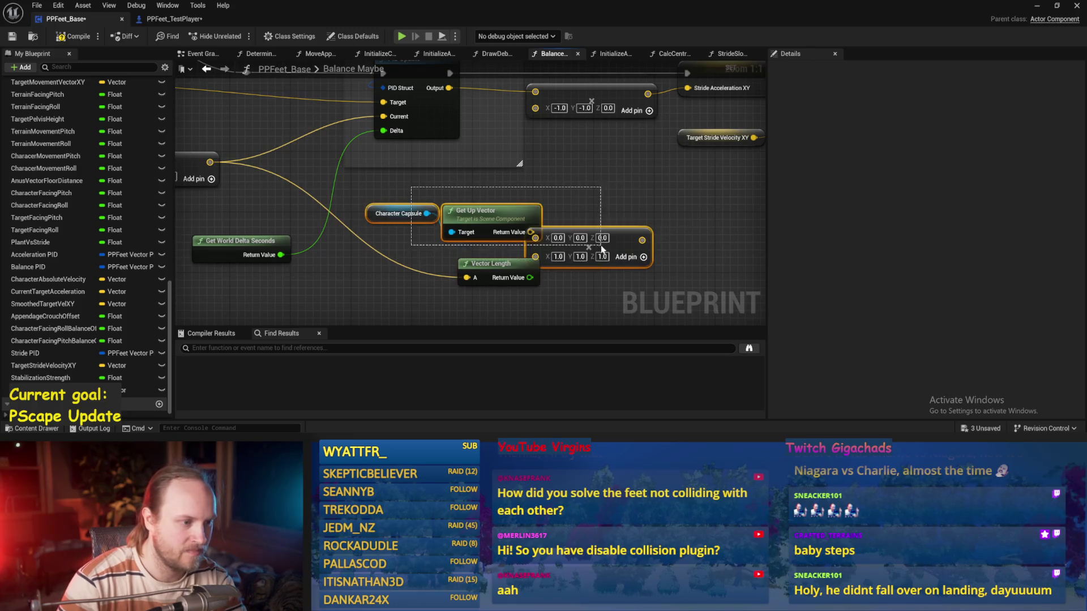
key("Delete")
mouse_move(493, 263)
left_mouse_down()
mouse_move(416, 172)
mouse_move(452, 225)
mouse_move(450, 203)
mouse_move(480, 189)
mouse_move(467, 184)
left_mouse_up()
left_click(73, 38)
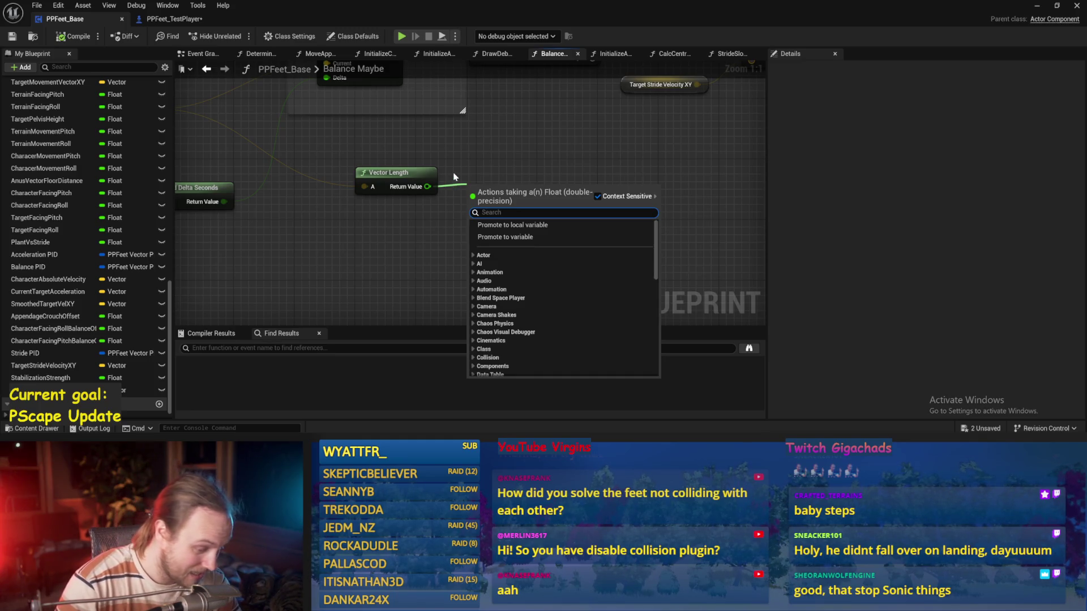
- Reposition the Vector Length node and make room in the graph to its right
key("Escape")
left_click_drag(276, 212, 367, 258)
left_click_drag(419, 194, 497, 188)
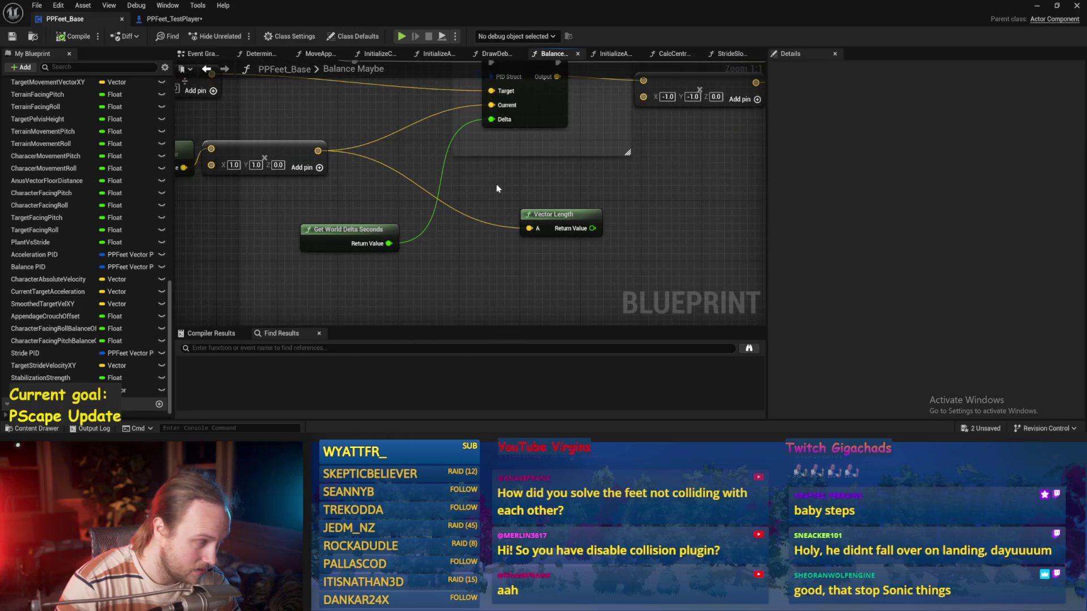
left_click_drag(549, 216, 558, 237)
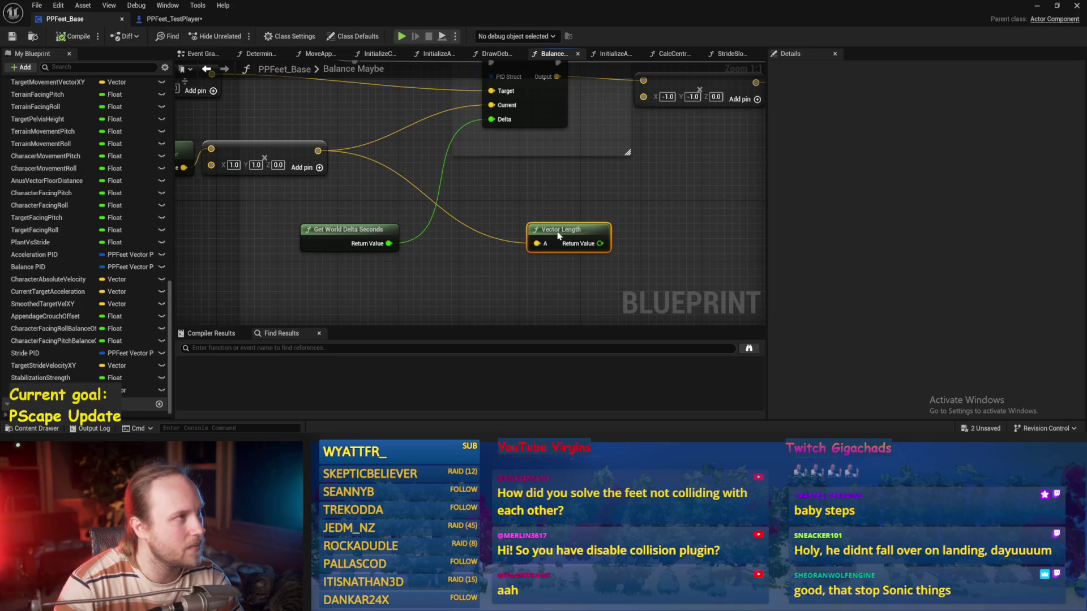
left_click(560, 204)
mouse_move(560, 204)
left_mouse_down()
mouse_move(475, 187)
mouse_move(476, 206)
mouse_move(533, 212)
left_mouse_up()
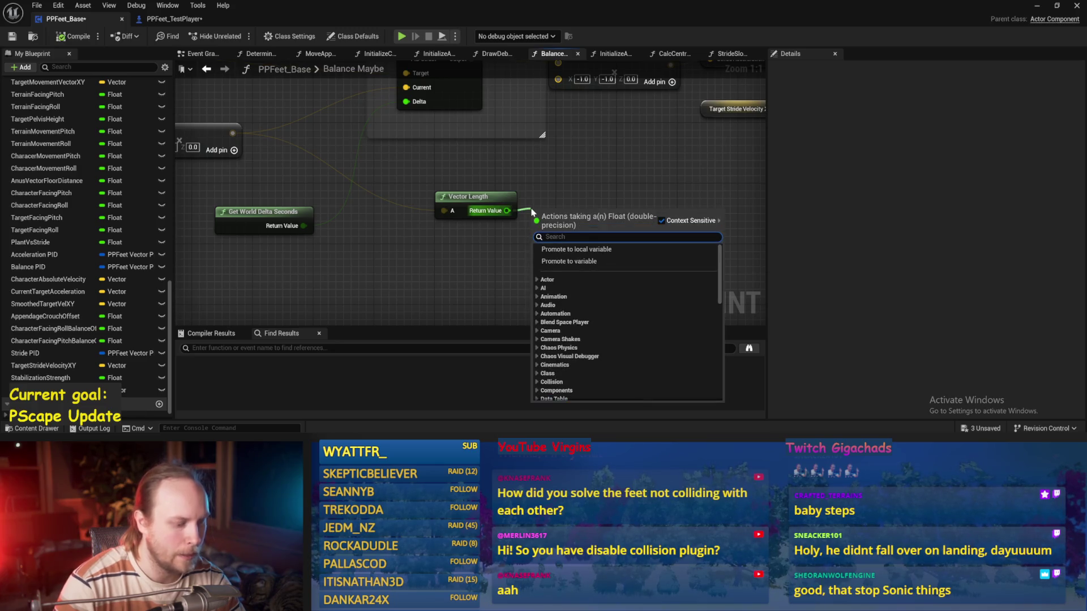
- Try greater-than, Clamp and Divide nodes on the length, then remove them again
type(">")
key("Return")
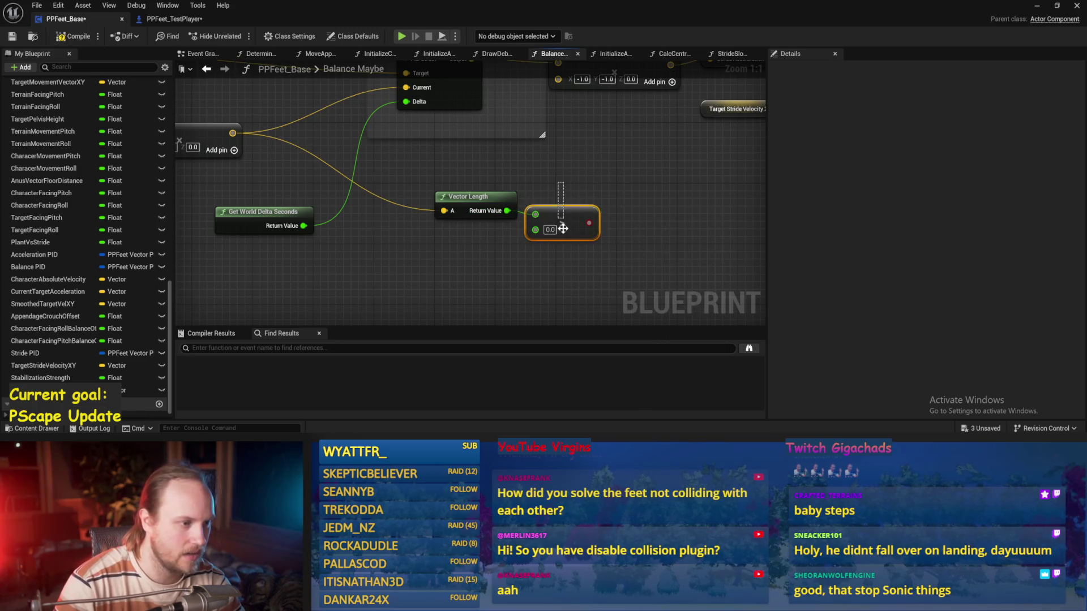
key("Delete")
left_click_drag(485, 265, 533, 248)
type("clam")
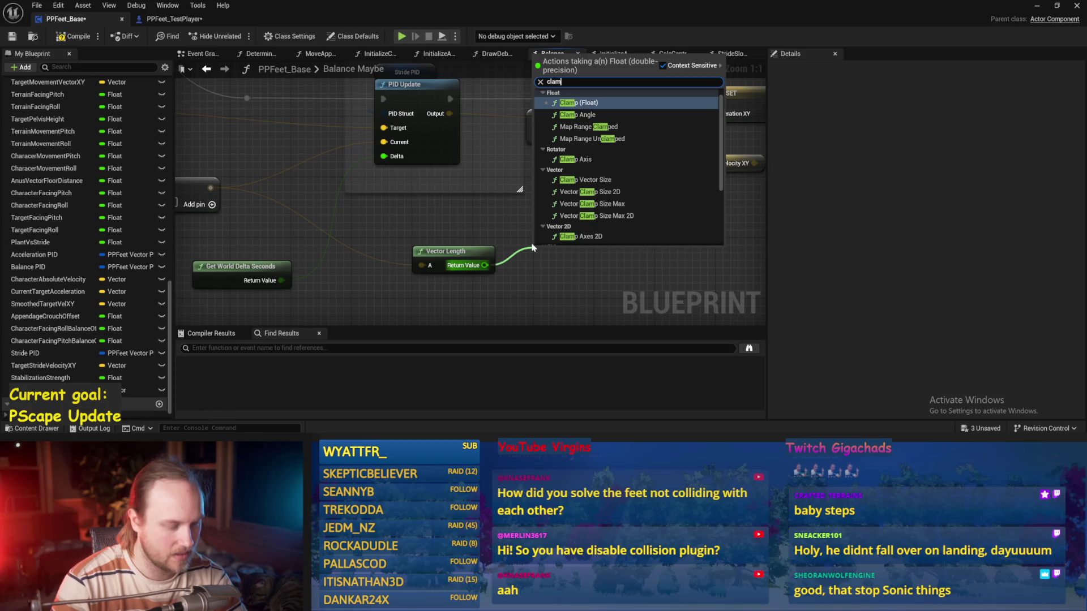
key("Return")
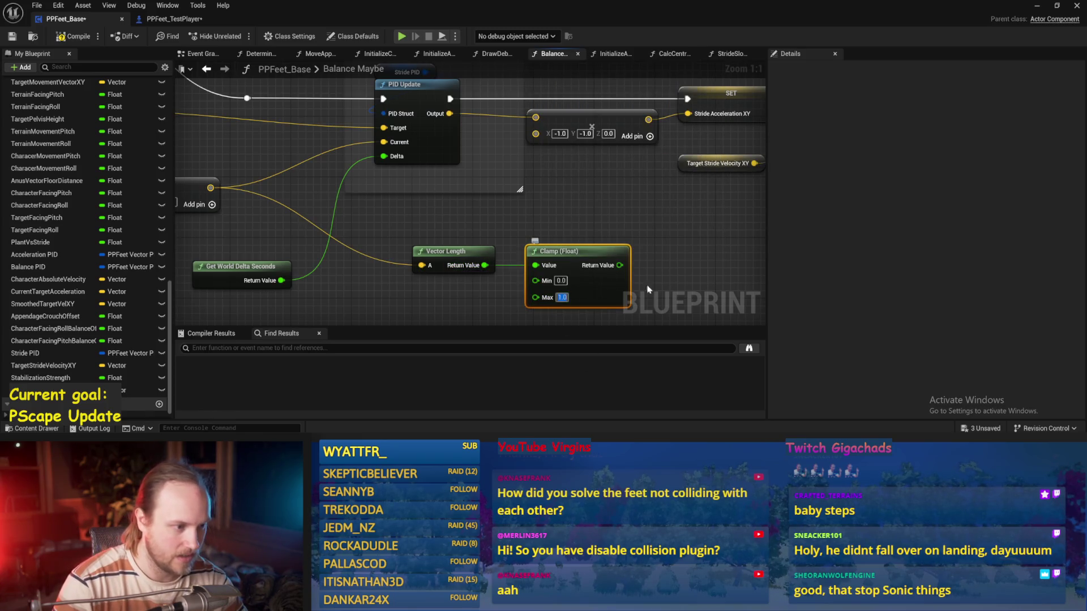
left_click_drag(656, 252, 578, 212)
left_click_drag(498, 211, 535, 211)
left_click_drag(406, 225, 558, 214)
type("/")
key("Return")
key("ctrl+z")
key("ctrl+z")
key("ctrl+z")
- Feed the vector length into a new Map Range Clamped node and adjust its input range
mouse_move(406, 225)
left_mouse_down()
mouse_move(464, 229)
mouse_move(426, 214)
left_mouse_up()
type("map range")
key("Return")
left_click(508, 216)
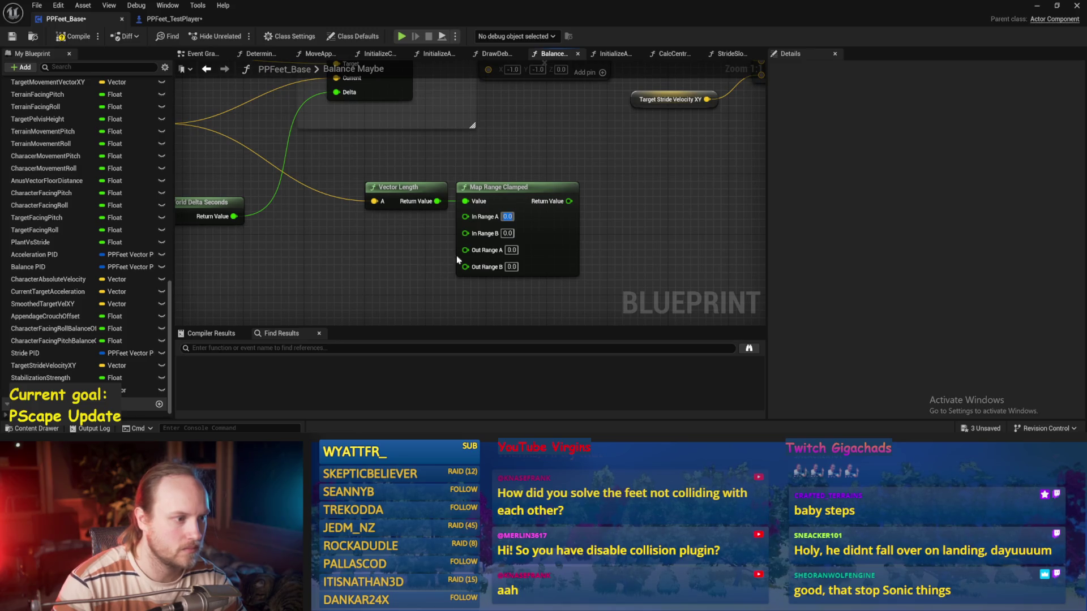
type("0.2")
key("Return")
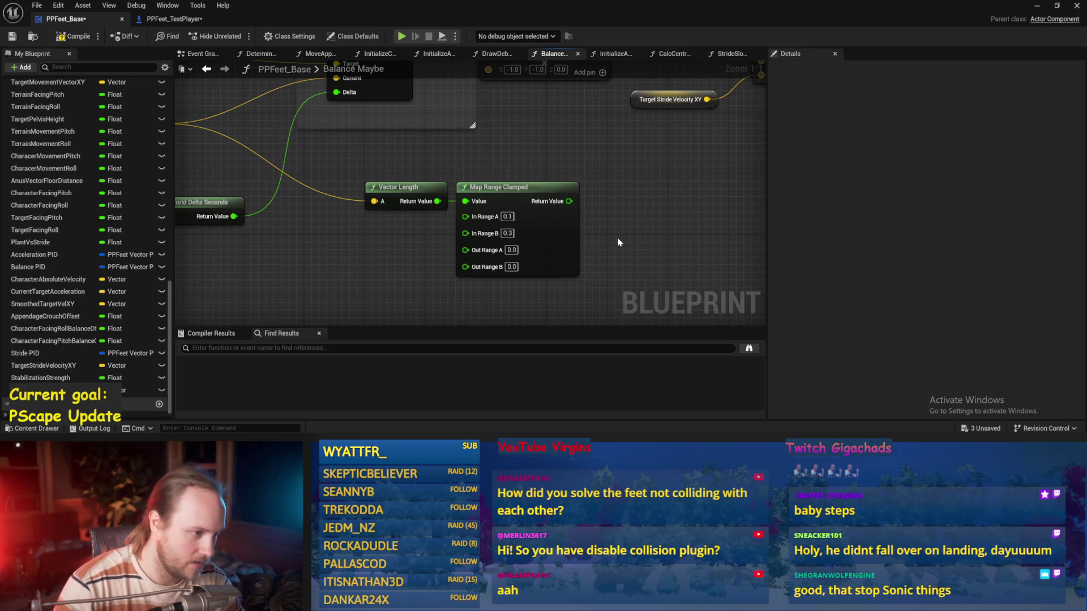
left_click_drag(618, 243, 603, 280)
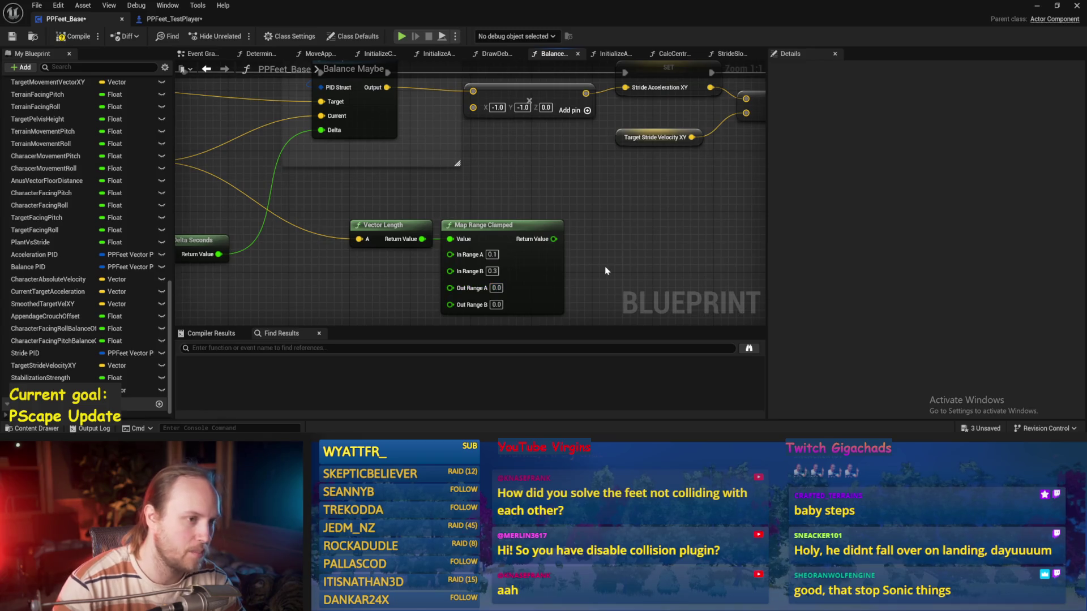
- Set Out Range B to 1.0, wire the mapped value into the multiply, save, and play-test
mouse_move(605, 266)
left_mouse_down()
mouse_move(609, 197)
mouse_move(602, 245)
left_mouse_up()
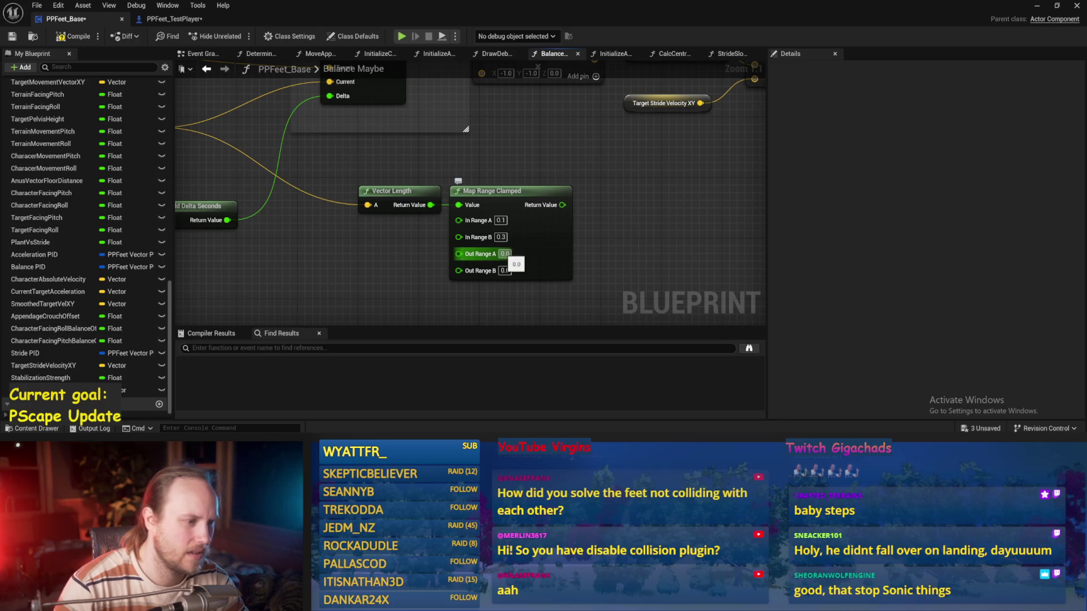
left_click(504, 270)
scroll(634, 208, "down", 2)
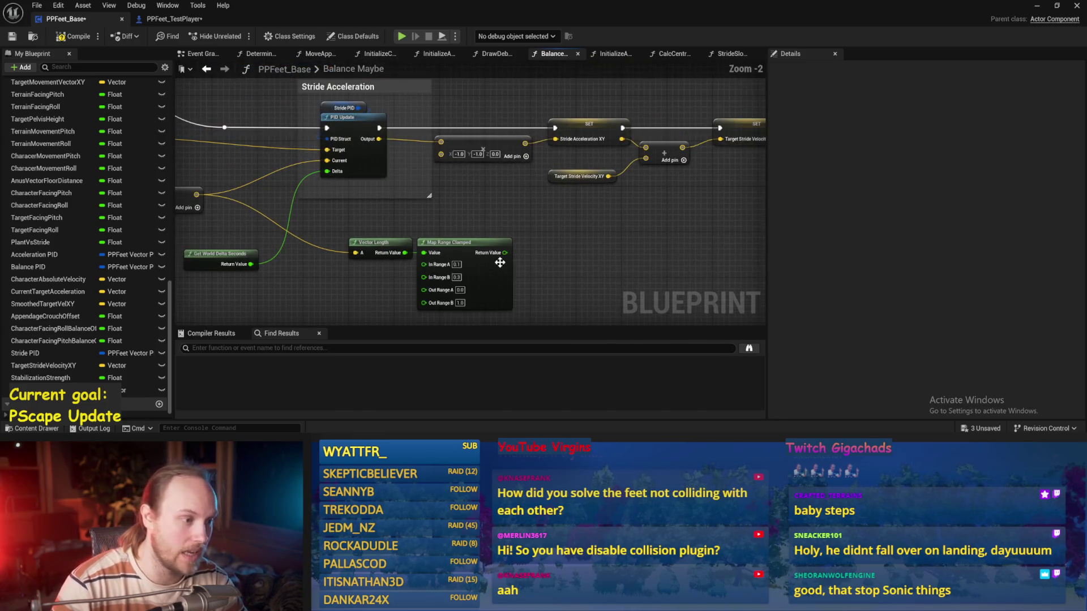
scroll(491, 221, "up", 1)
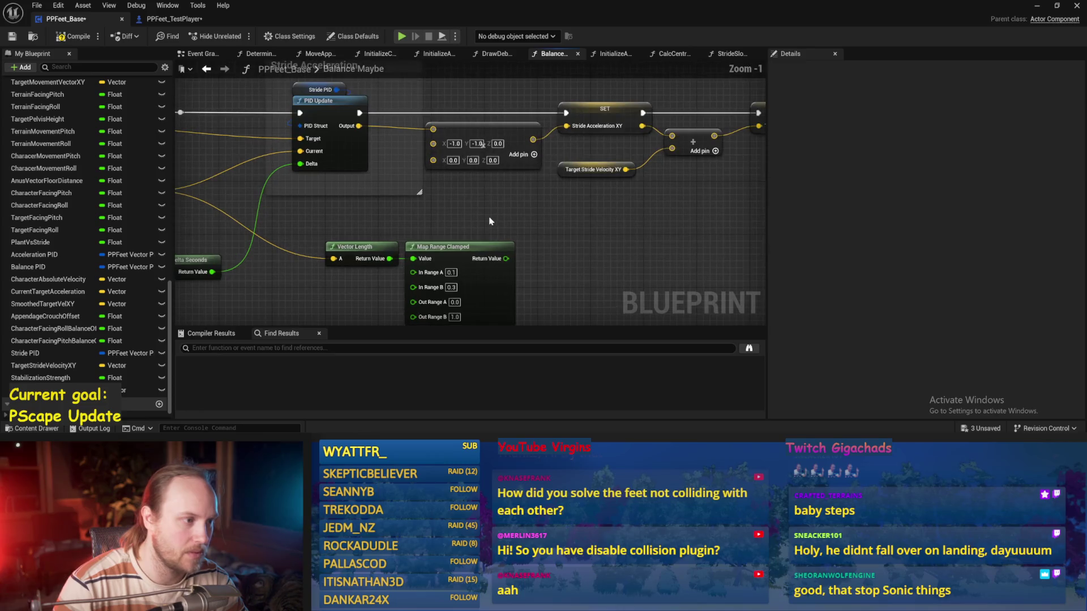
left_click_drag(511, 258, 433, 160)
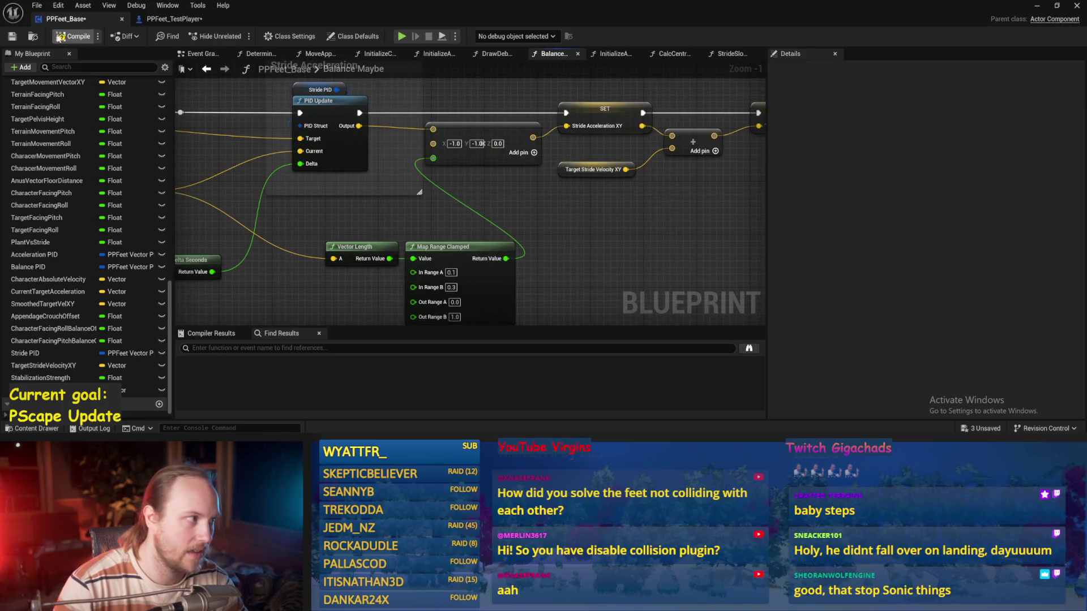
left_click(12, 37)
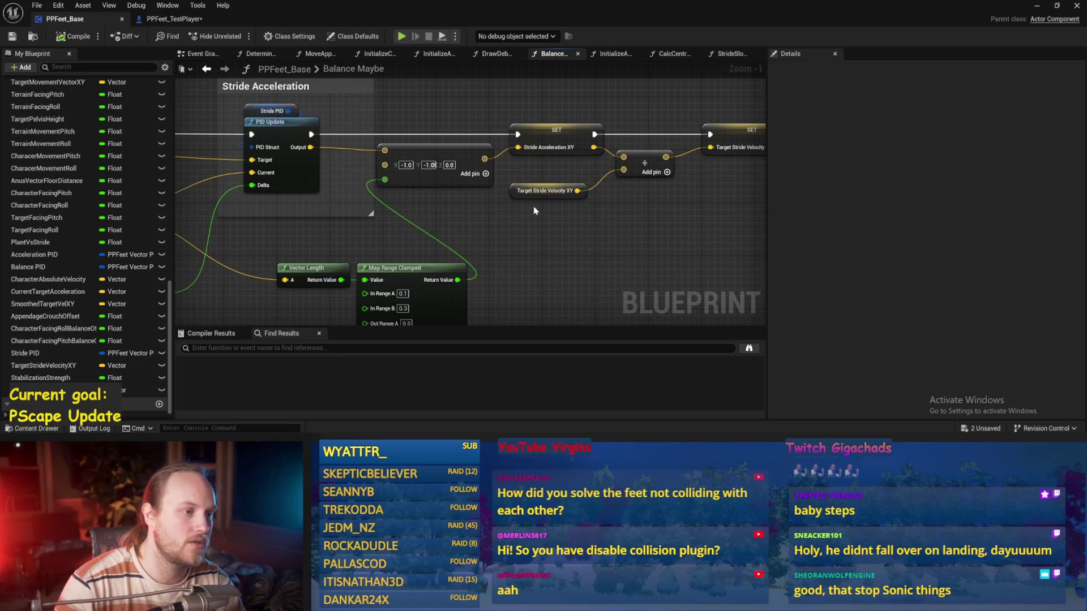
key("alt+p")
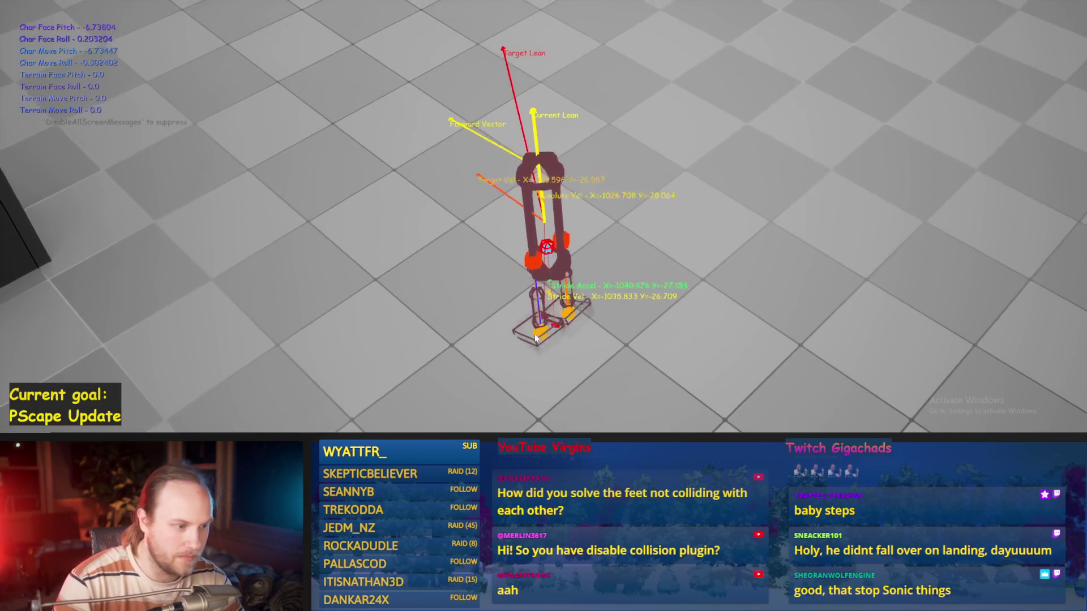
key("Escape")
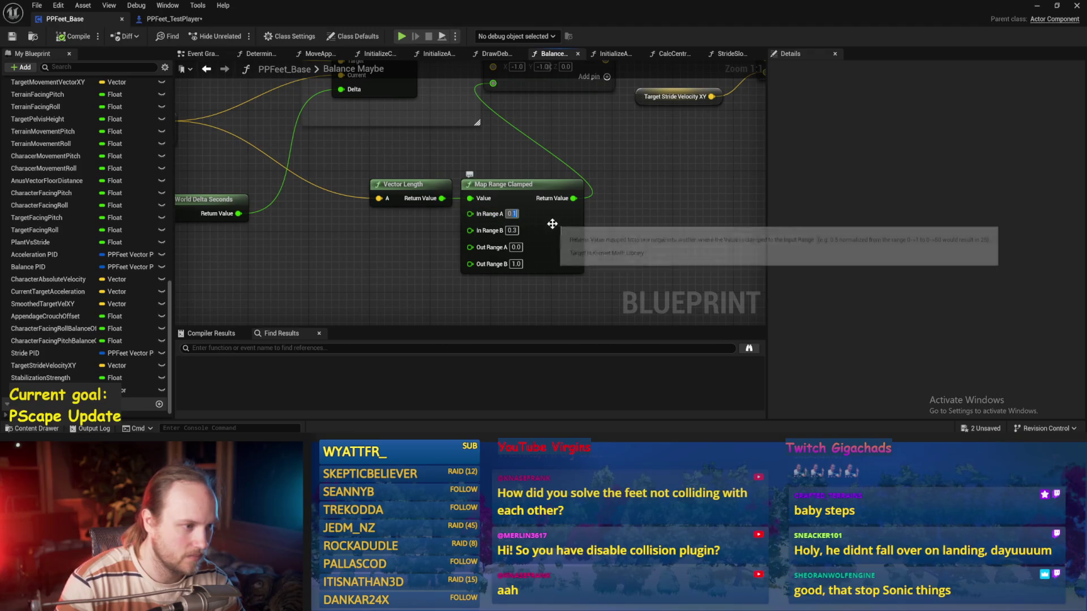
- Set In Range A to 0.05, then play-test the biped twice, restarting it upright
type("5")
key("Return")
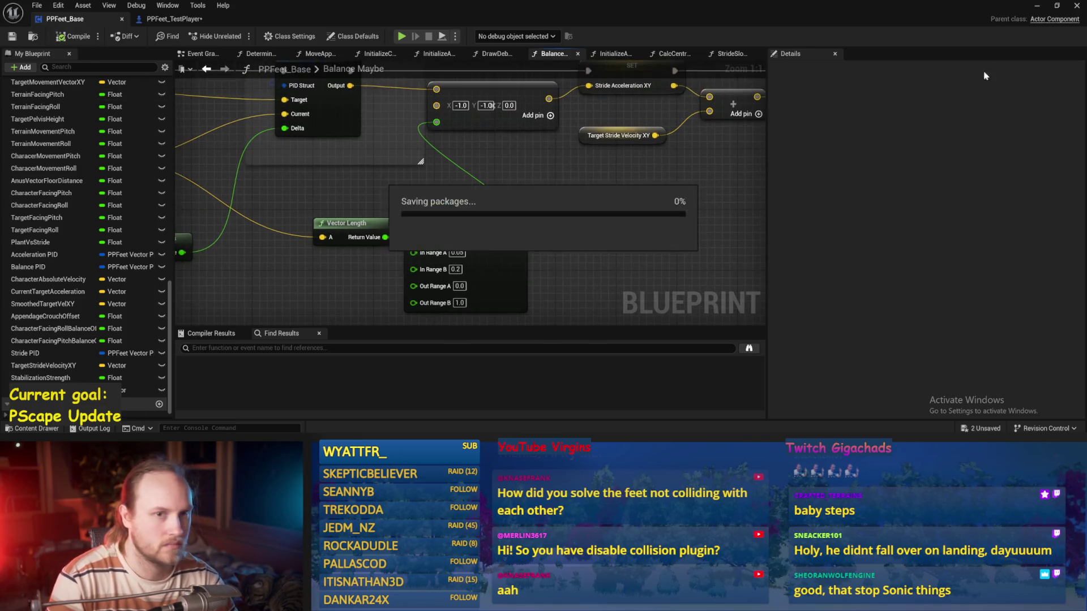
left_click(1037, 6)
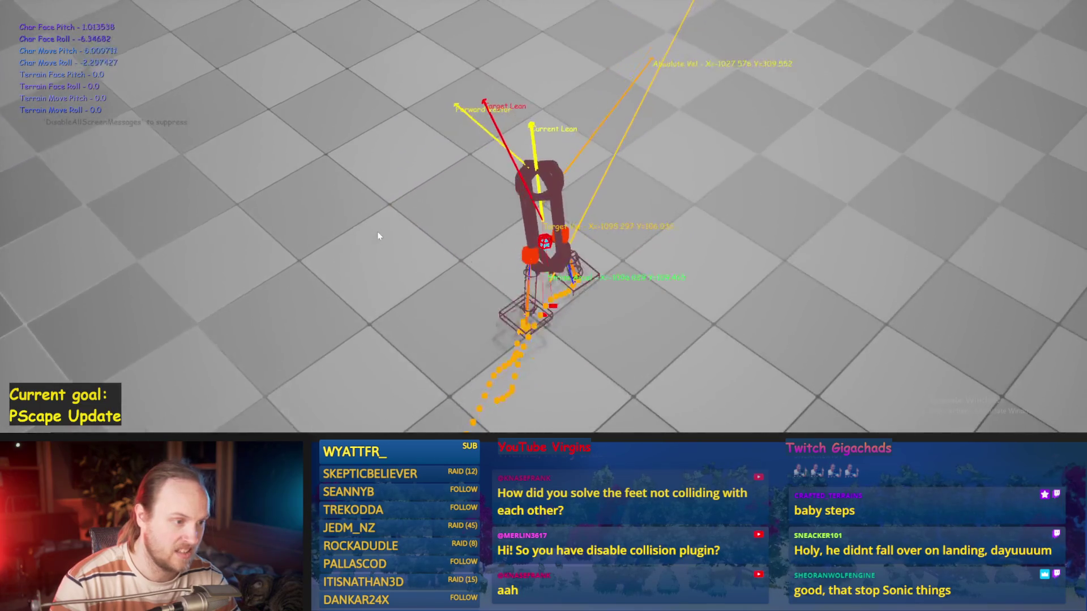
key("Escape")
key("alt+p")
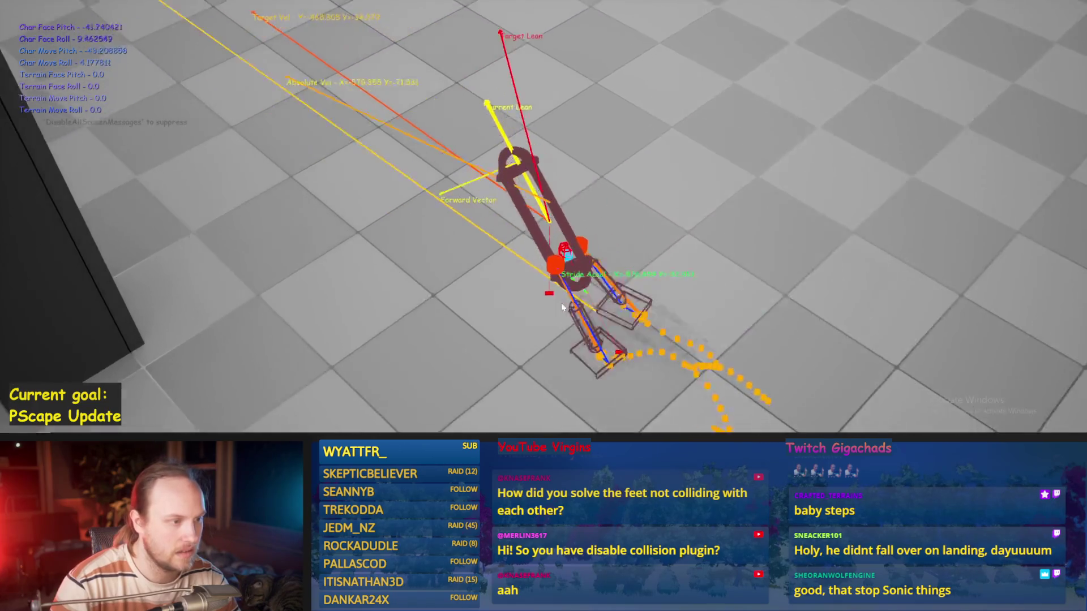
key("Escape")
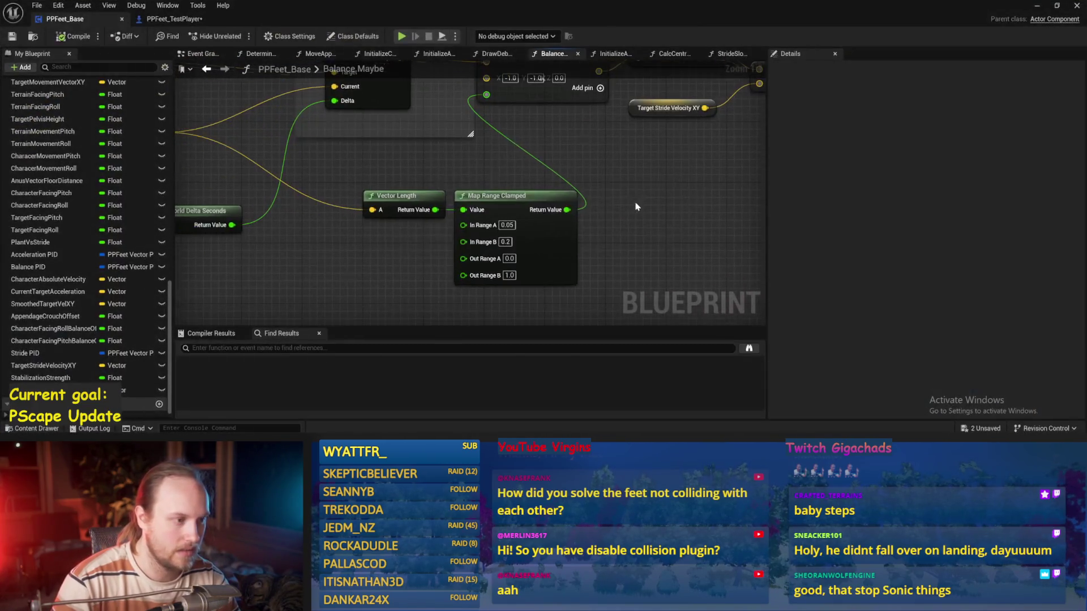
left_click_drag(470, 89, 472, 188)
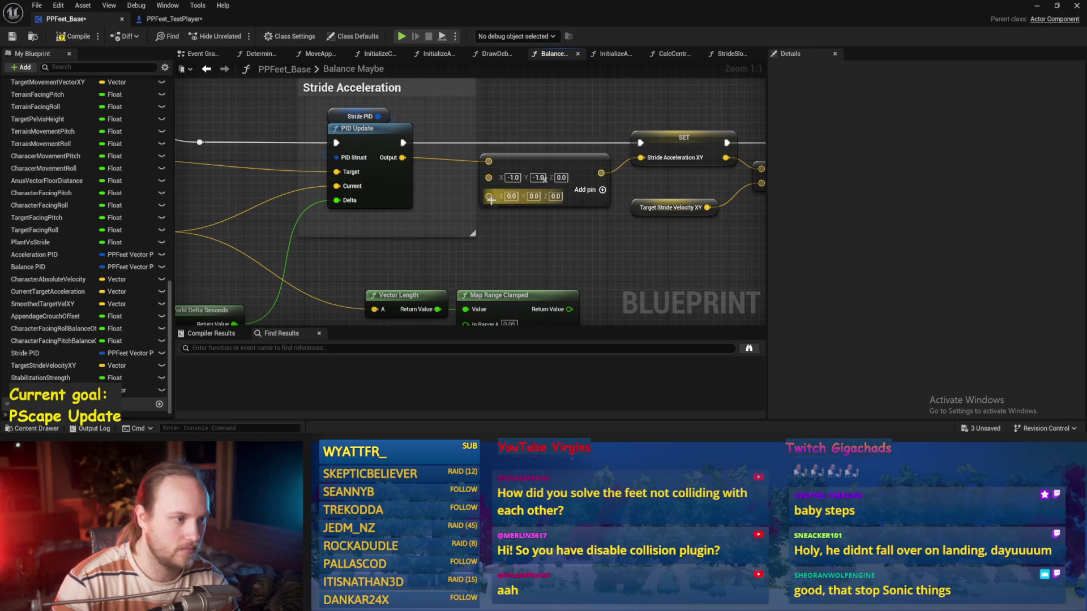
- Remove the extra input pin from the vector node, then watch and stop the biped play test
right_click(487, 197)
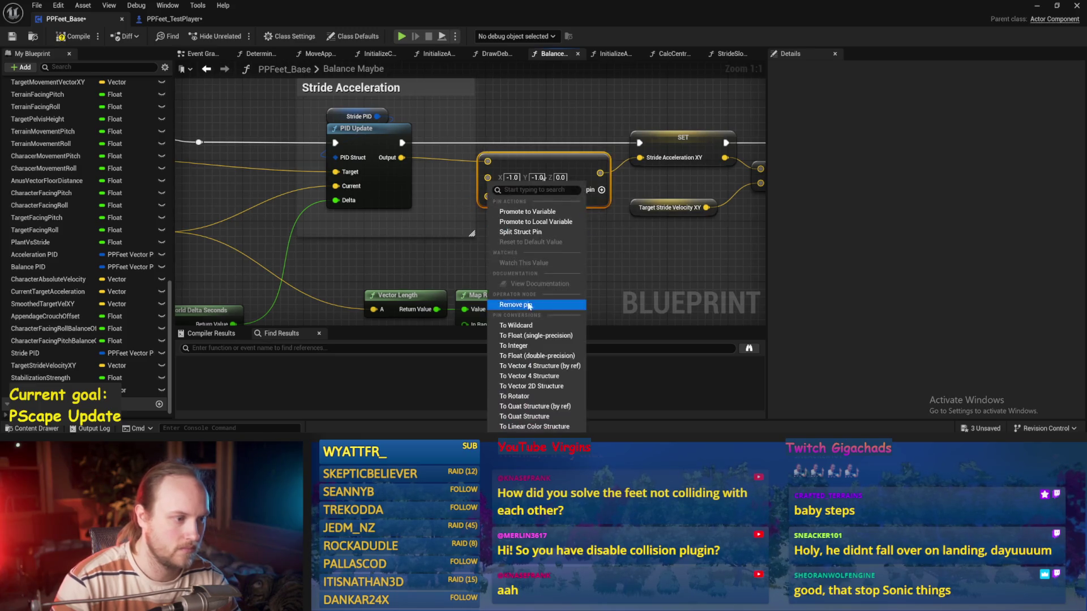
left_click_drag(561, 310, 555, 287)
right_click(483, 176)
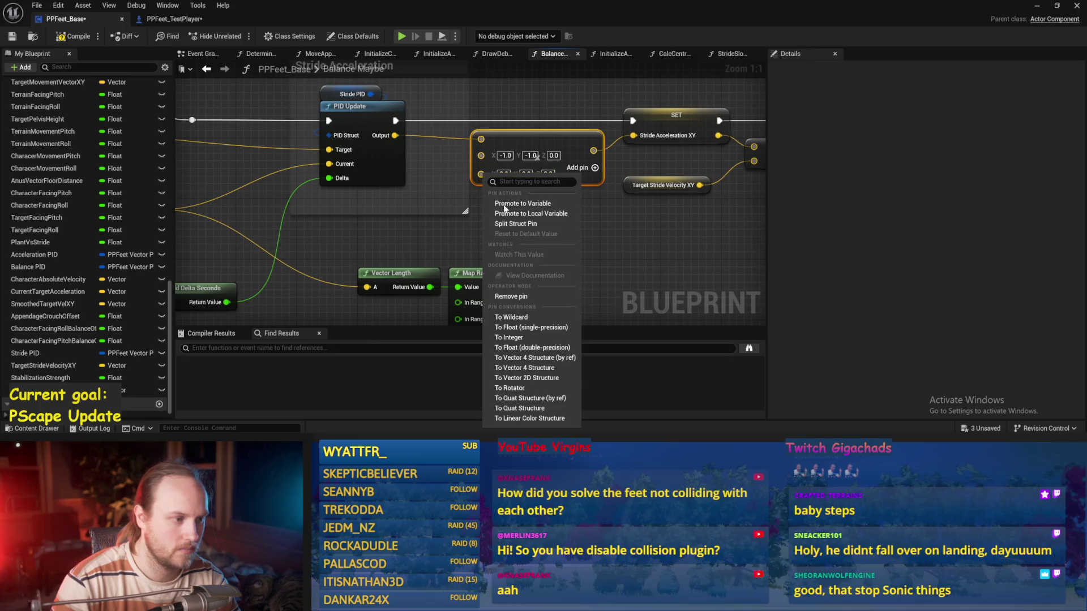
left_click(520, 296)
scroll(450, 232, "down", 2)
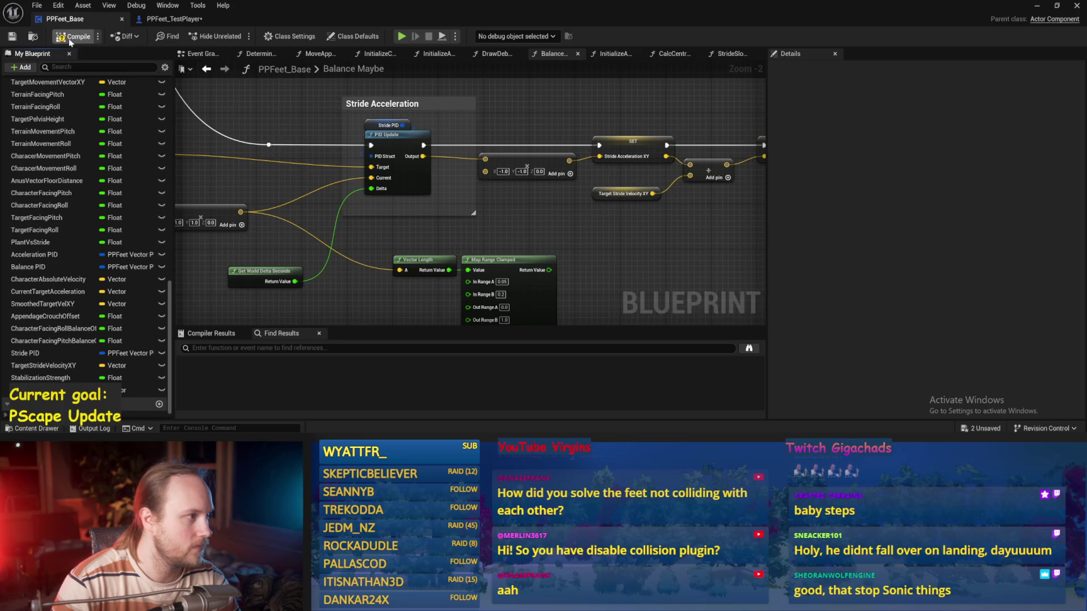
left_click_drag(267, 118, 361, 131)
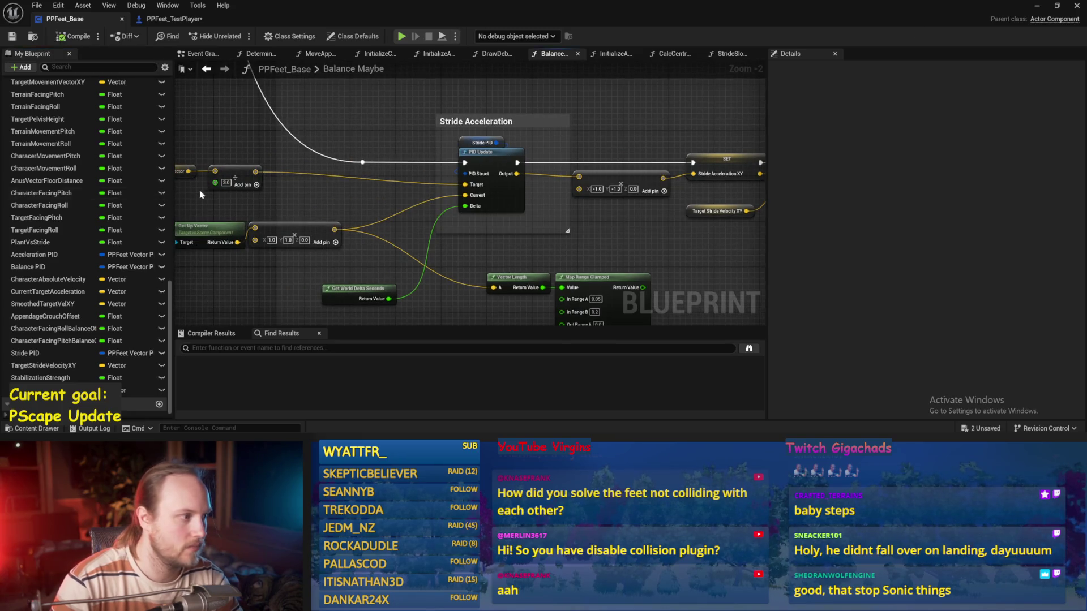
left_click(1036, 6)
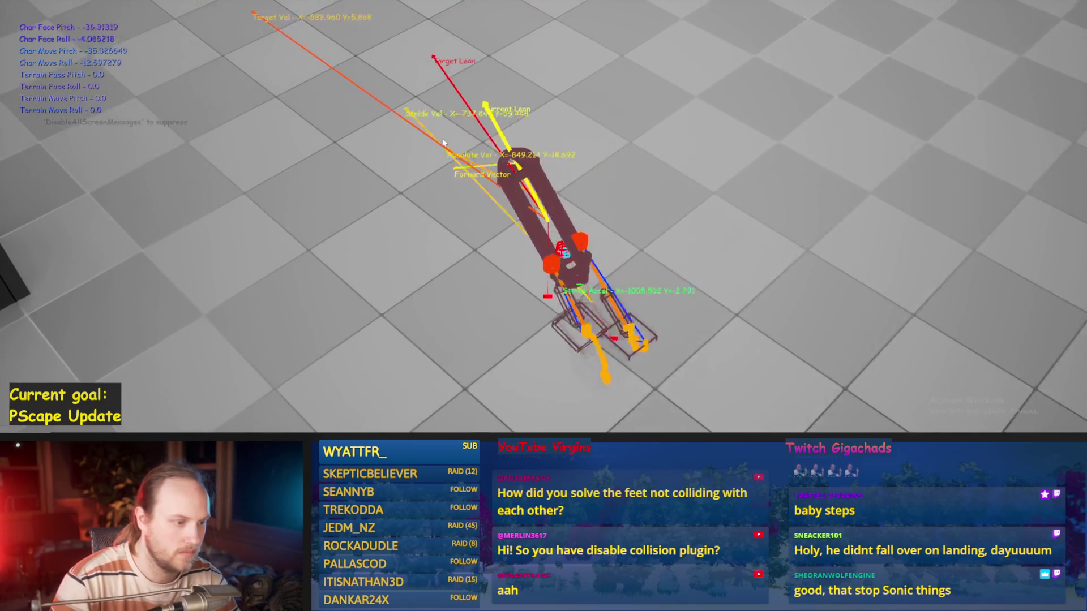
key("Escape")
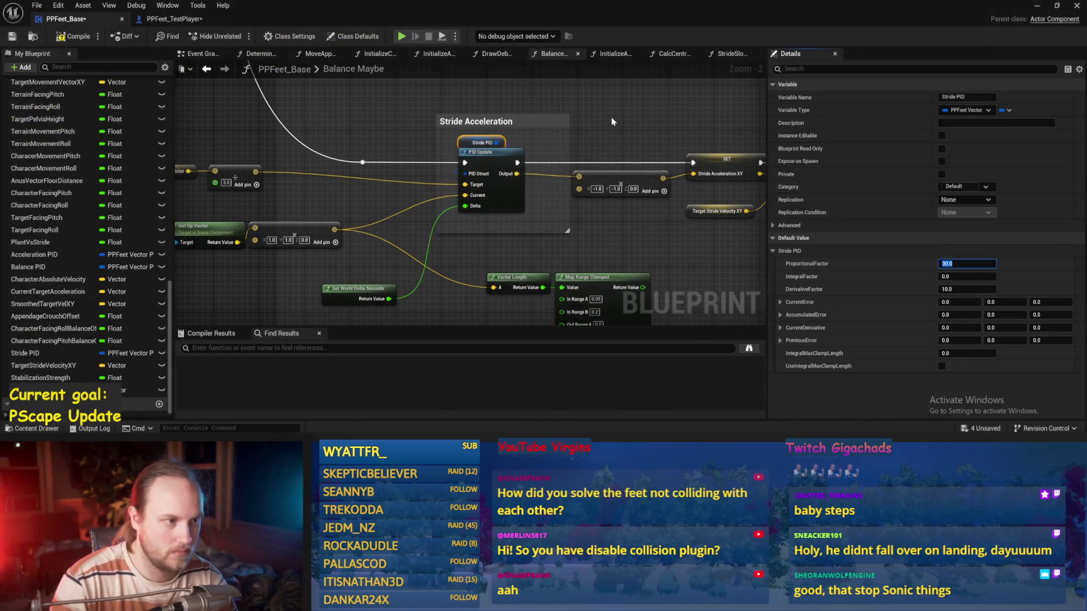
- Save PPFeet_Base, run a short biped play test, and bring the blueprint back up
left_click(12, 36)
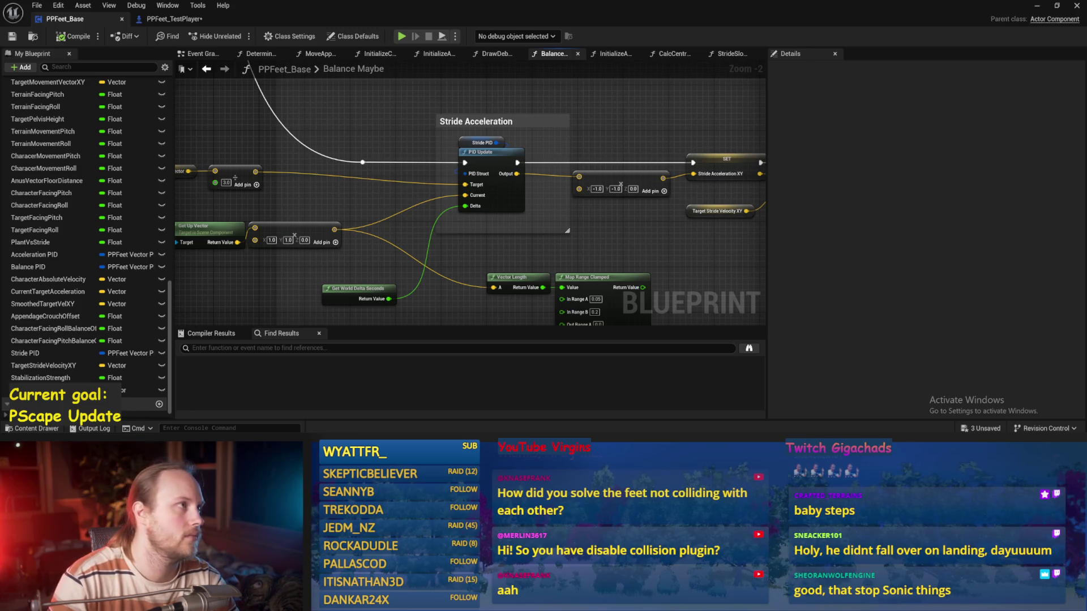
left_click(1037, 8)
key("alt+p")
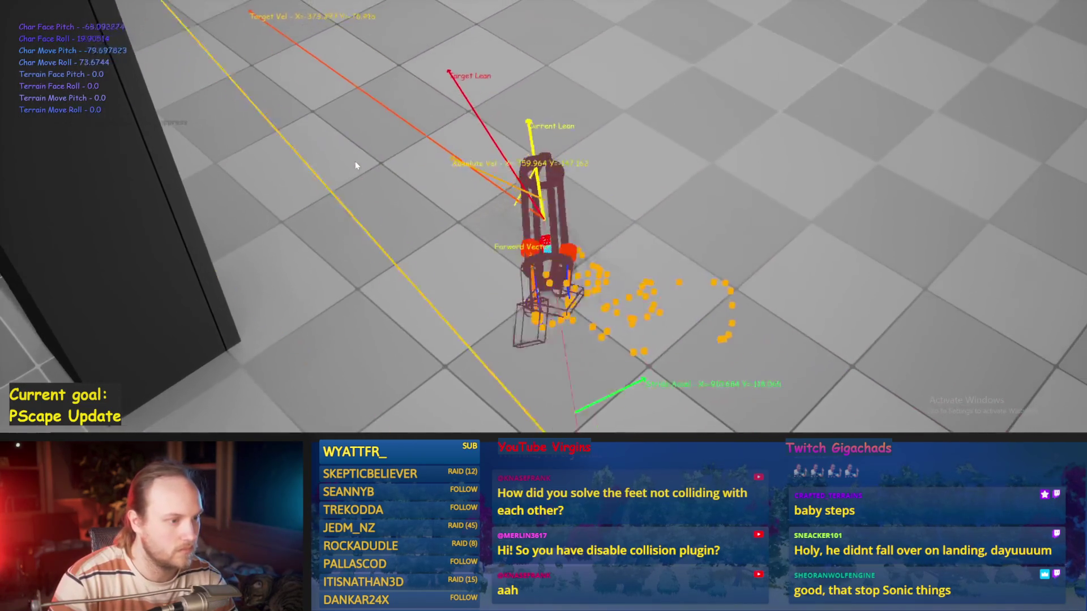
key("Escape")
left_click(451, 416)
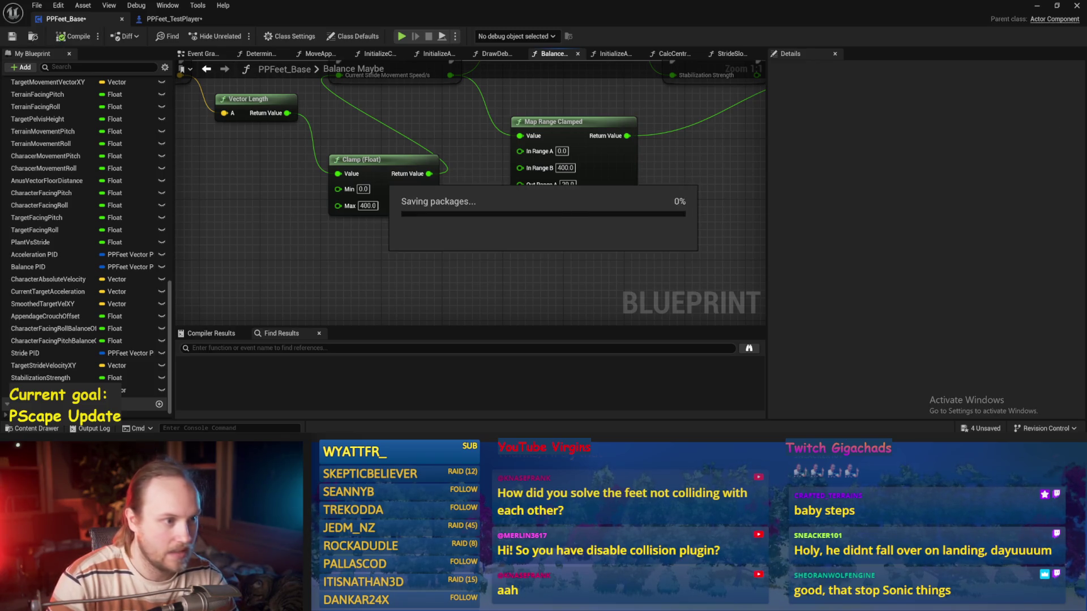
- Play-test the biped twice with Out Range B at 120.0, resetting it upright once
key("alt+p")
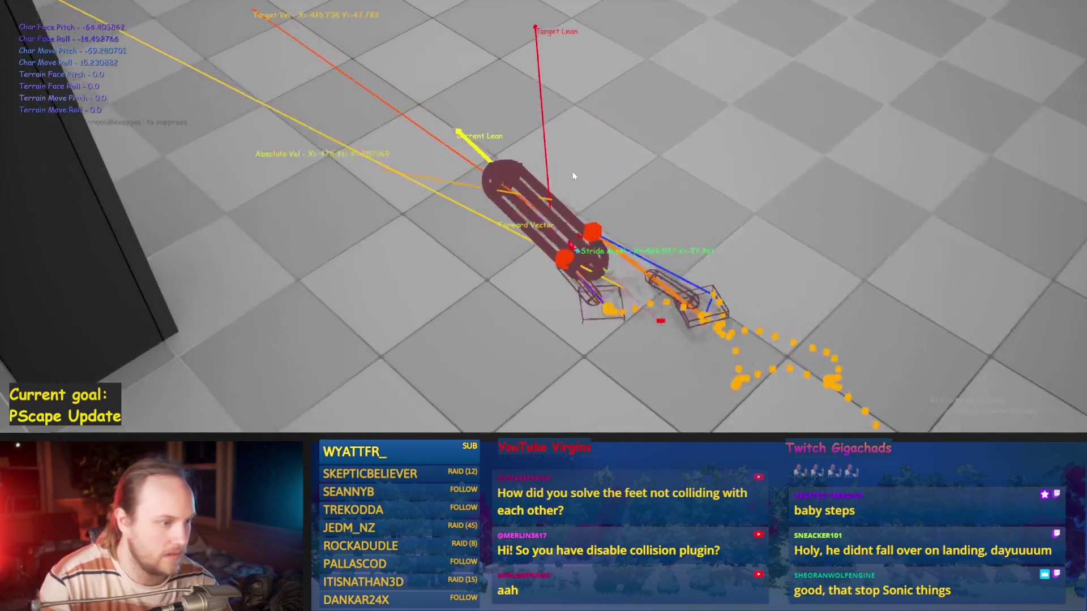
key("Escape")
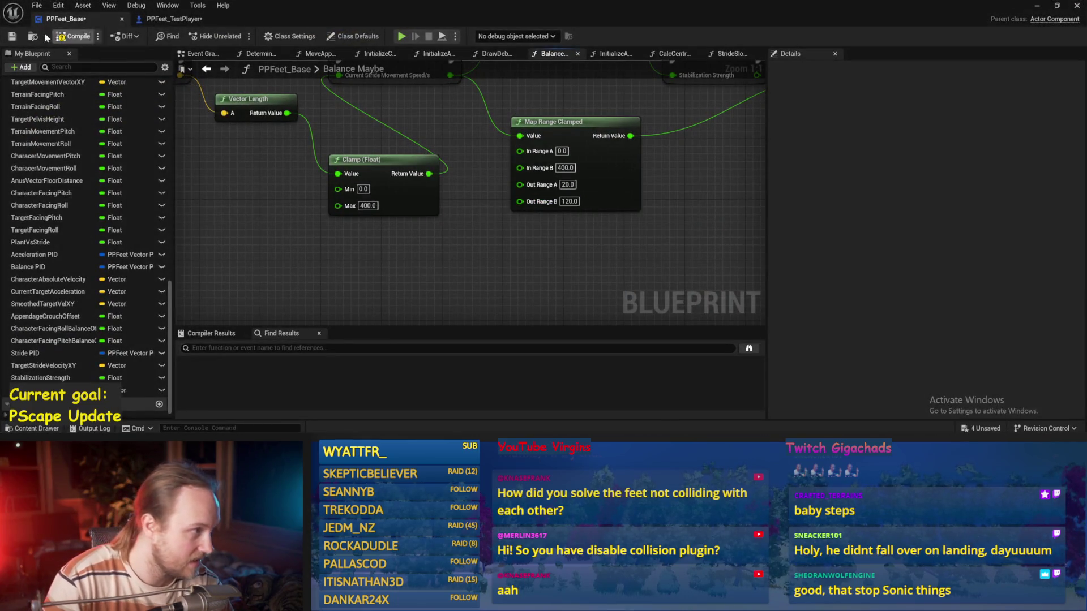
left_click(1038, 9)
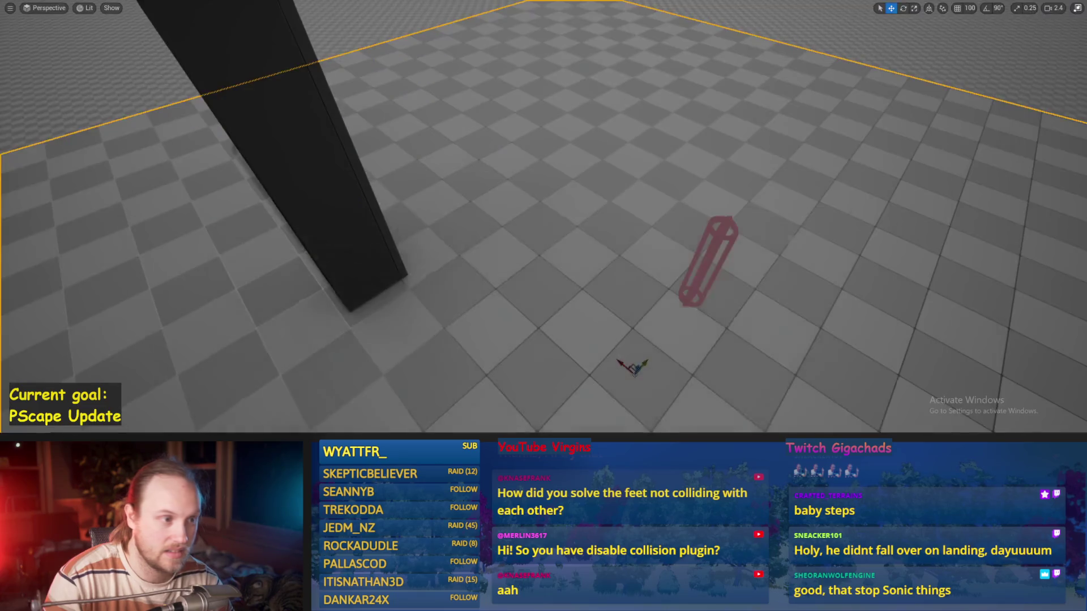
key("alt+p")
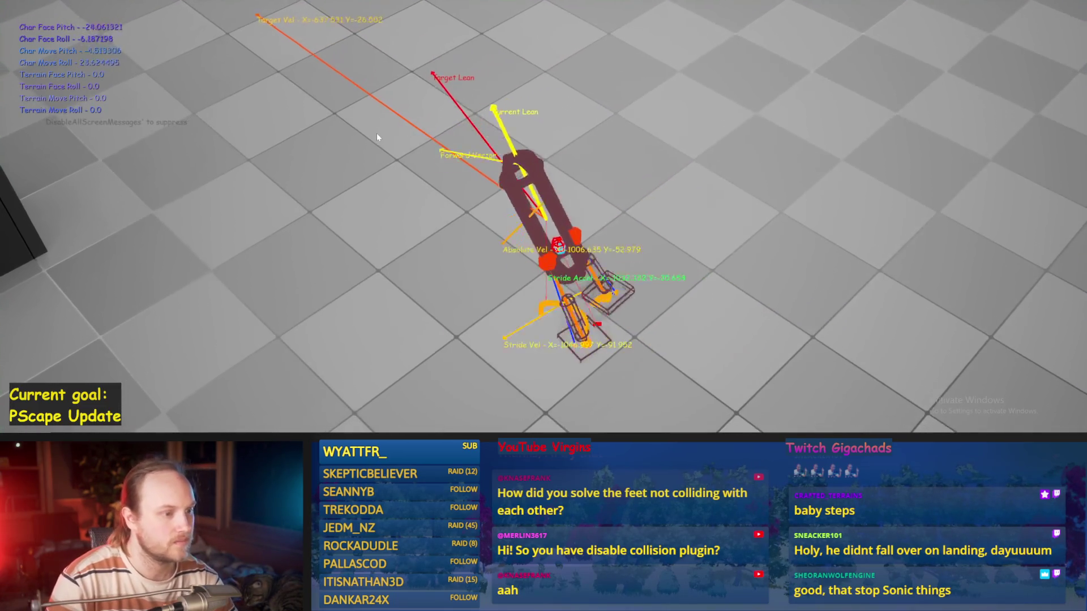
key("r")
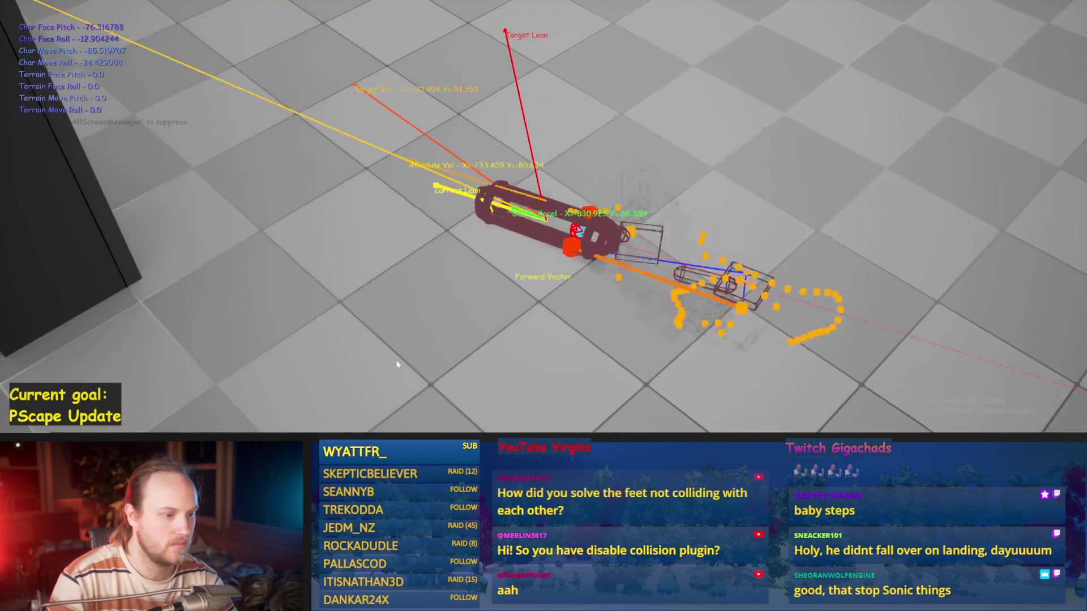
key("Escape")
- Restore Out Range B to 80.0, save, and select Stride PID to show its defaults
key("alt+Tab")
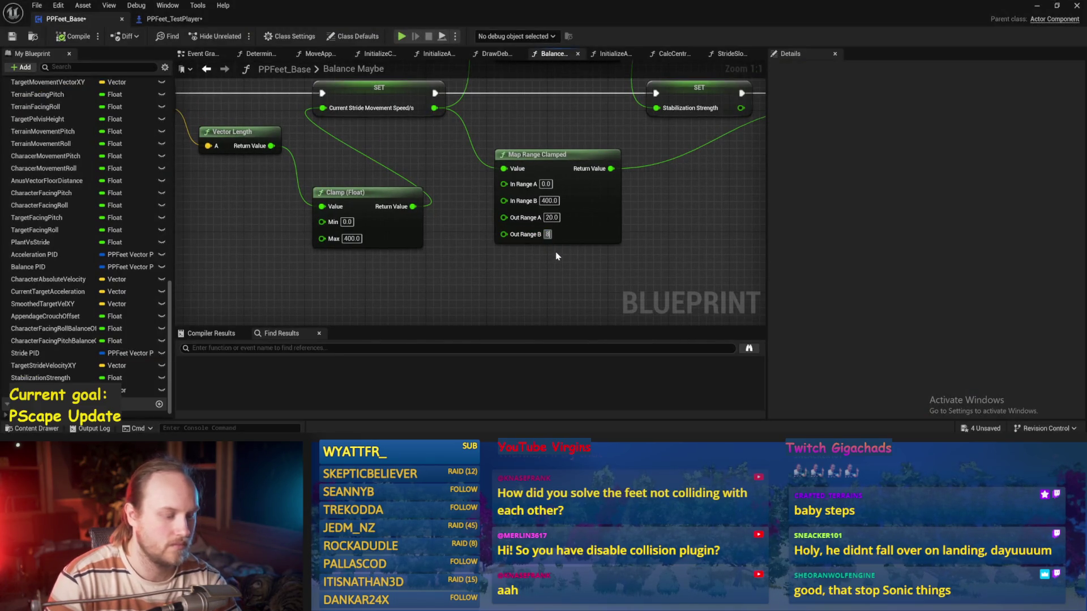
type("0.0")
key("Return")
key("ctrl+s")
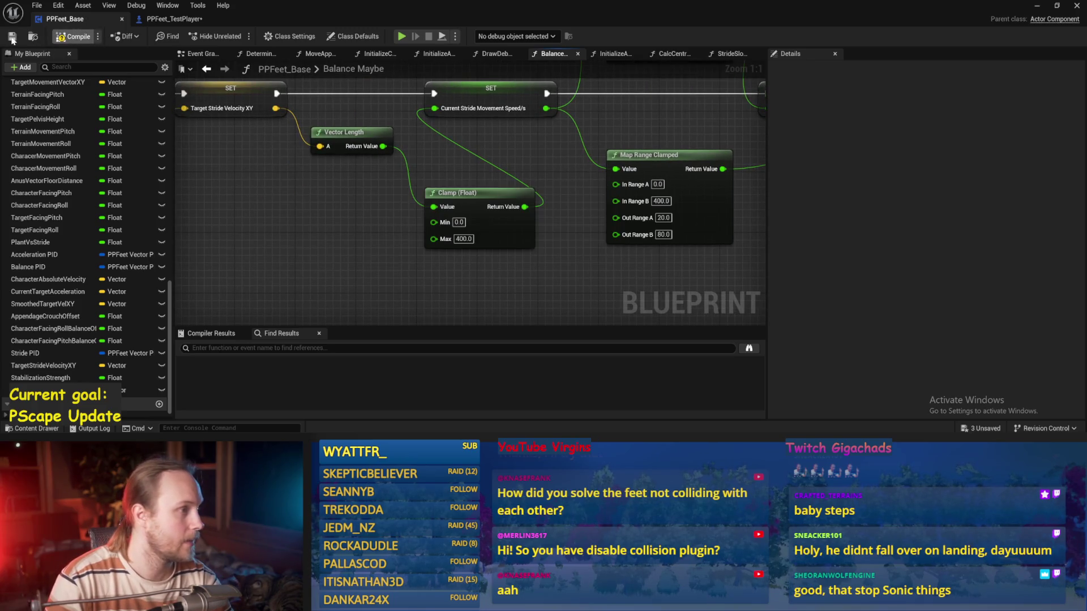
scroll(498, 247, "down", 2)
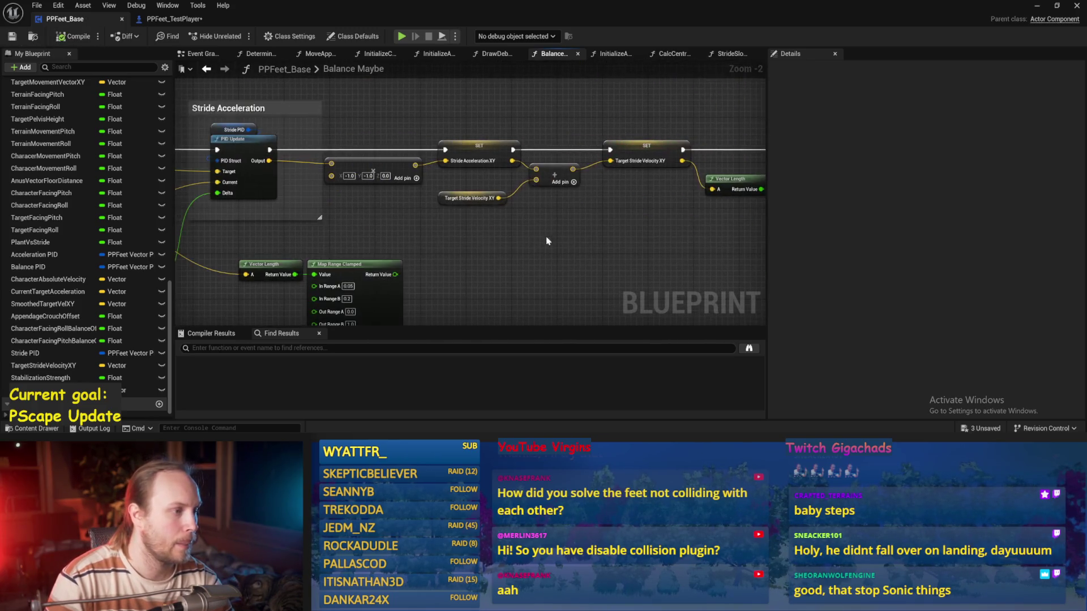
left_click_drag(424, 237, 527, 242)
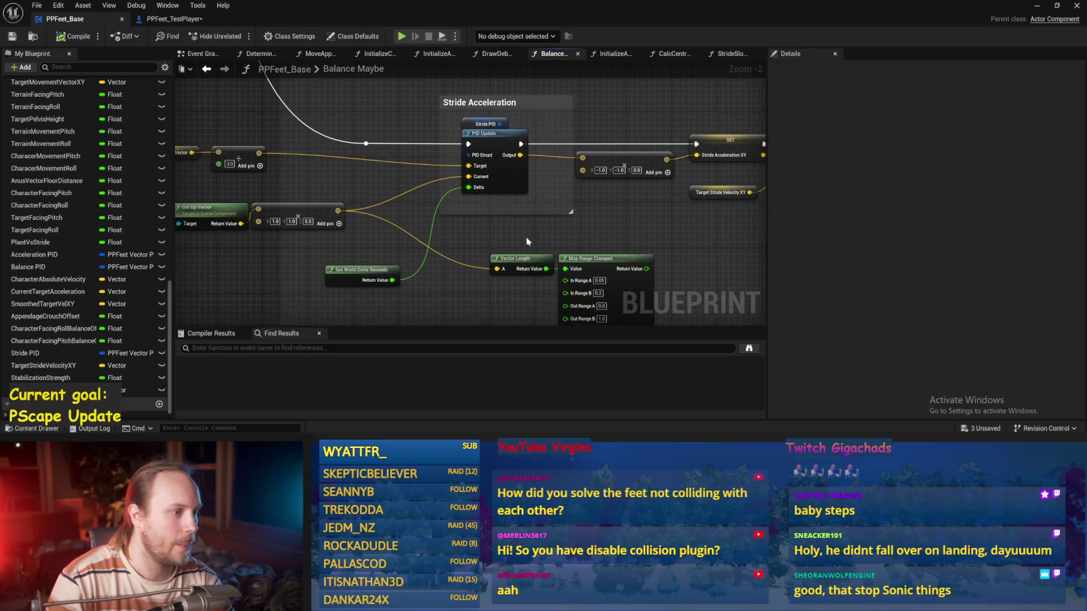
left_click(472, 126)
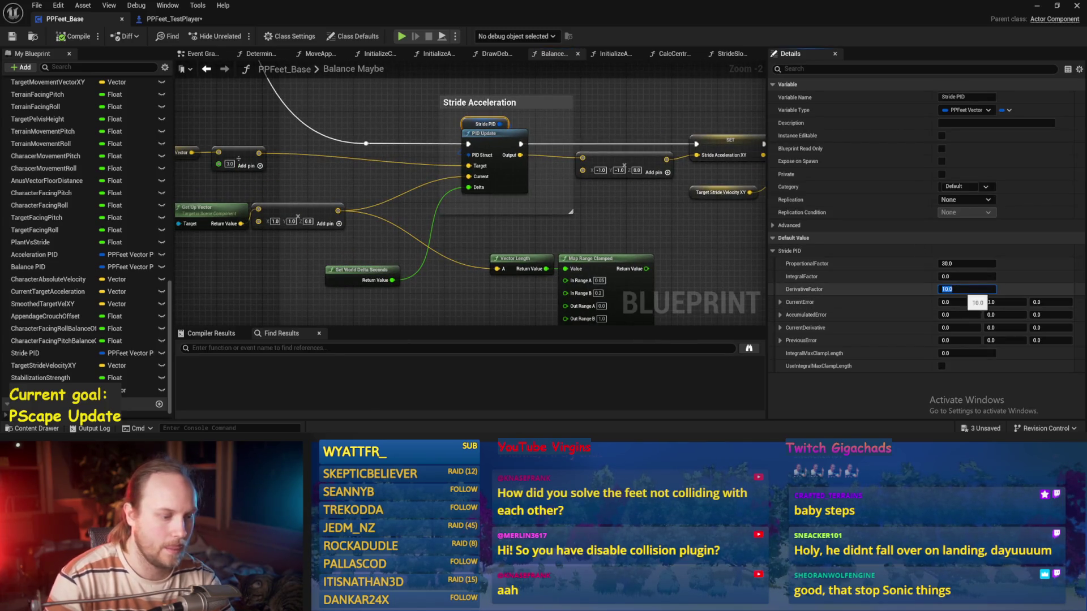
- Save, set Stride PID's default DerivativeFactor to 1.0, and start another biped play-test
key("ctrl+s")
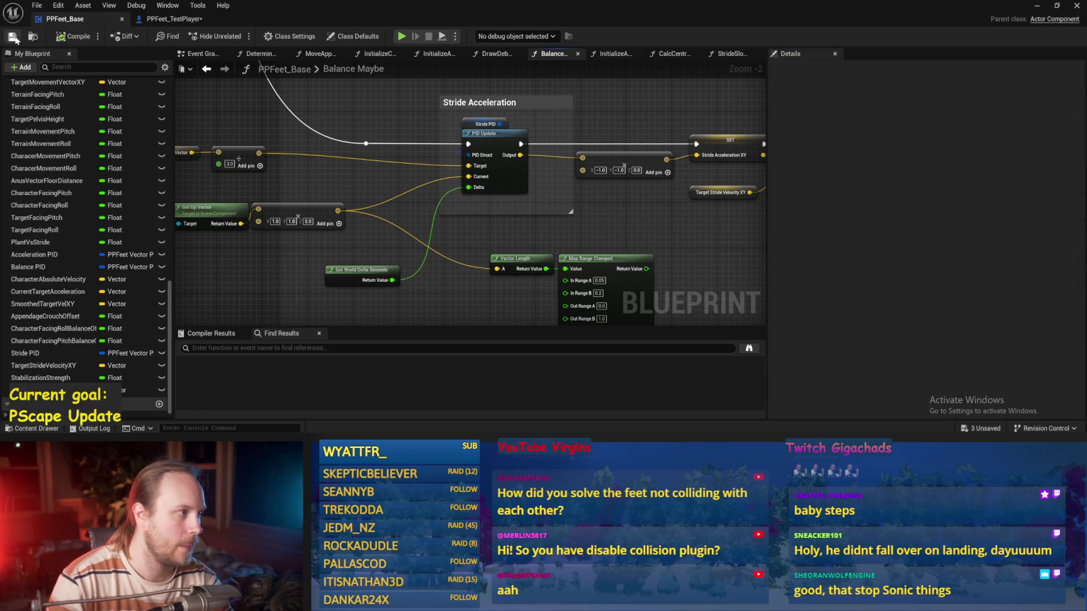
left_click(1034, 5)
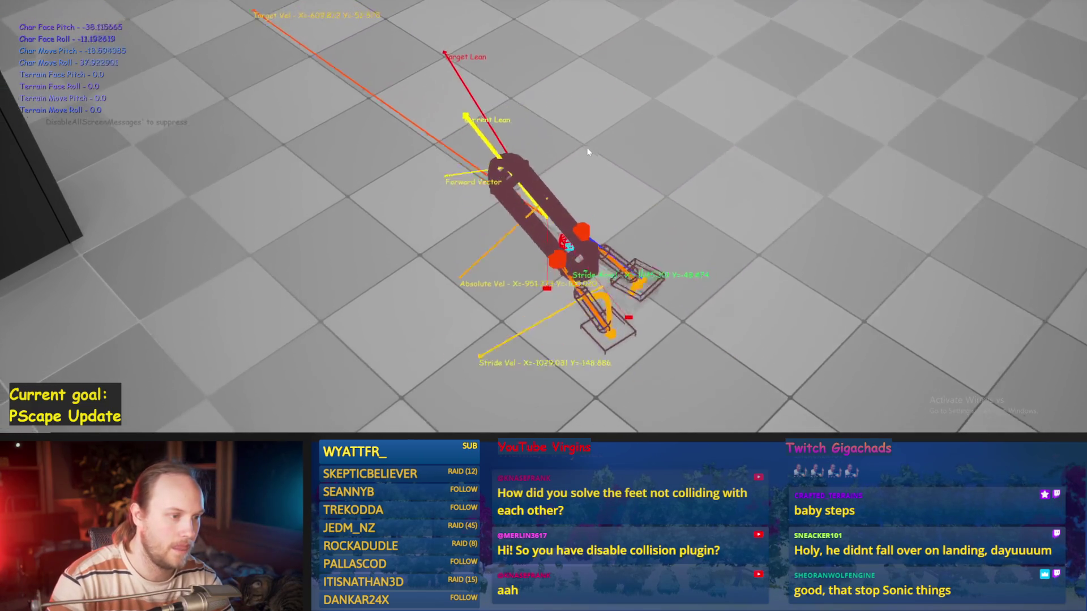
key("alt+Tab")
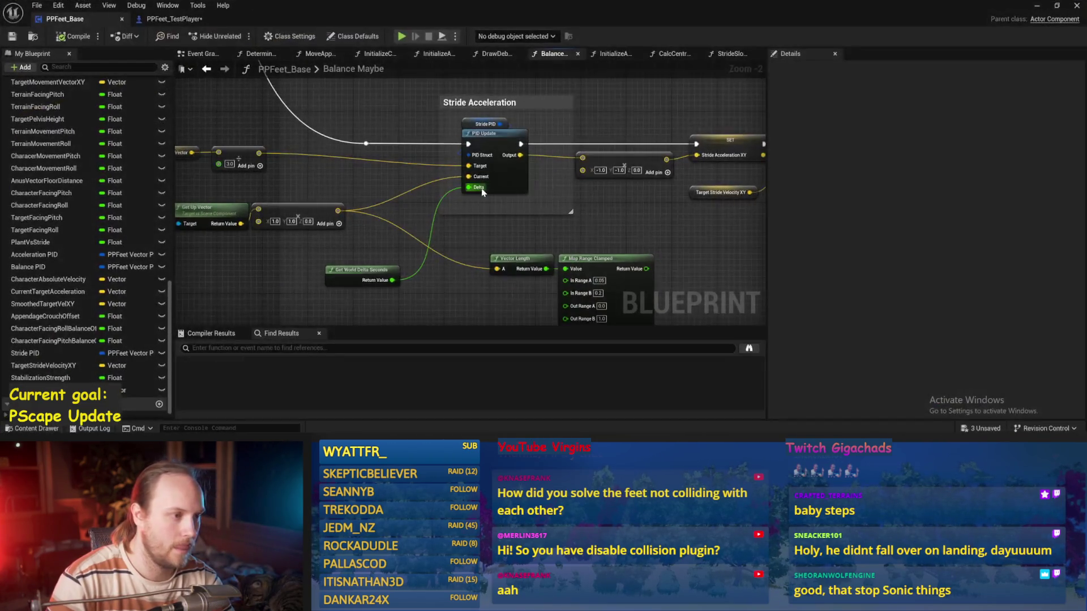
left_click(484, 124)
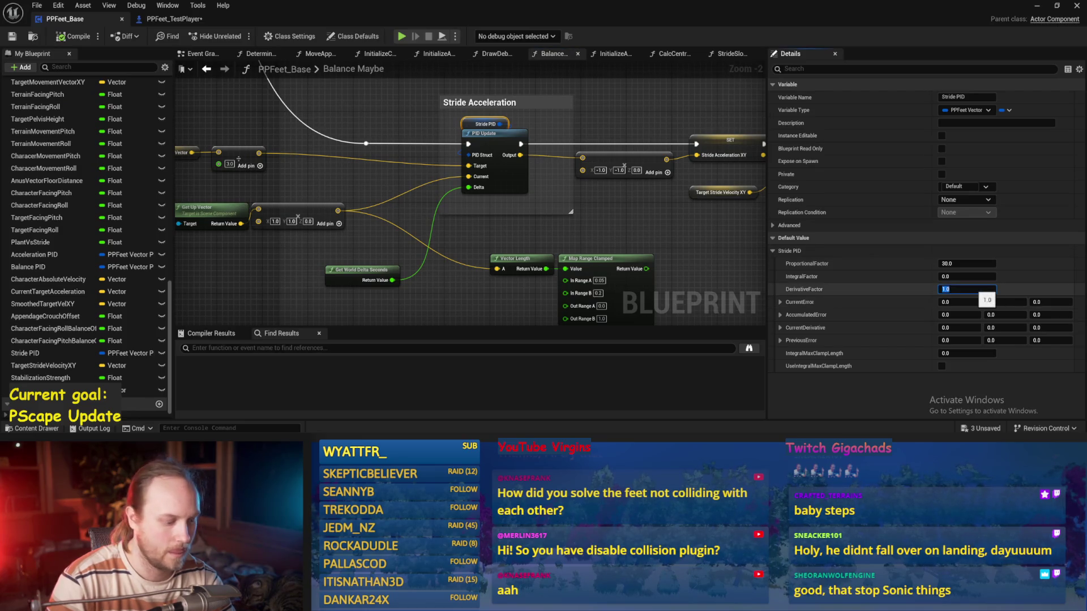
left_click(734, 246)
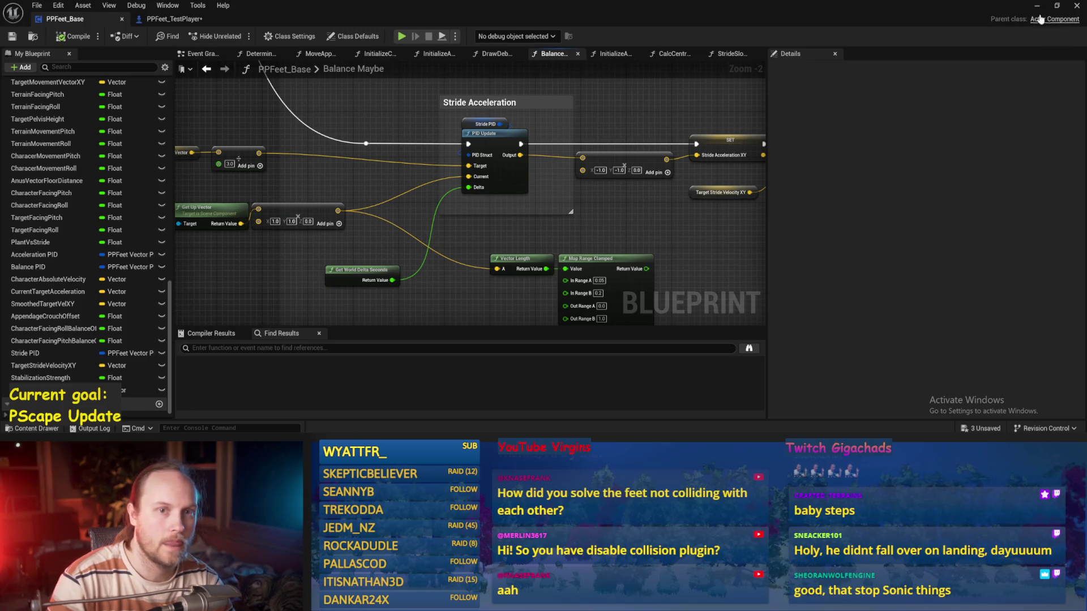
key("alt+Tab")
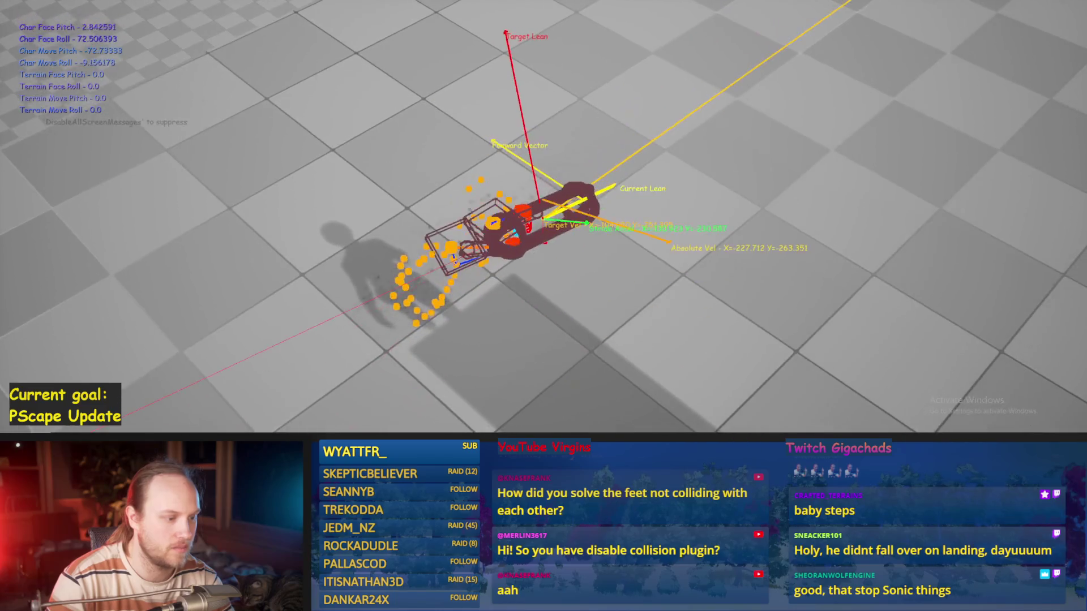
- Stop the play session, pan to the Stride Acceleration section, and save the blueprint
key("Escape")
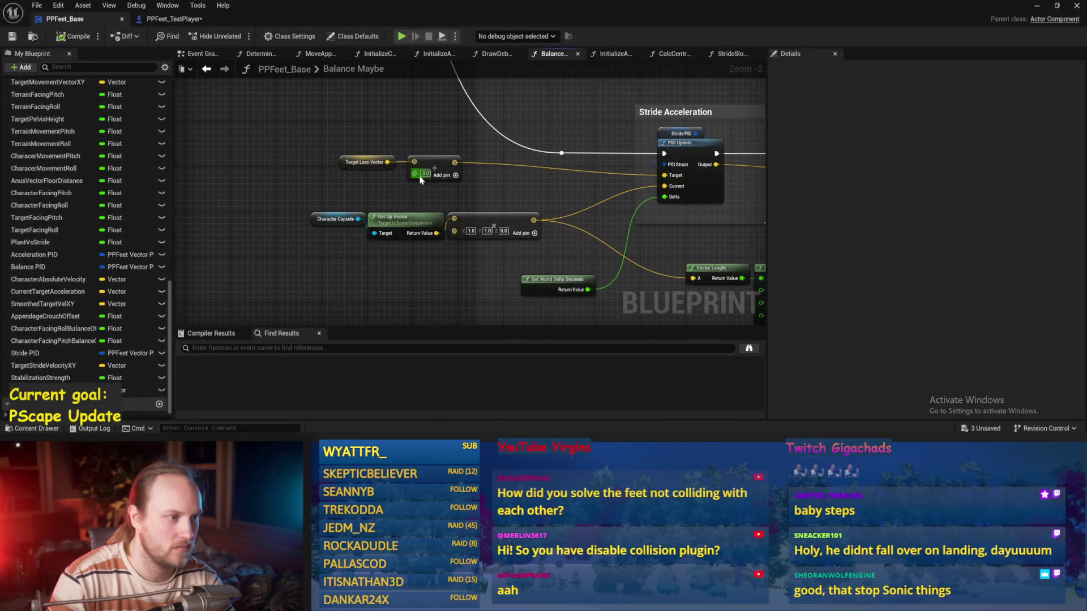
left_click_drag(542, 195, 402, 188)
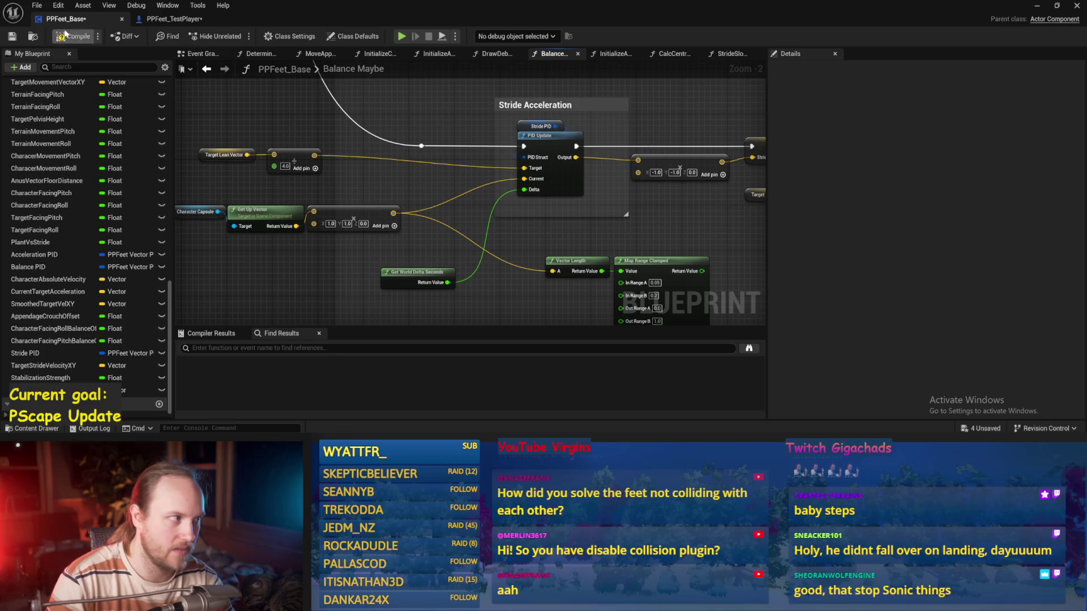
left_click_drag(615, 220, 598, 230)
key("ctrl+s")
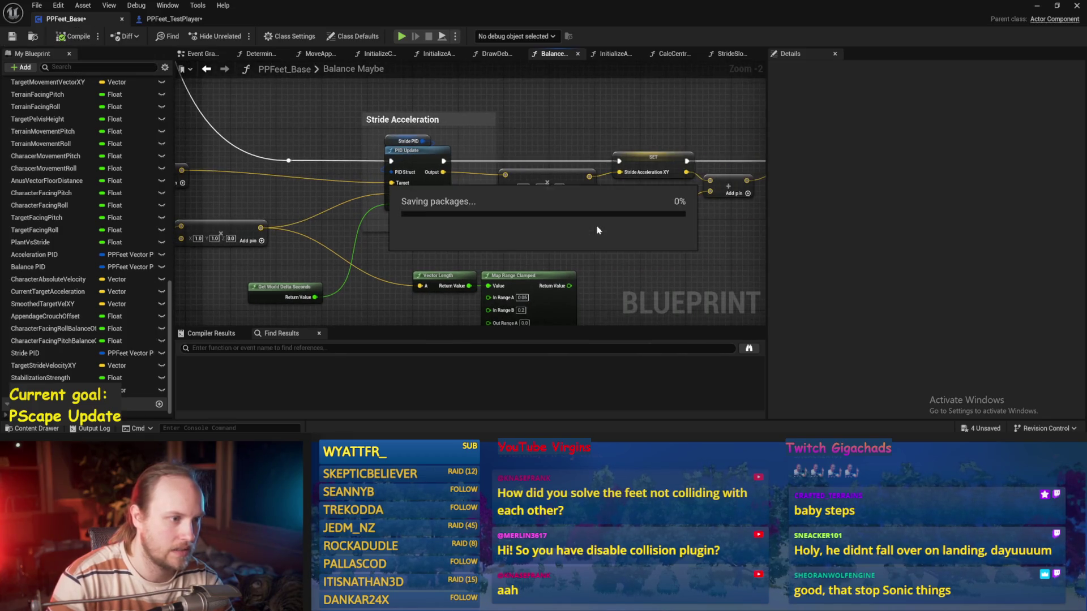
left_click(1037, 6)
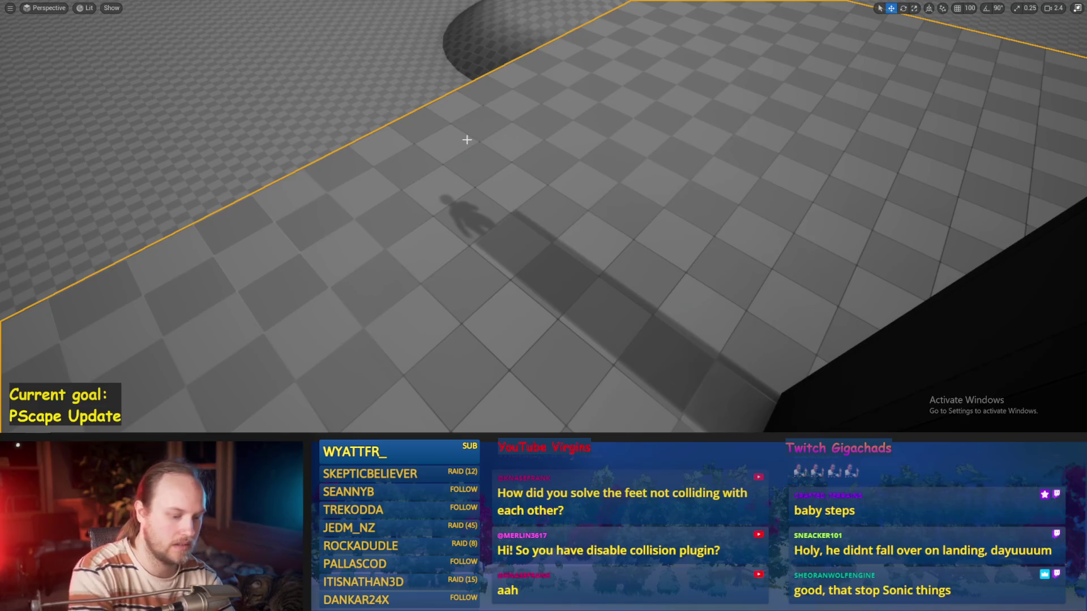
- Play-test the biped walking into the dark wall and back, then restart and stop
key("alt+p")
key("a")
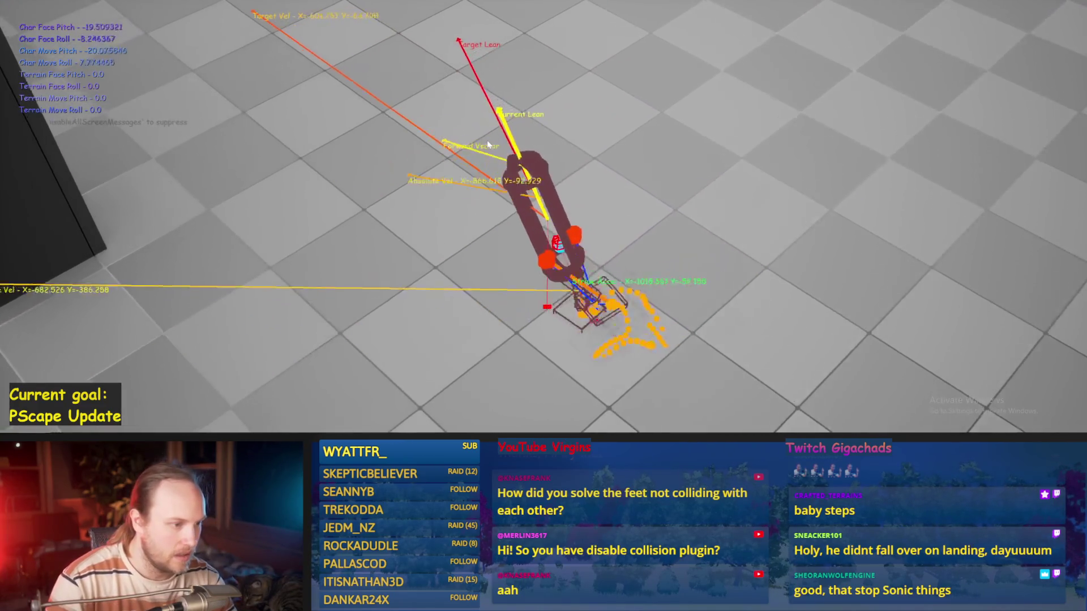
key("a")
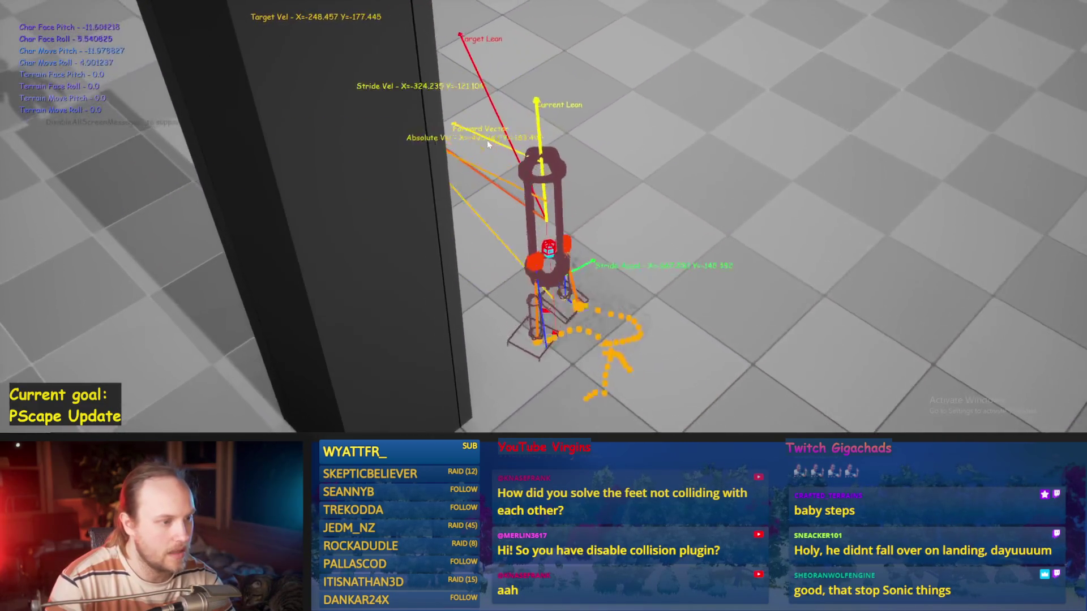
key("s")
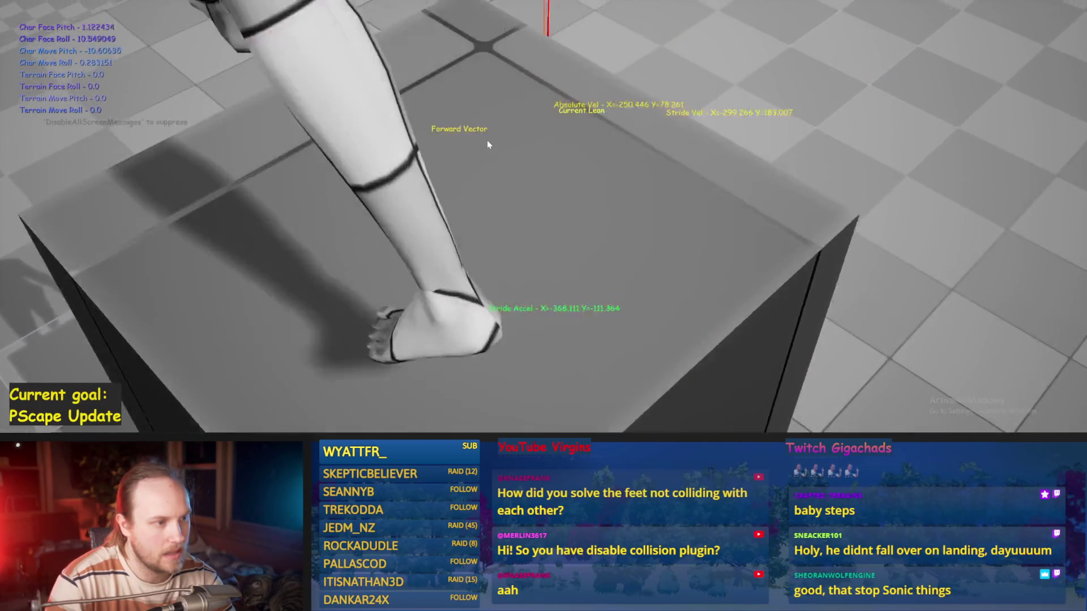
key("a")
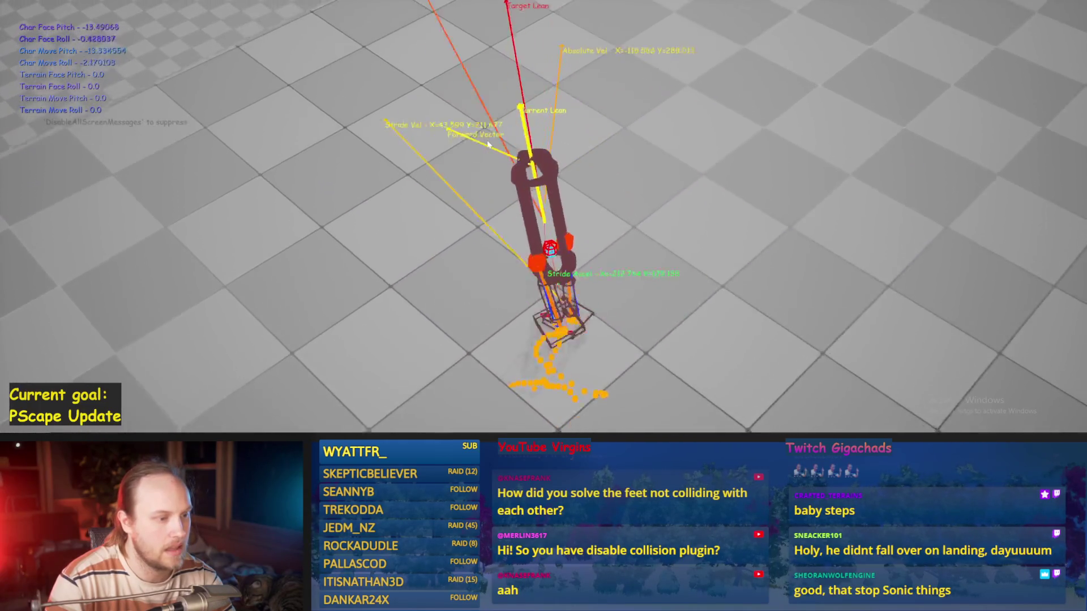
key("w")
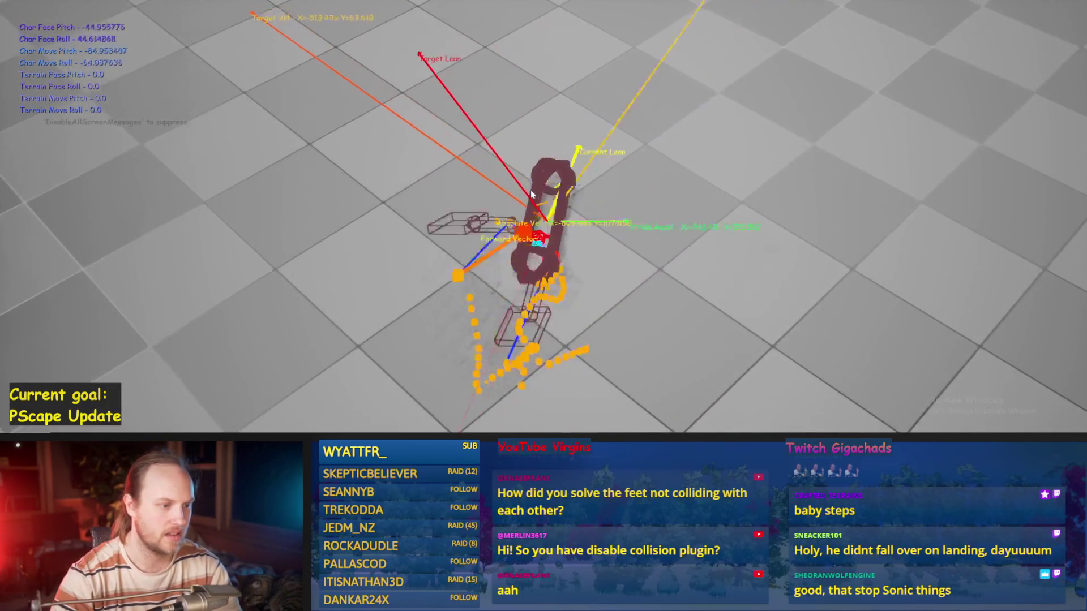
key("Escape")
key("alt+p")
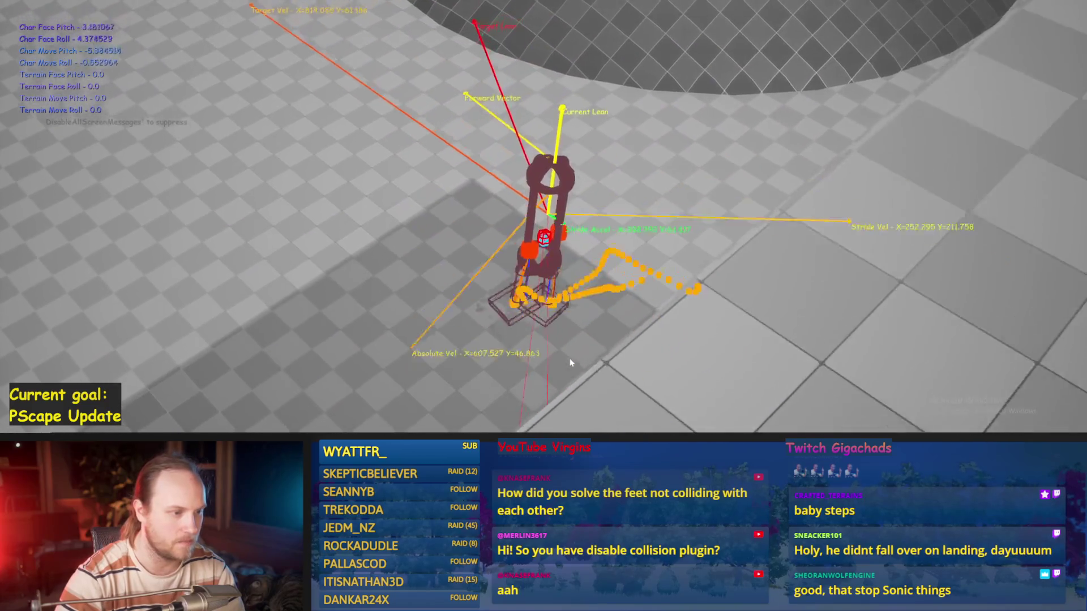
key("Escape")
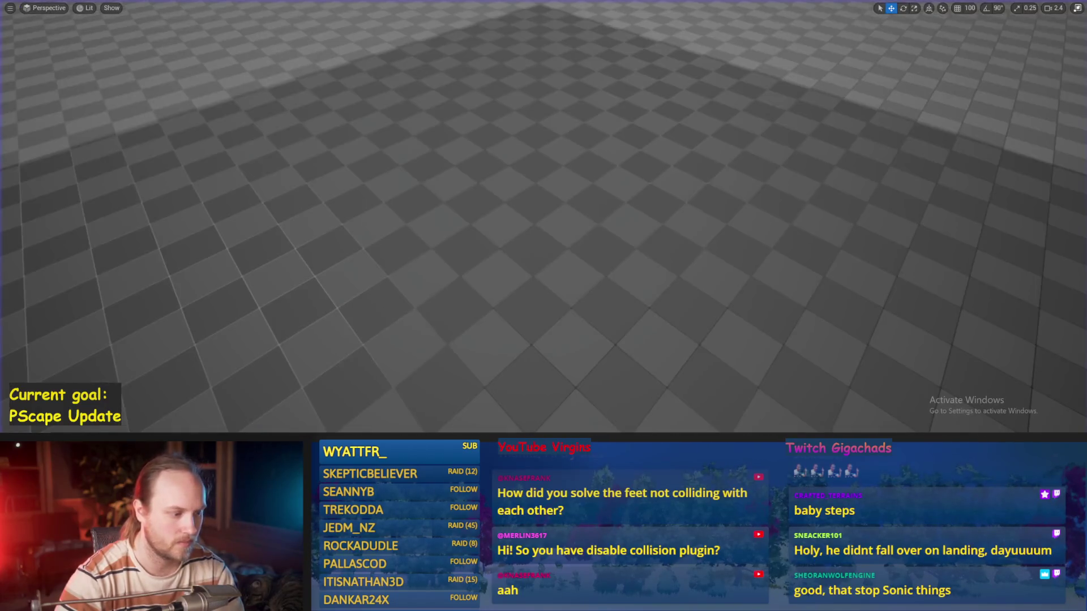
- Return to the PPFeet_Base Balance Maybe graph and run a quick play-test
left_click(467, 412)
scroll(492, 200, "up", 2)
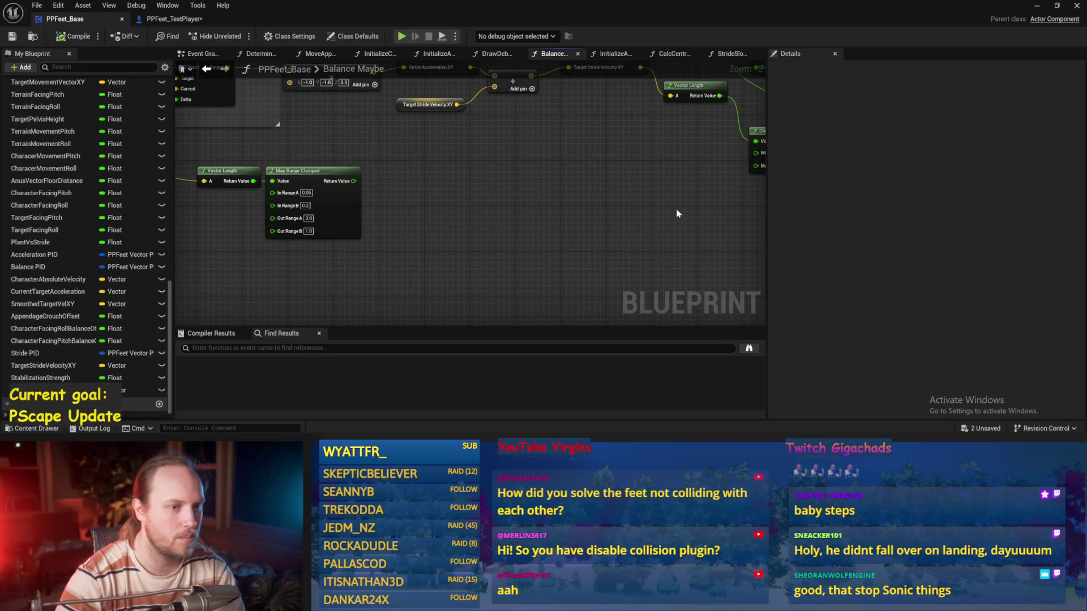
scroll(427, 233, "up", 4)
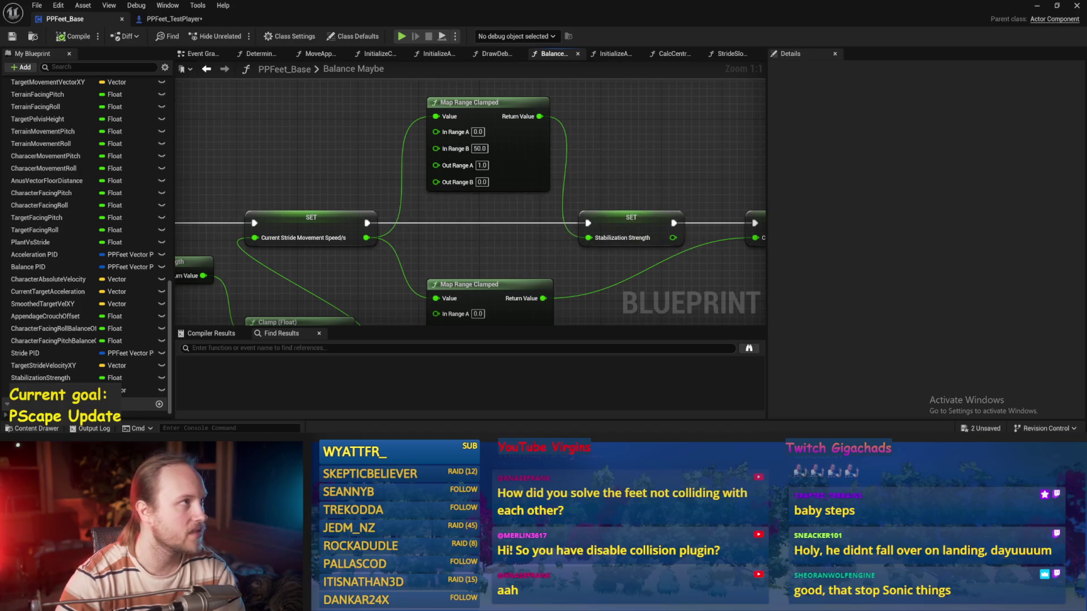
key("alt+p")
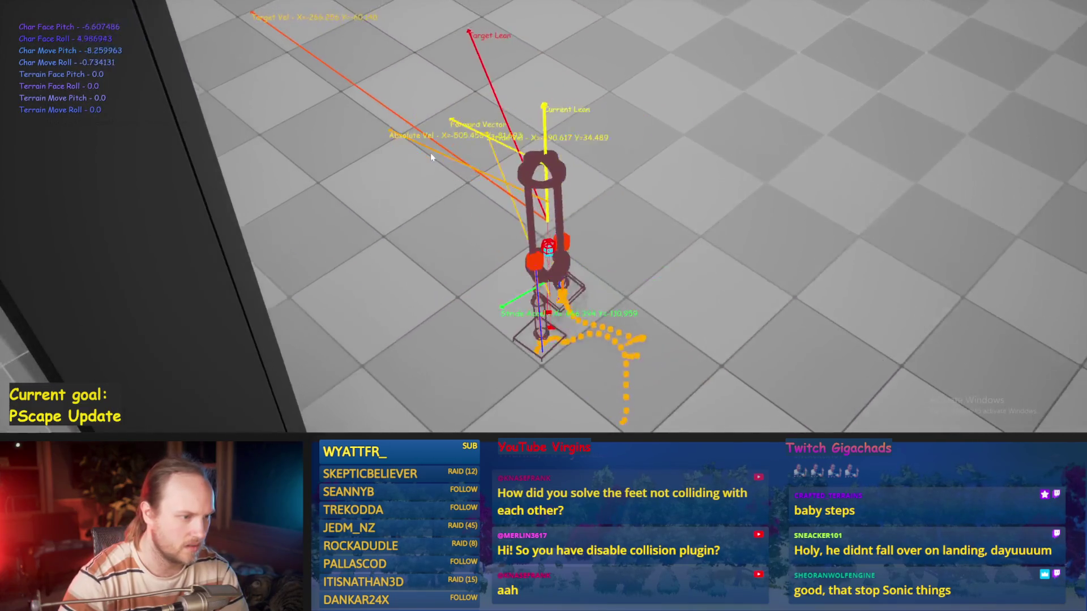
key("Escape")
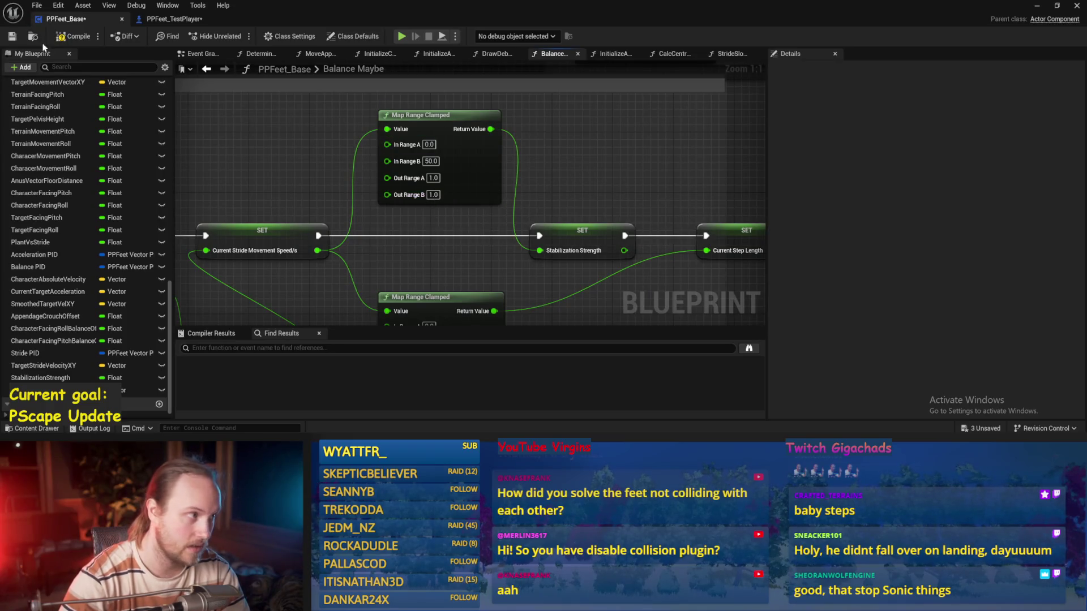
- Play-test the 0.1 Out Range B value repeatedly, respawning the biped after it falls
key("alt+p")
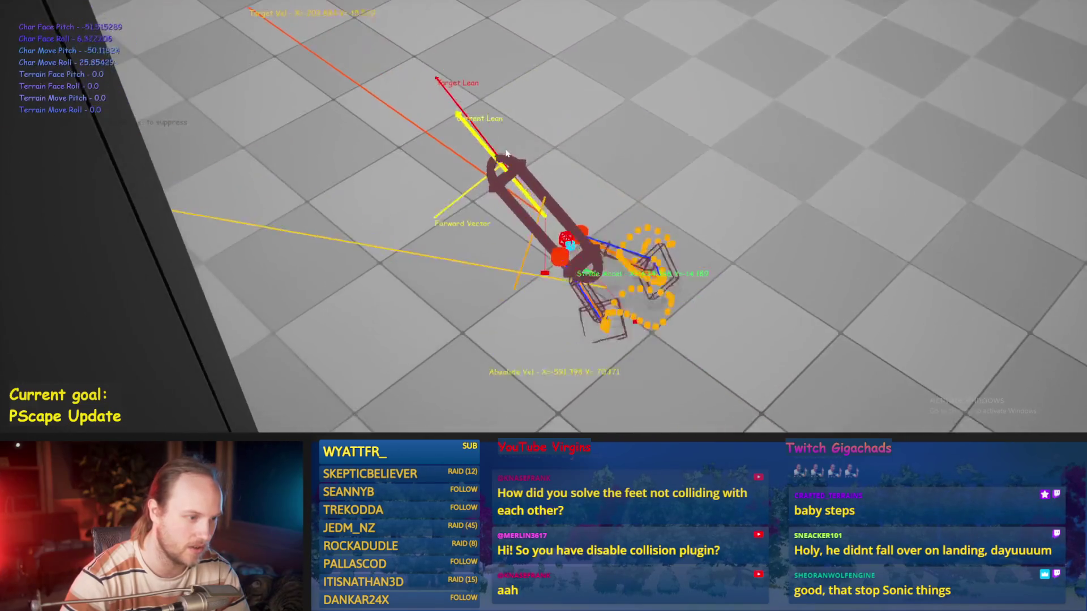
key("Escape")
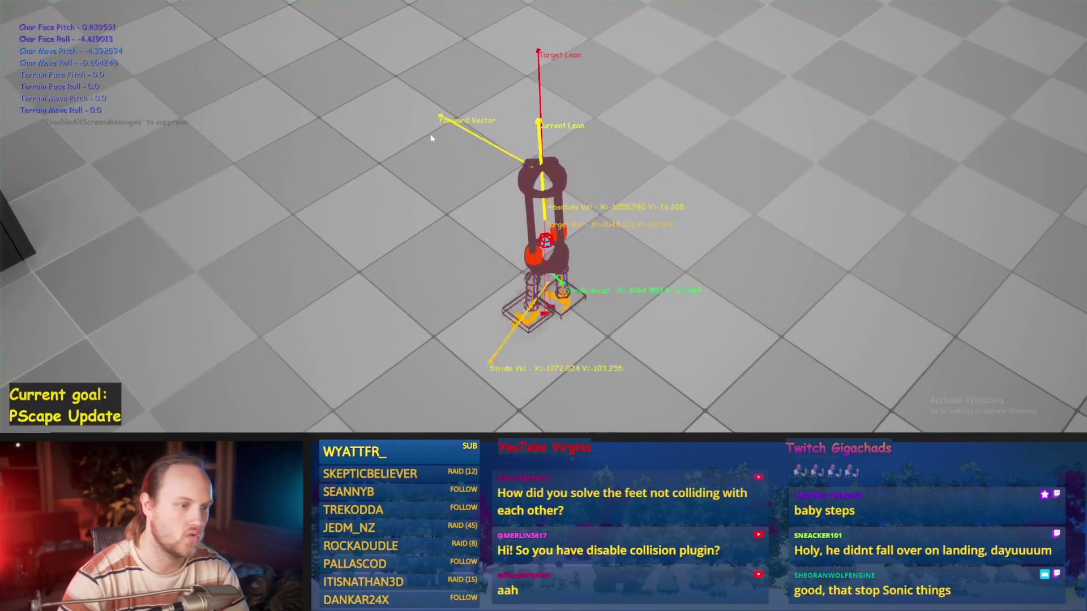
key("Escape")
key("alt+p")
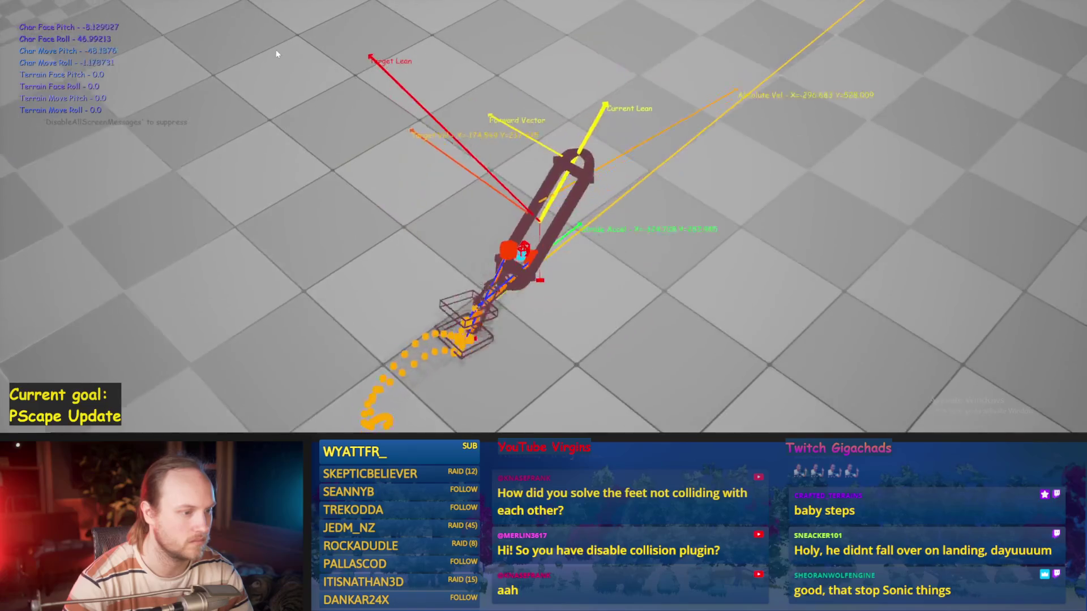
key("Escape")
key("alt+p")
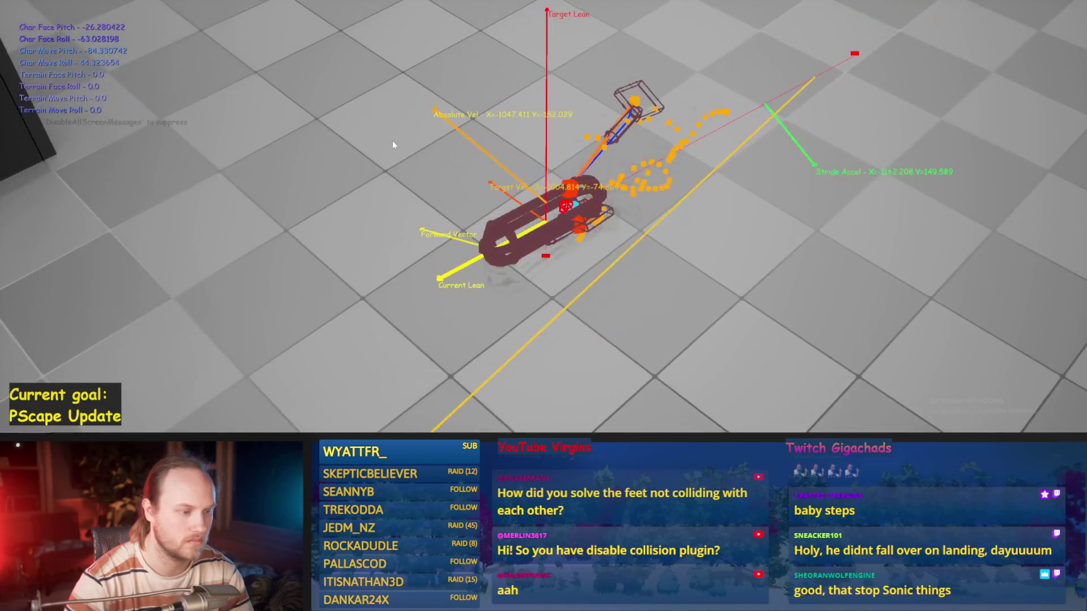
key("Escape")
key("alt+p")
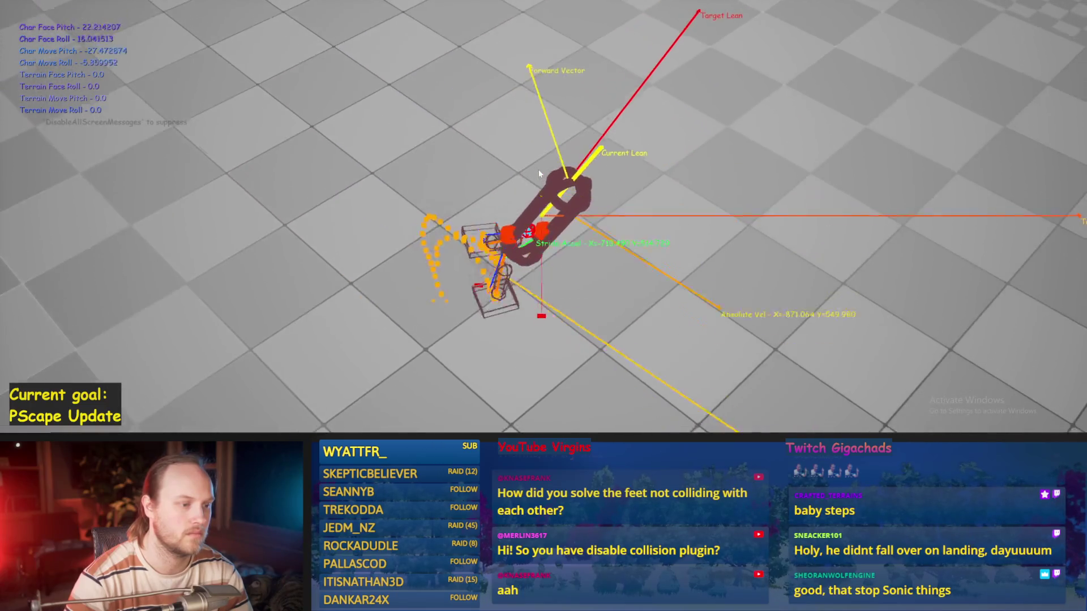
key("Escape")
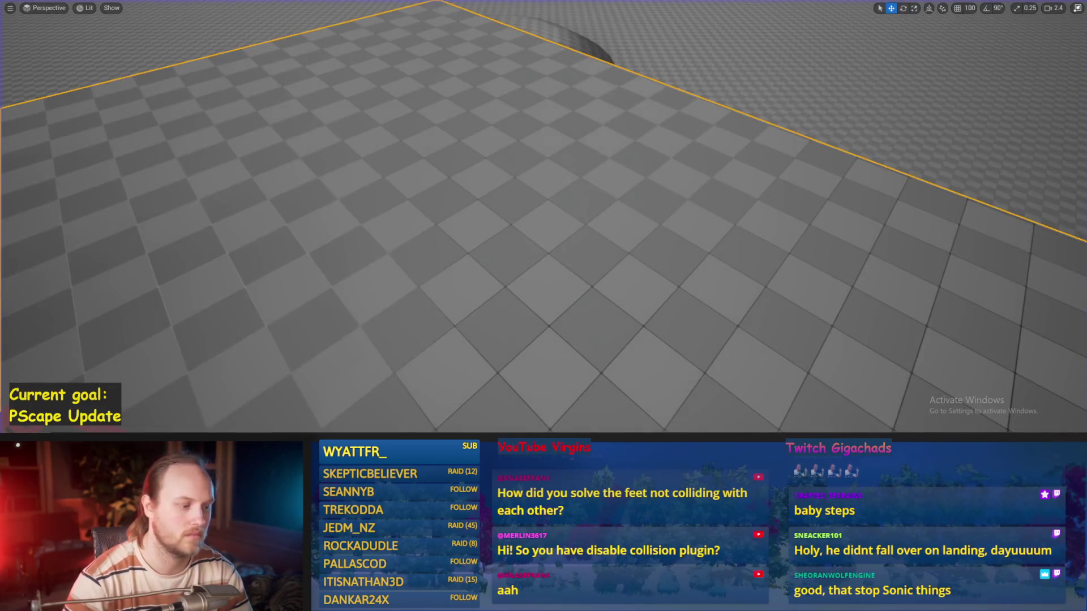
left_click(435, 427)
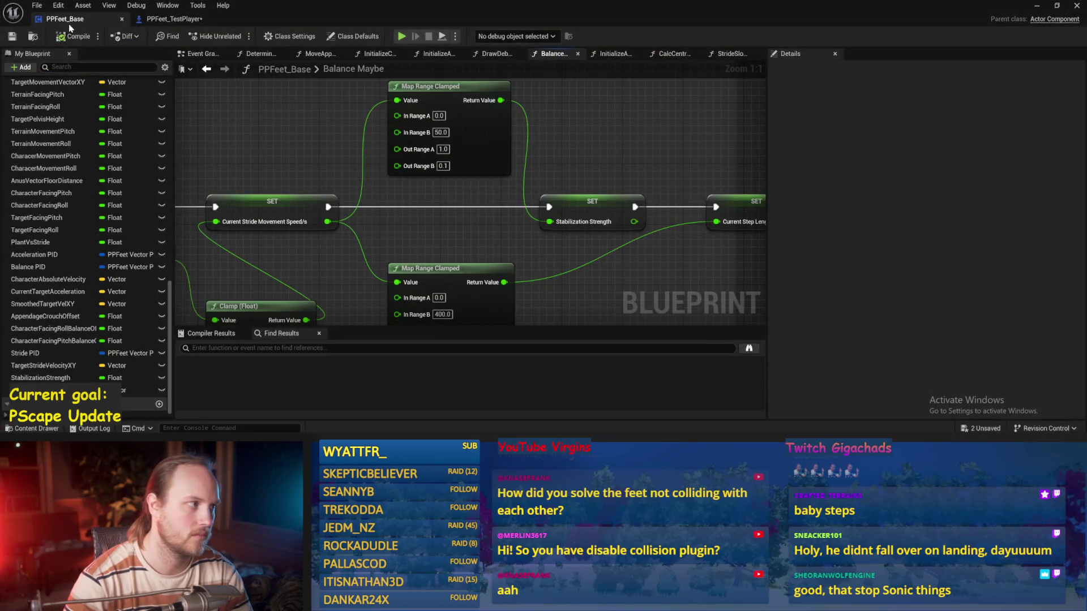
- Select the Balance PID variable, set its Derivative Factor to 0.1, and save
scroll(349, 132, "down", 4)
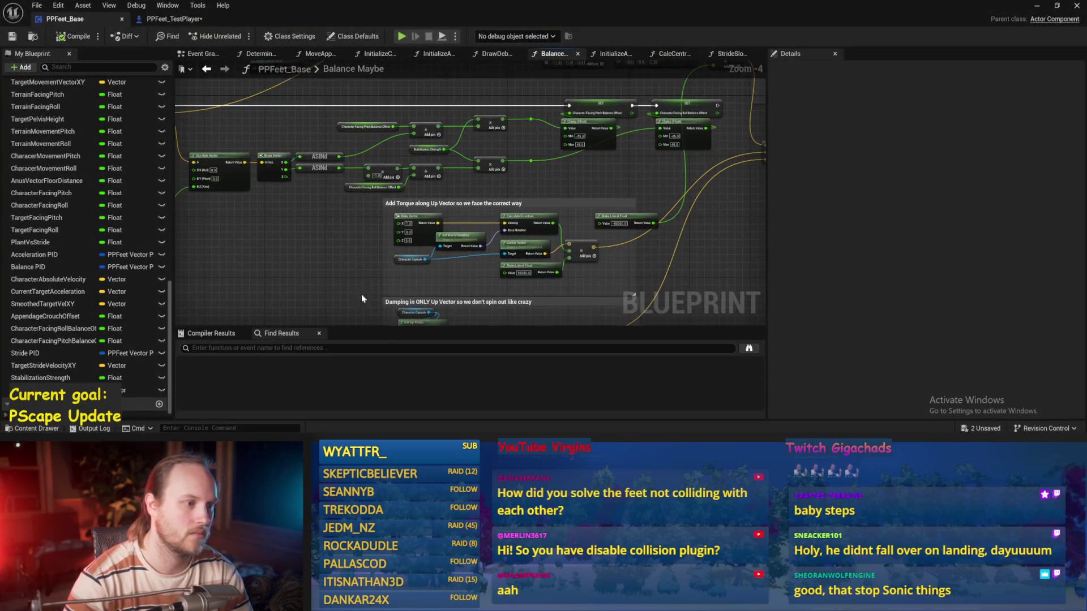
mouse_move(374, 248)
left_mouse_down()
mouse_move(290, 271)
mouse_move(359, 280)
mouse_move(561, 267)
left_mouse_up()
scroll(577, 297, "up", 2)
left_click(507, 170)
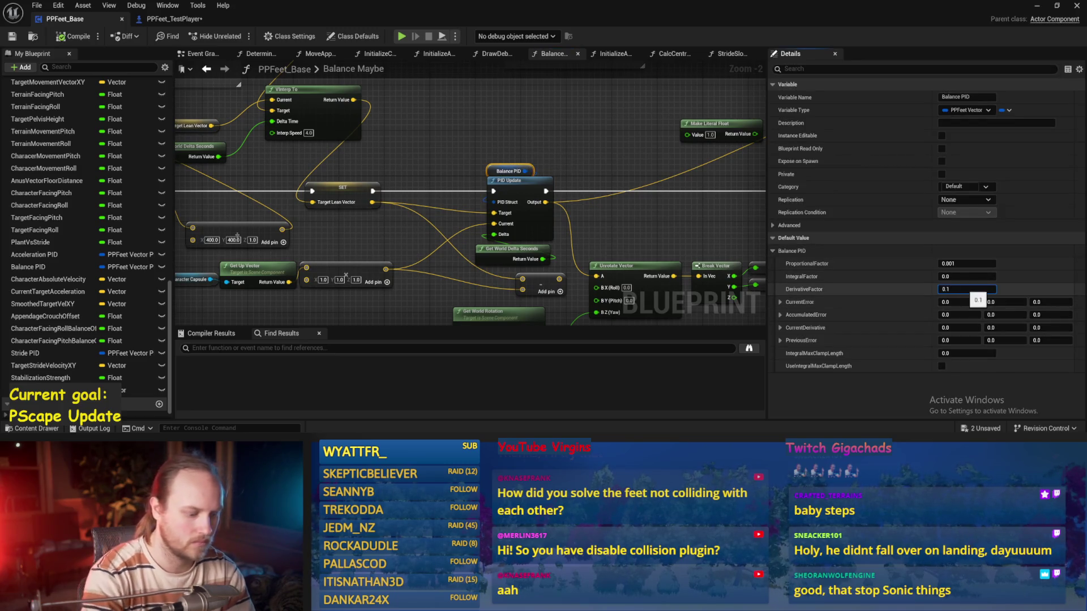
key("ctrl+s")
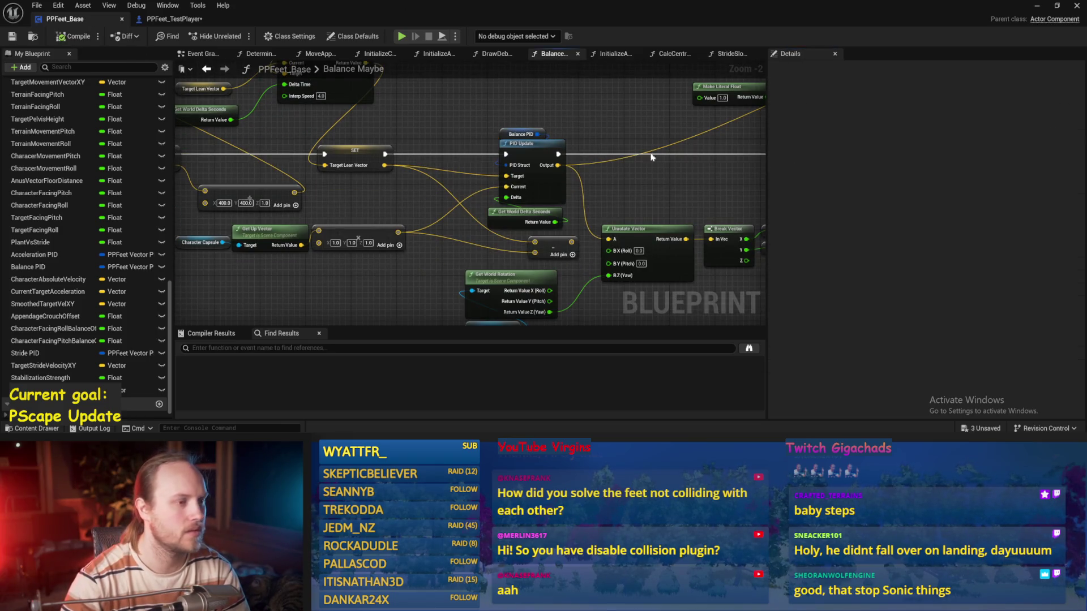
- Play-test the change, retune Balance PID's Proportional Factor, save, and test again
key("alt+p")
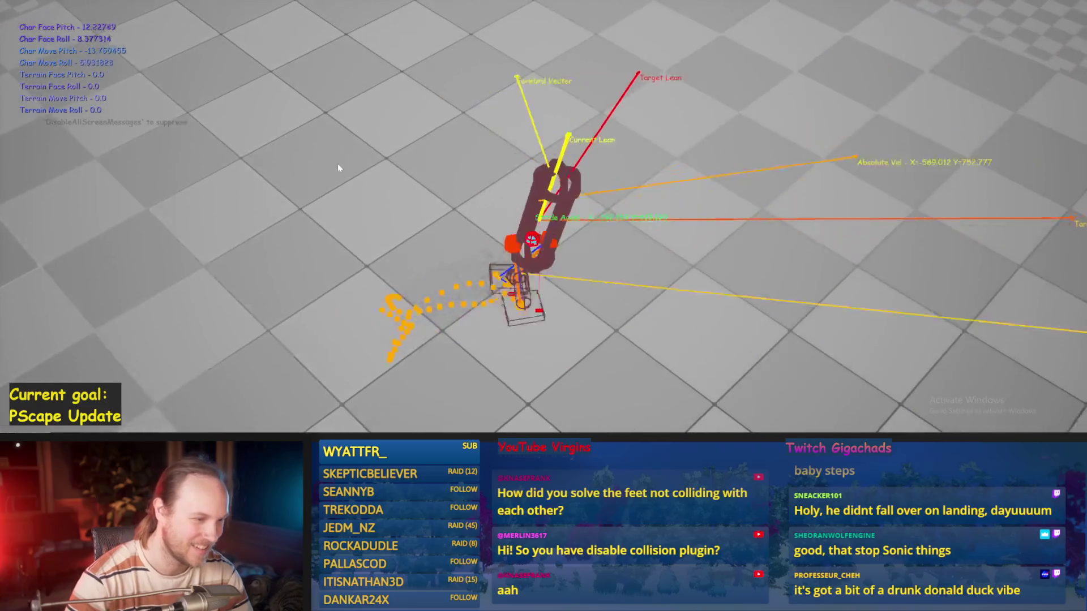
key("Escape")
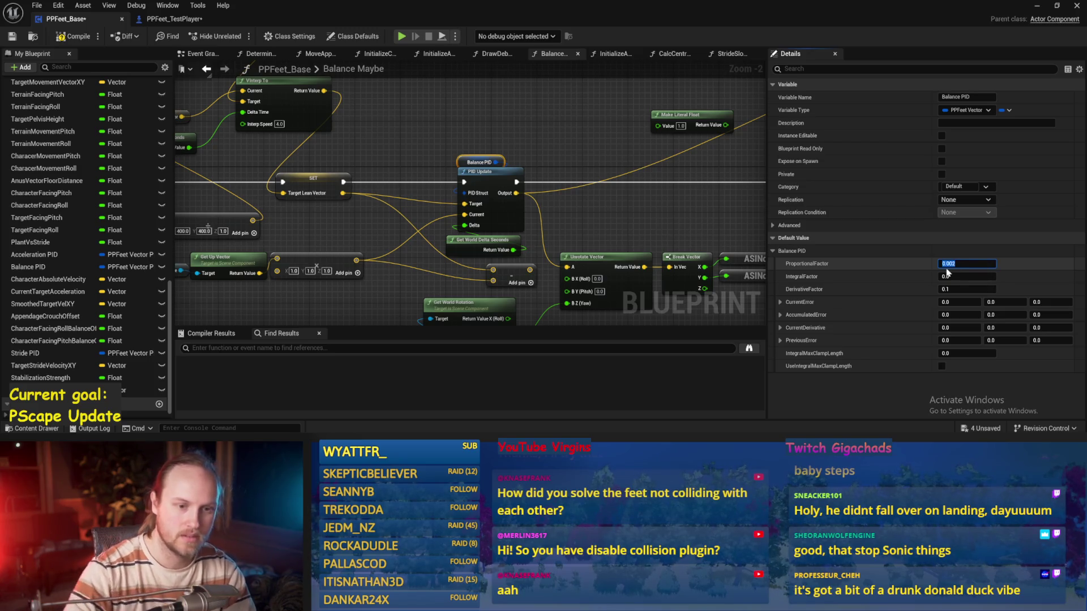
key("ctrl+s")
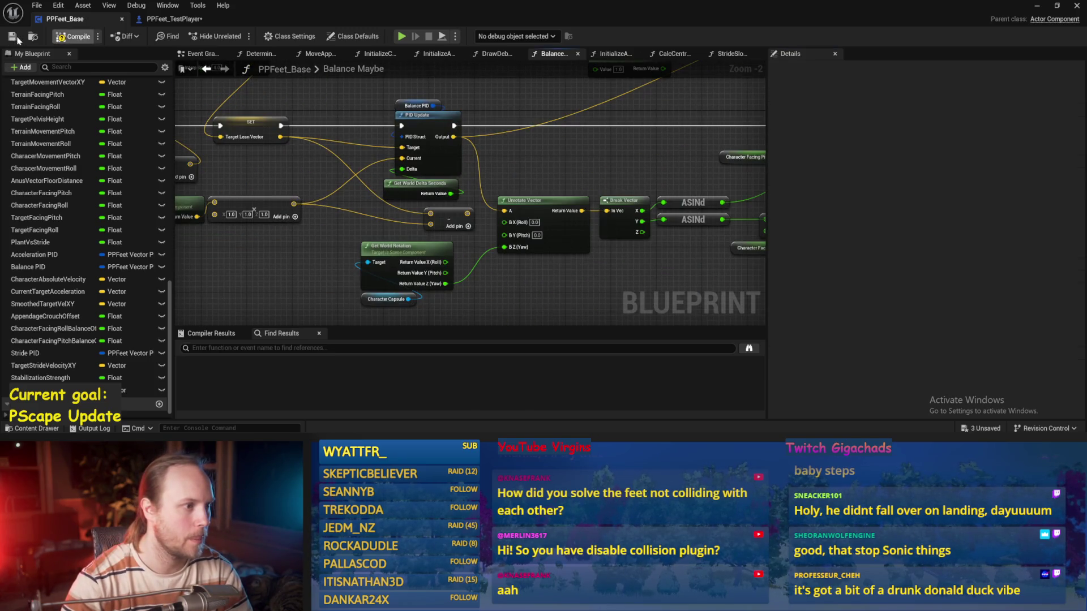
left_click(1034, 8)
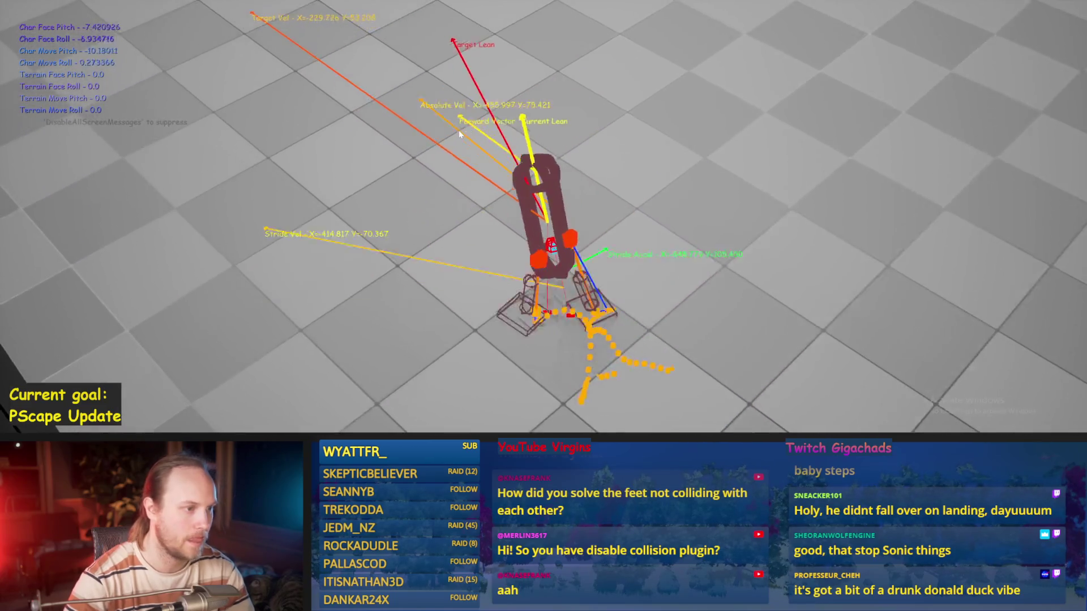
key("Escape")
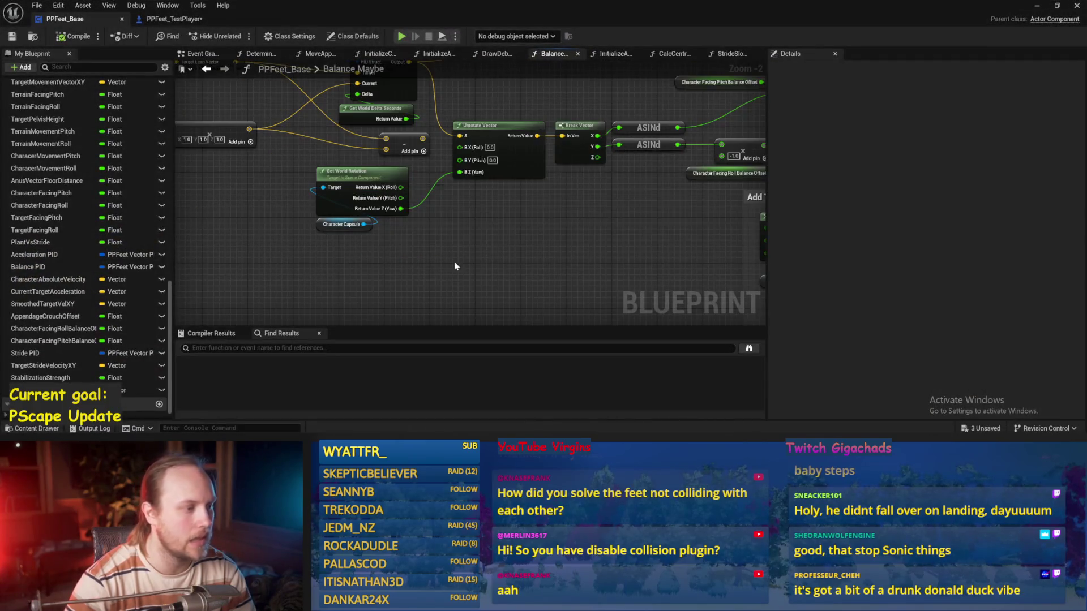
- Select Stride PID, run a quick play-test, then compile, save, and test again
scroll(466, 106, "down", 3)
scroll(266, 195, "up", 3)
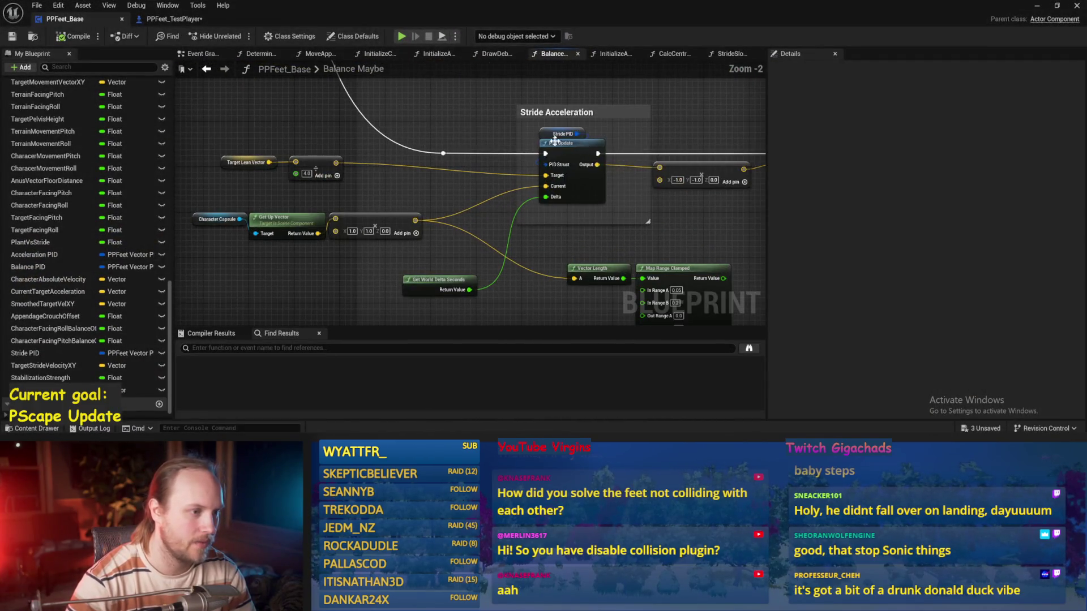
left_click(555, 134)
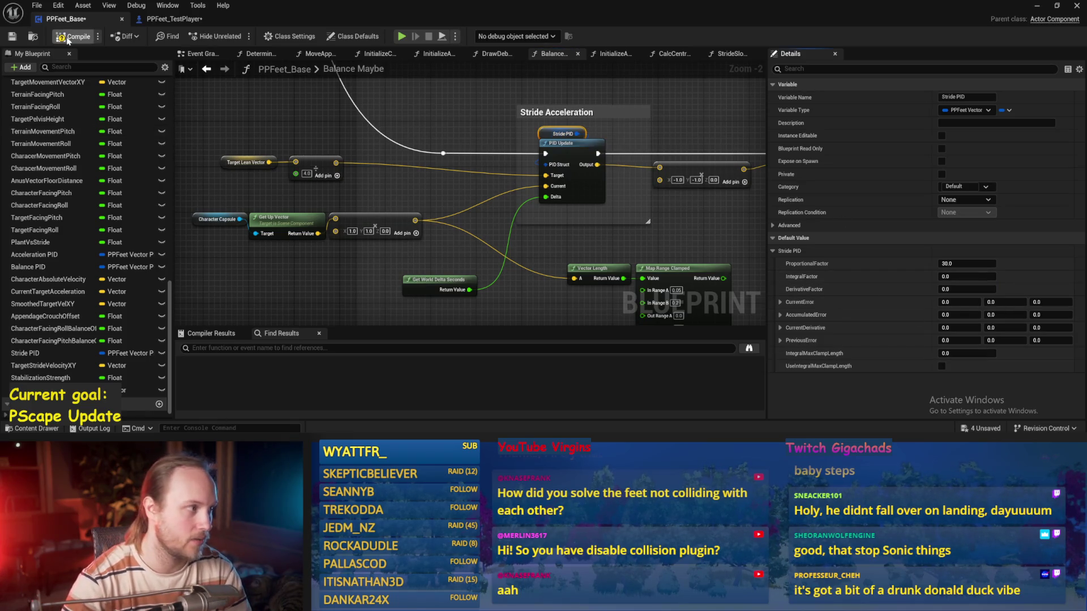
left_click(1037, 6)
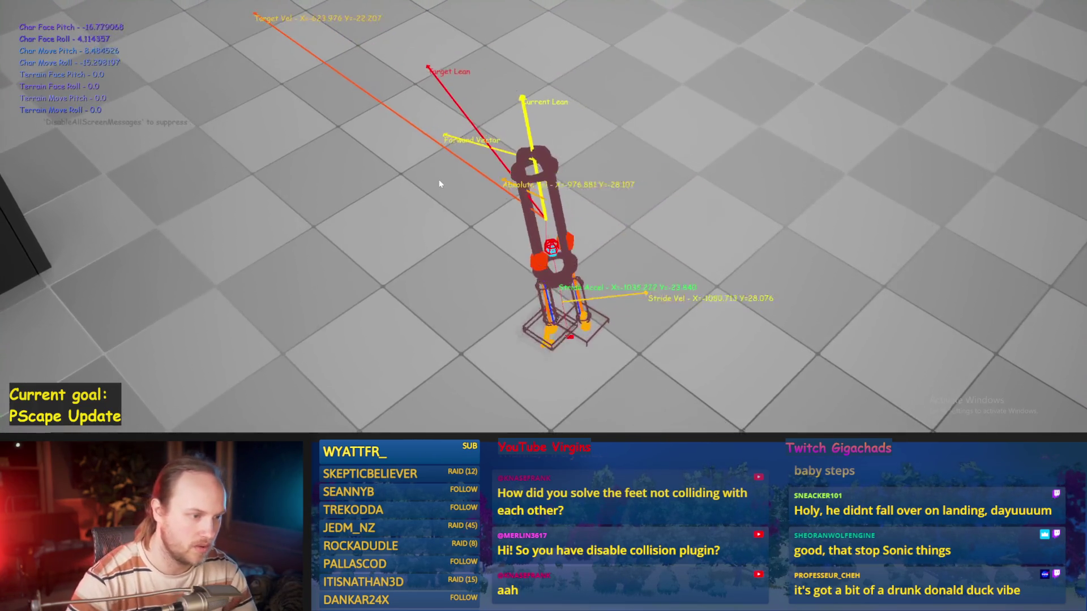
key("Escape")
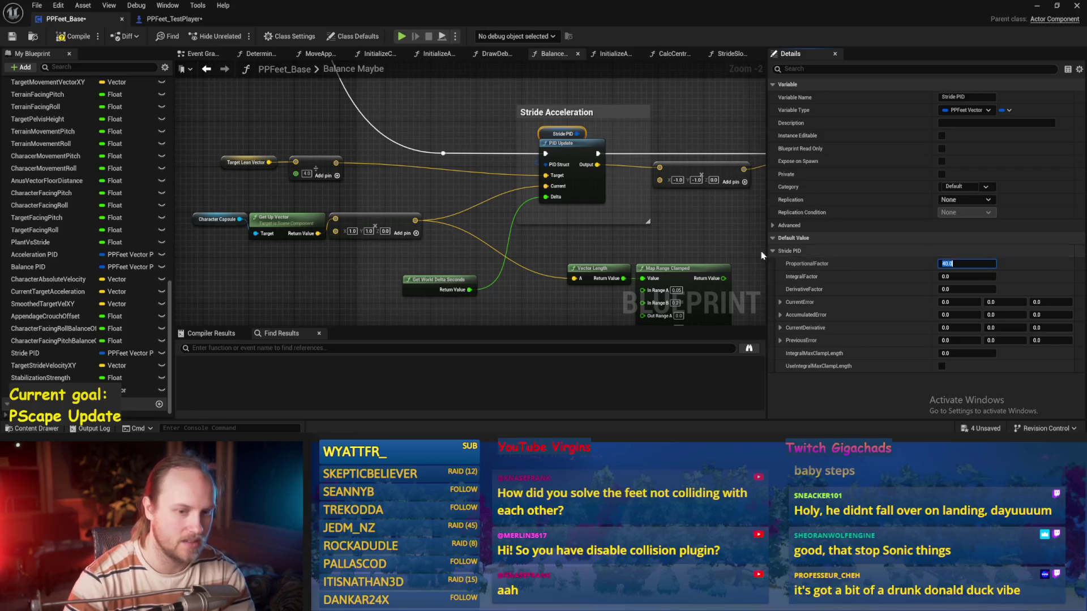
left_click(74, 36)
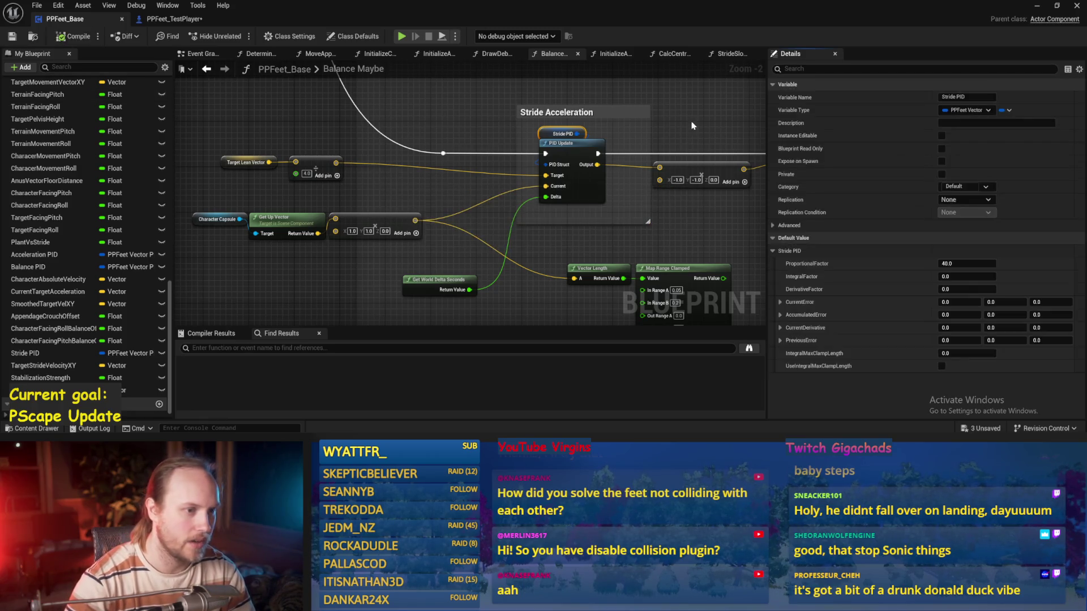
left_click(1036, 7)
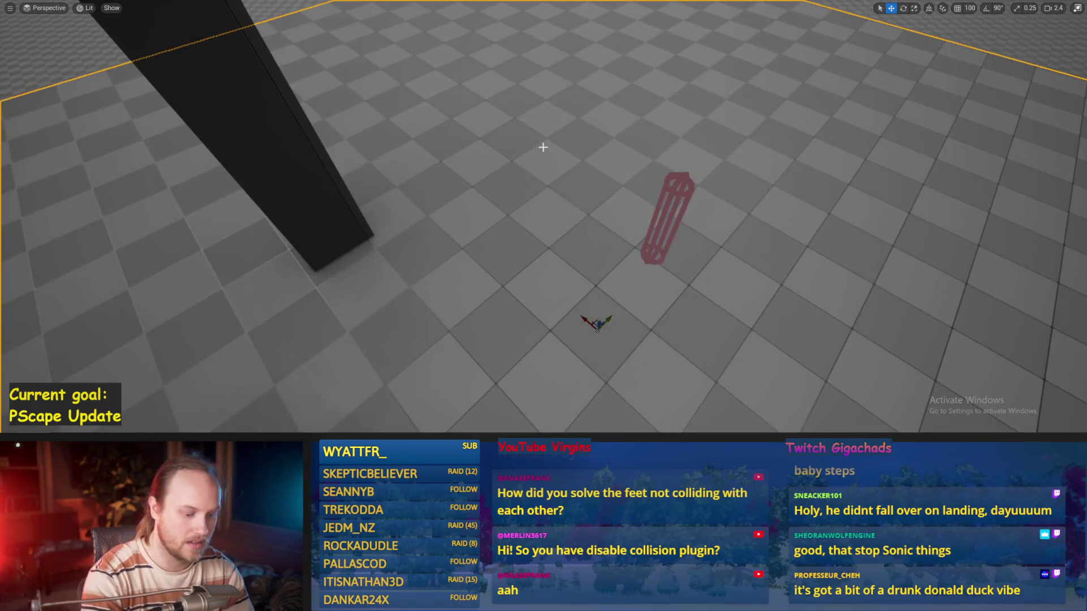
key("alt+p")
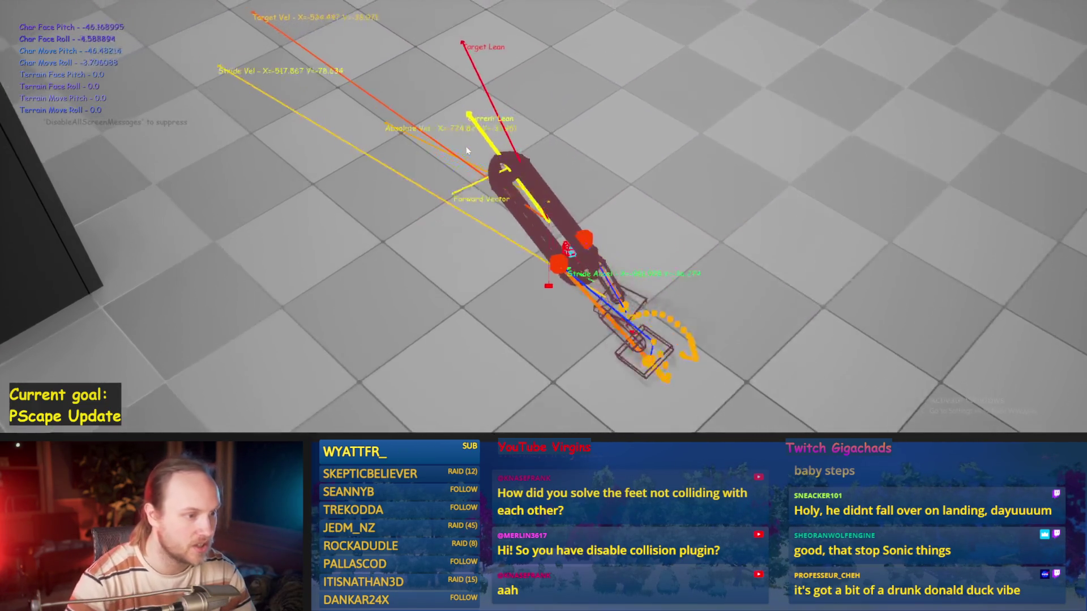
key("Escape")
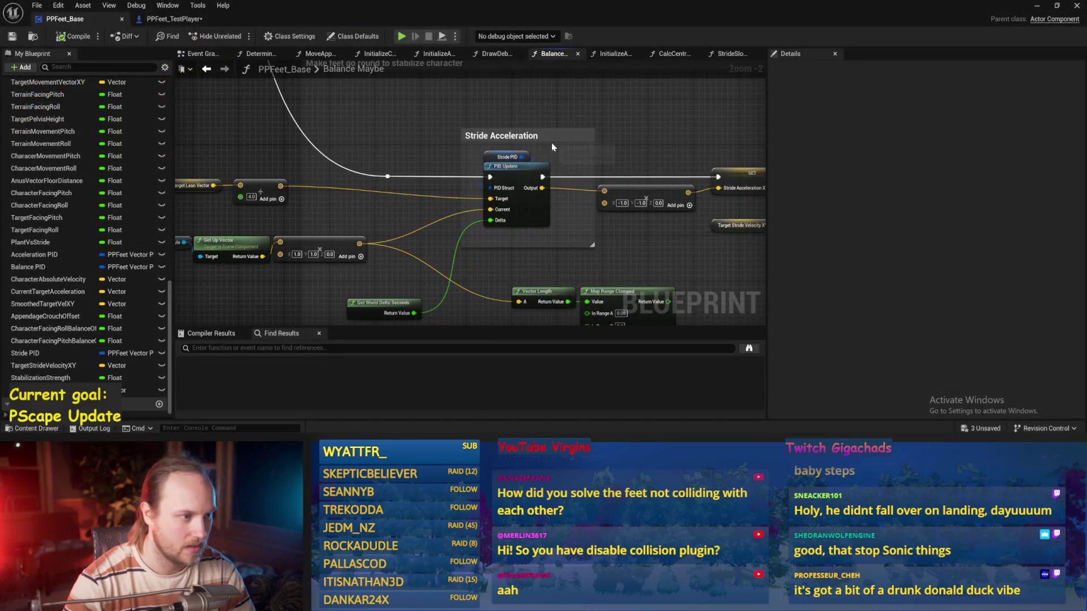
- Change the Stride PID derivative gain and play-test the biped
left_click(506, 157)
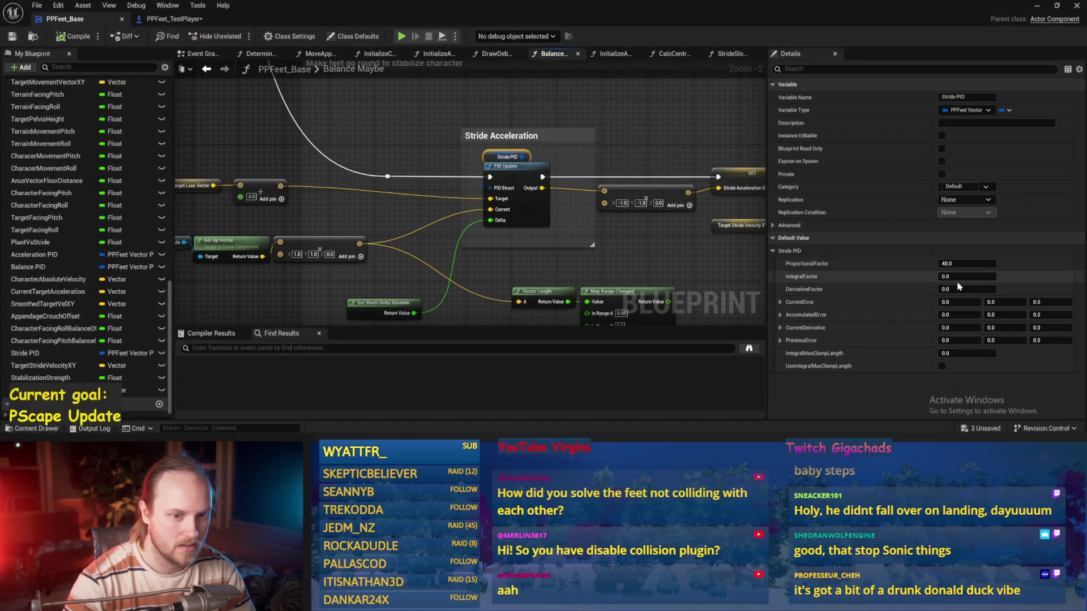
left_click(558, 239)
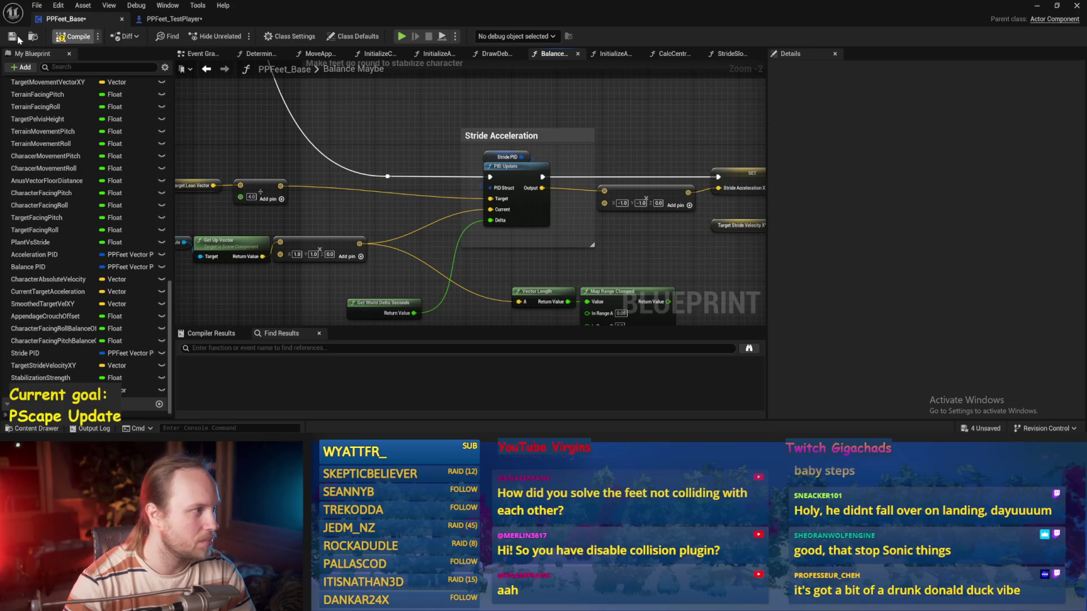
left_click(1037, 7)
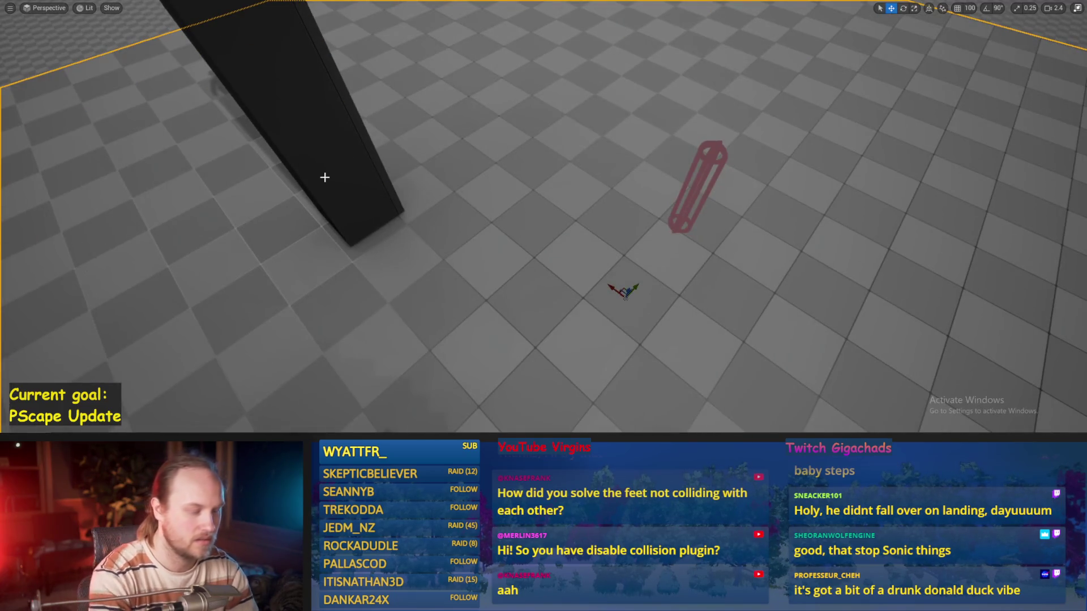
key("alt+p")
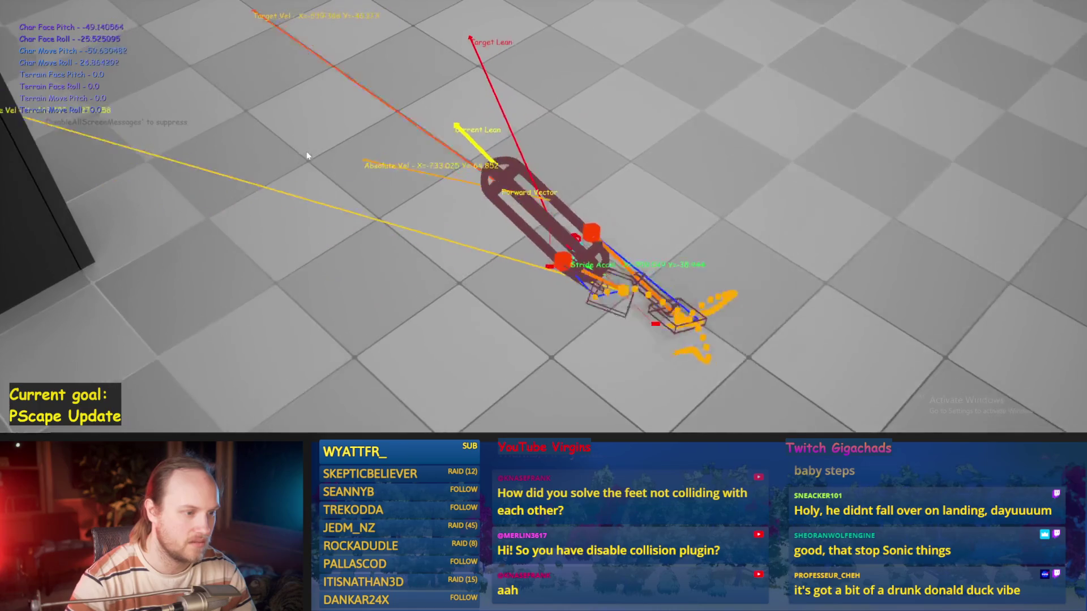
key("Escape")
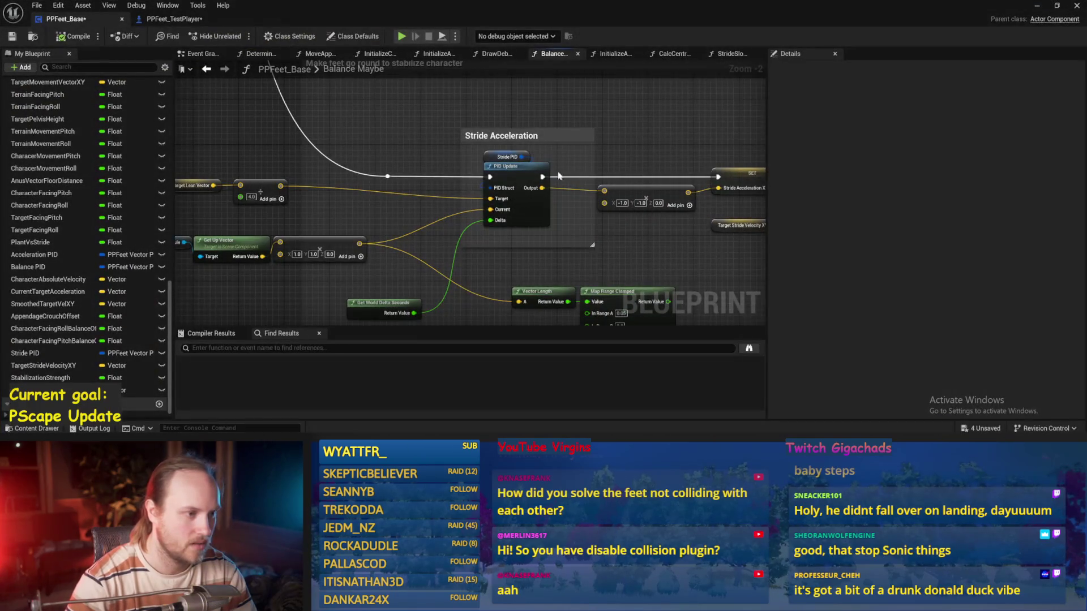
- Edit the Stride PID gains once more and run another play-test
left_click(527, 153)
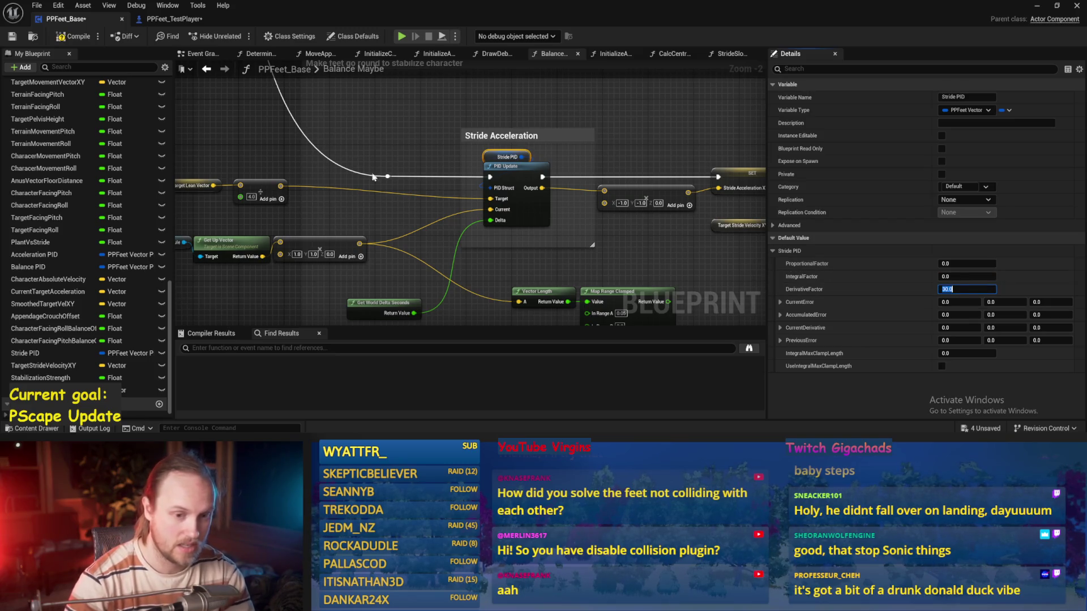
left_click(621, 154)
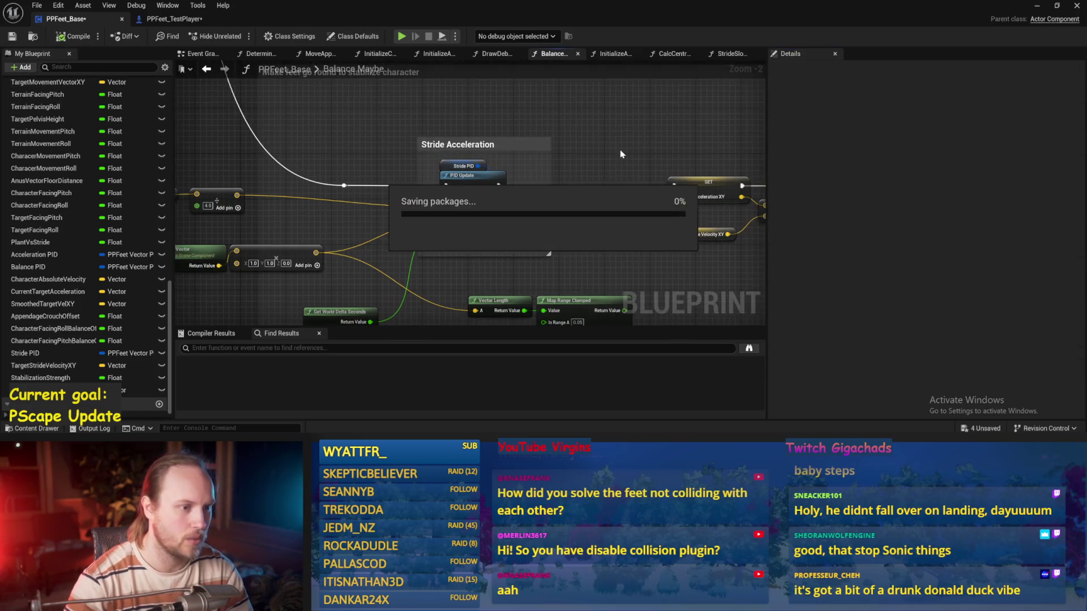
left_click(1039, 7)
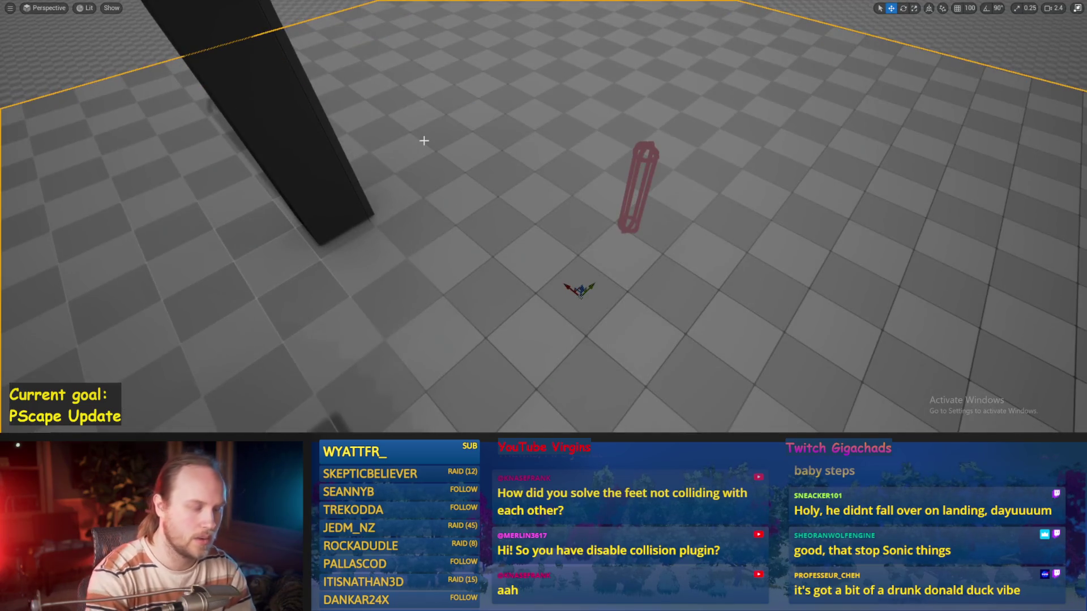
key("alt+p")
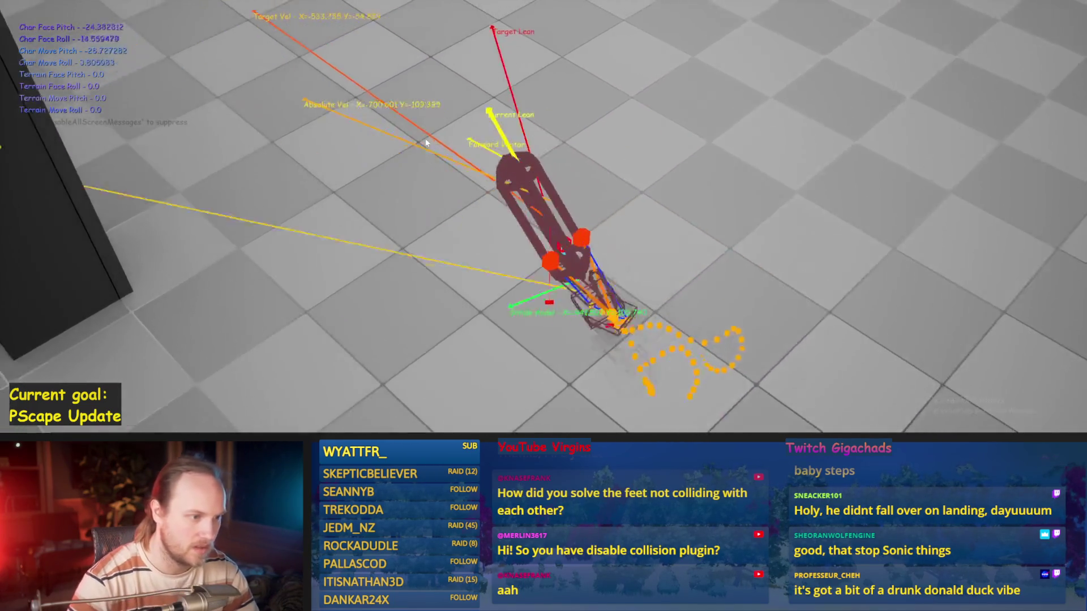
key("Escape")
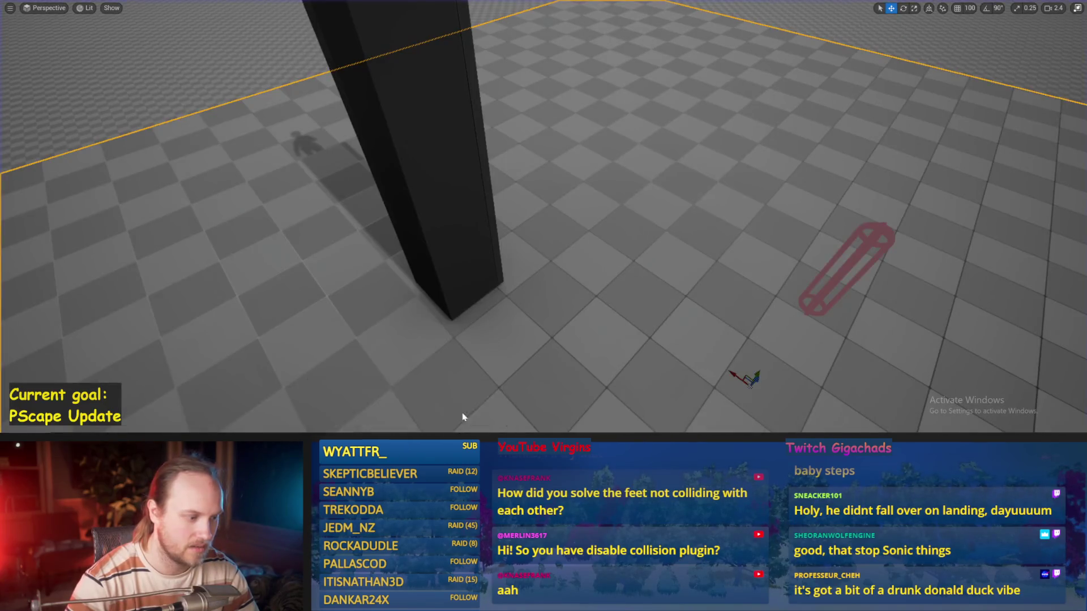
- Save PPFeet_Base and play-test the biped twice more until it topples
key("alt+Tab")
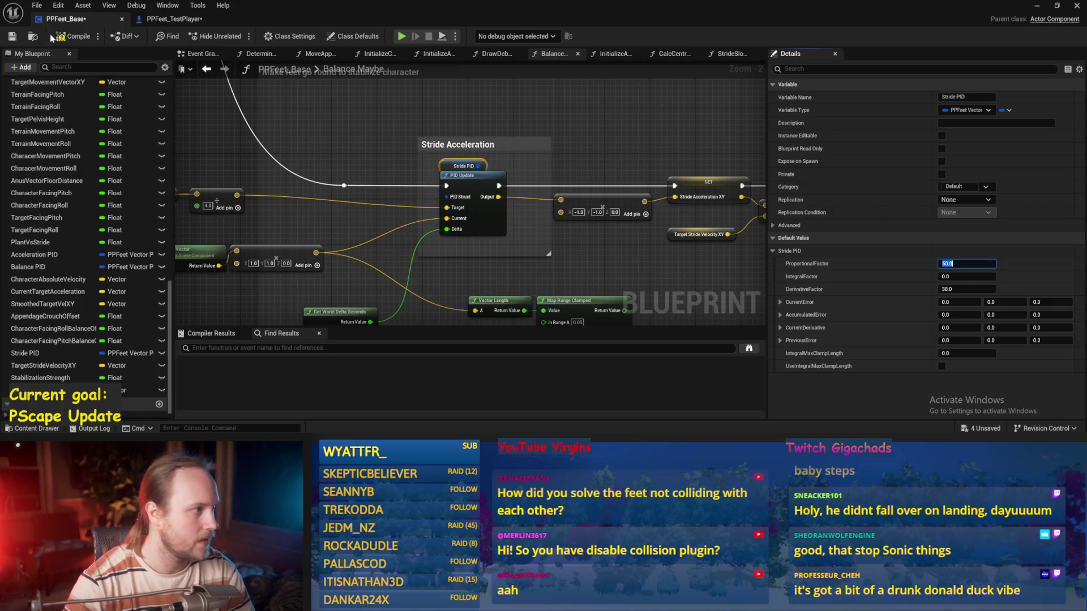
key("ctrl+s")
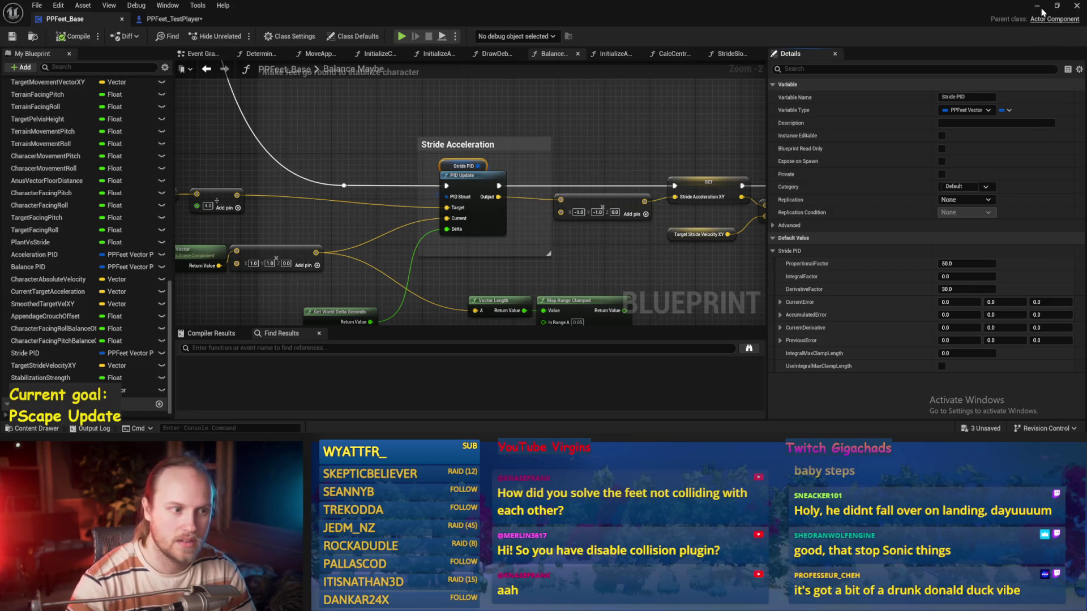
left_click(1043, 8)
key("alt+p")
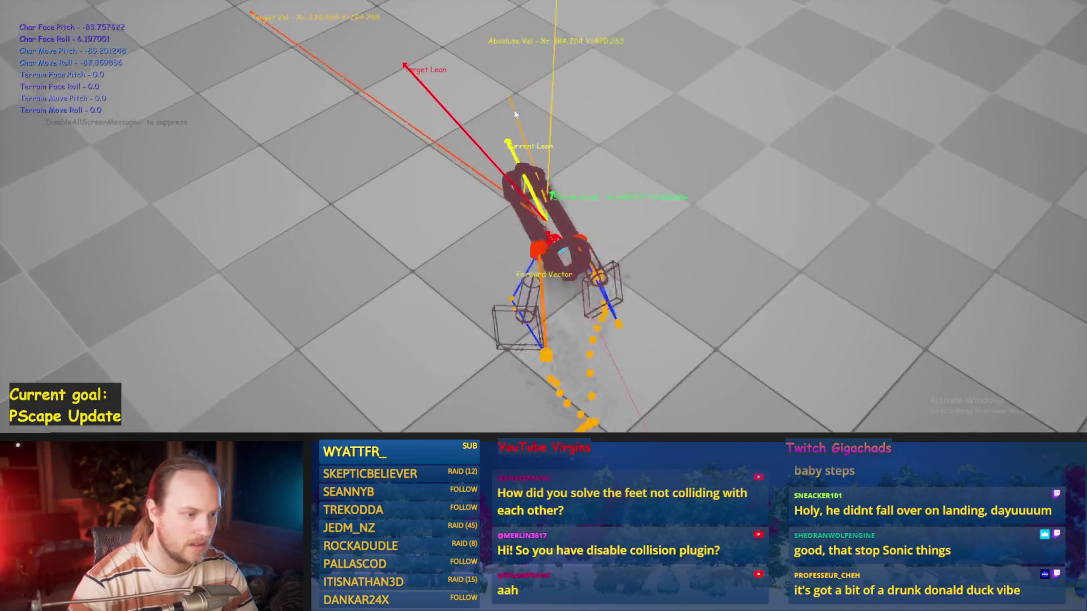
key("Escape")
key("alt+Tab")
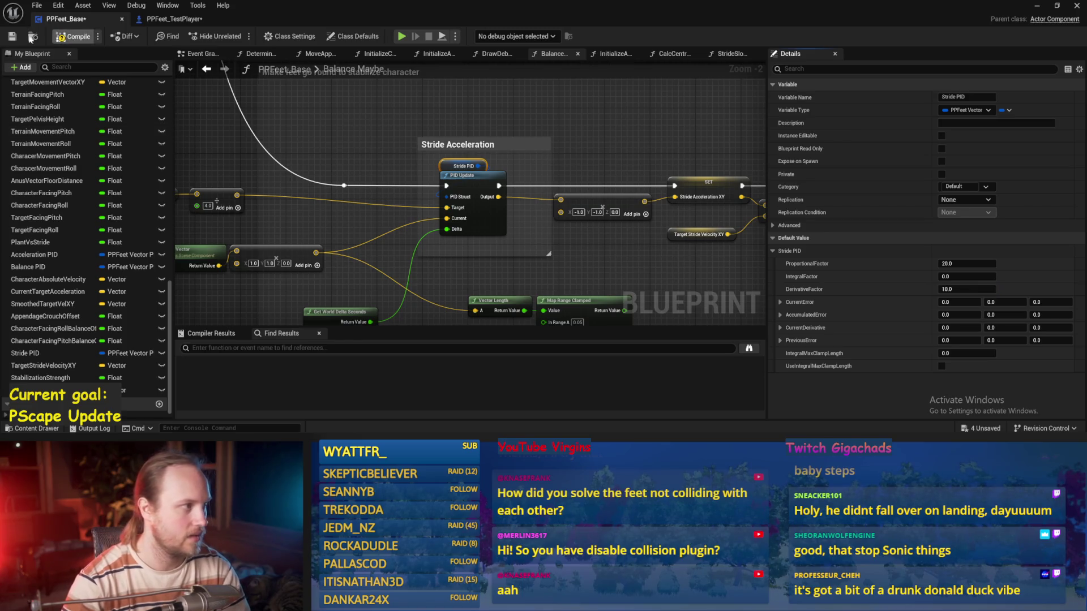
key("ctrl+s")
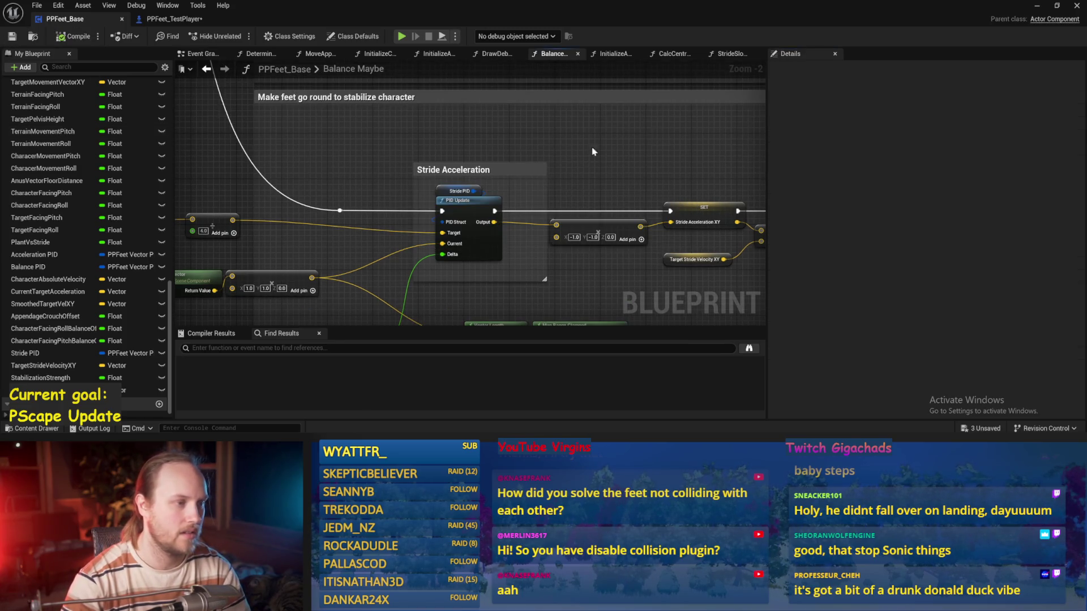
key("alt+Tab")
right_click(461, 122)
left_click(450, 184)
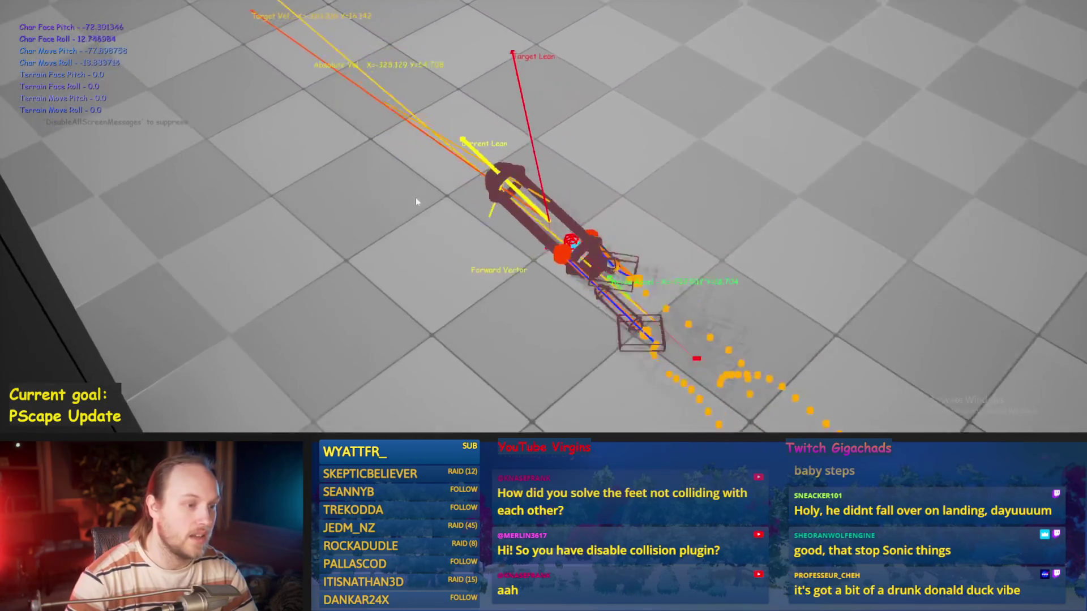
key("Escape")
- Set the Stride PID derivative factor to 15.0, save, and play-test again
left_click(466, 414)
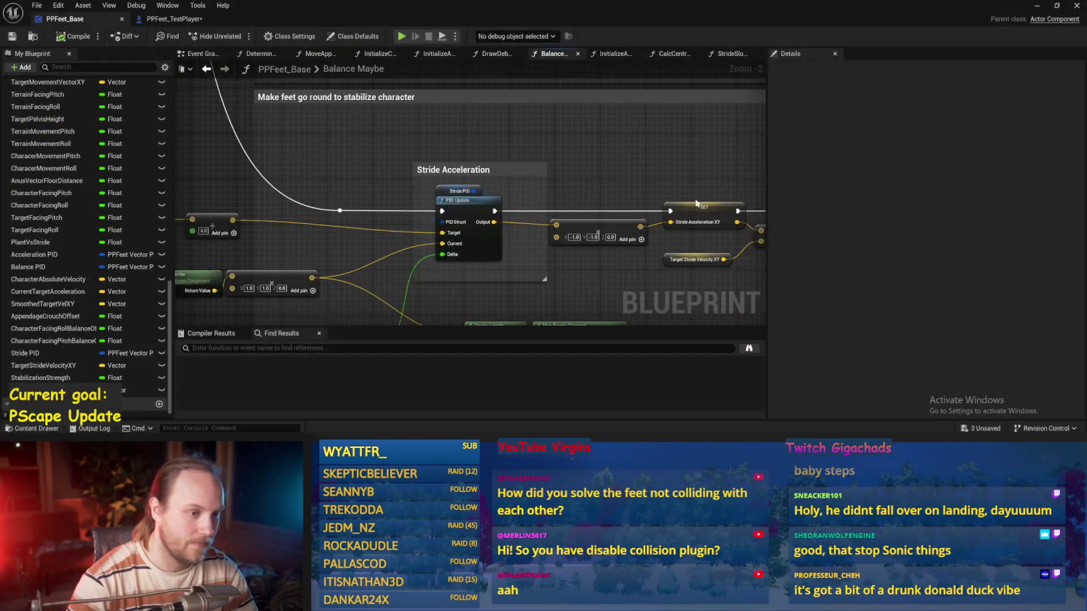
left_click(478, 191)
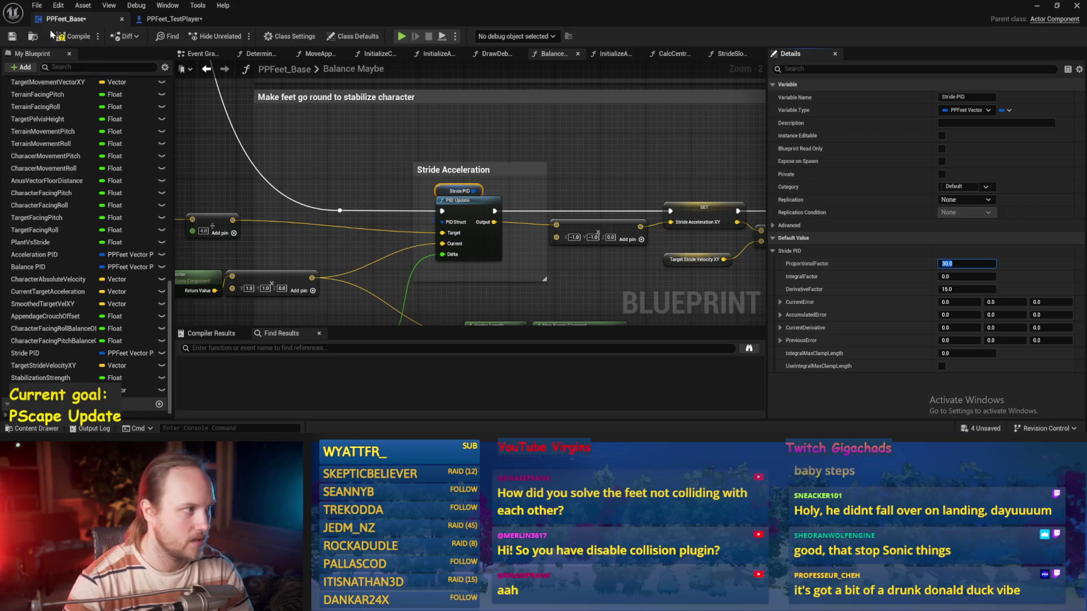
left_click_drag(653, 185, 524, 168)
key("ctrl+s")
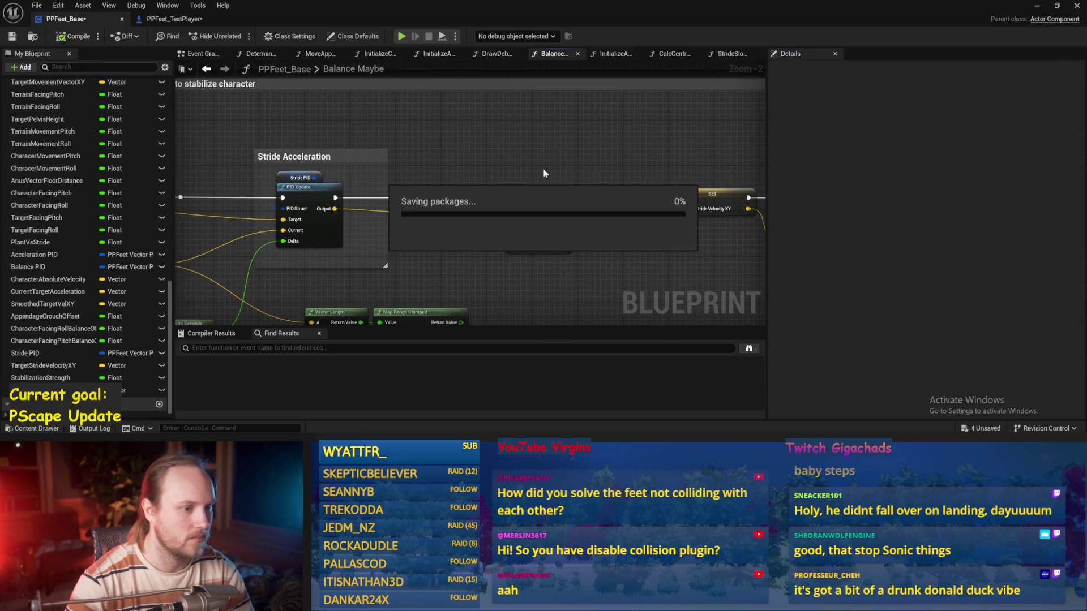
left_click(1037, 5)
key("alt+p")
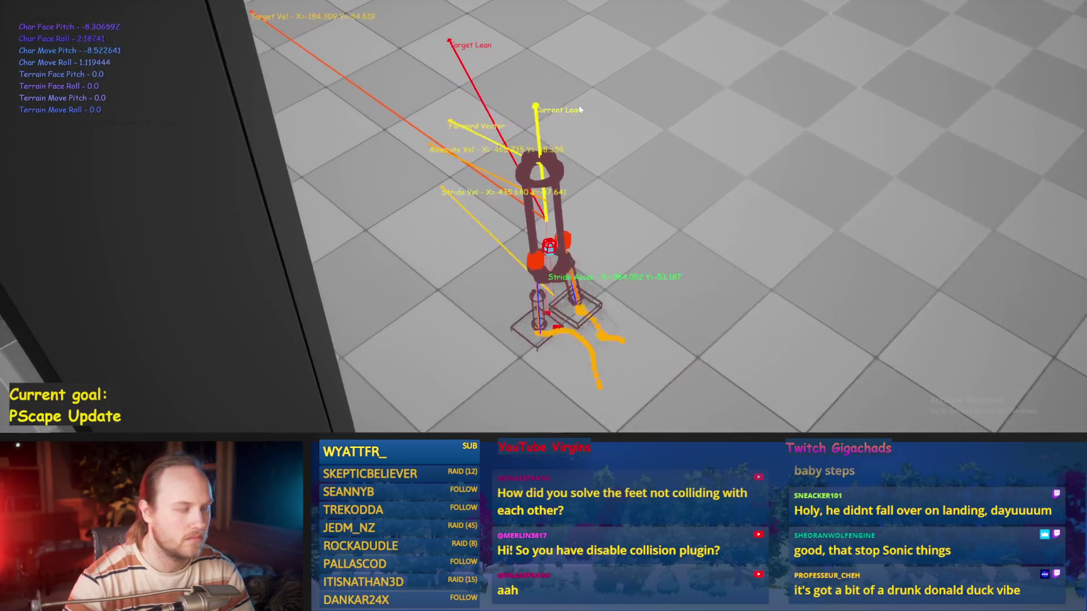
key("Escape")
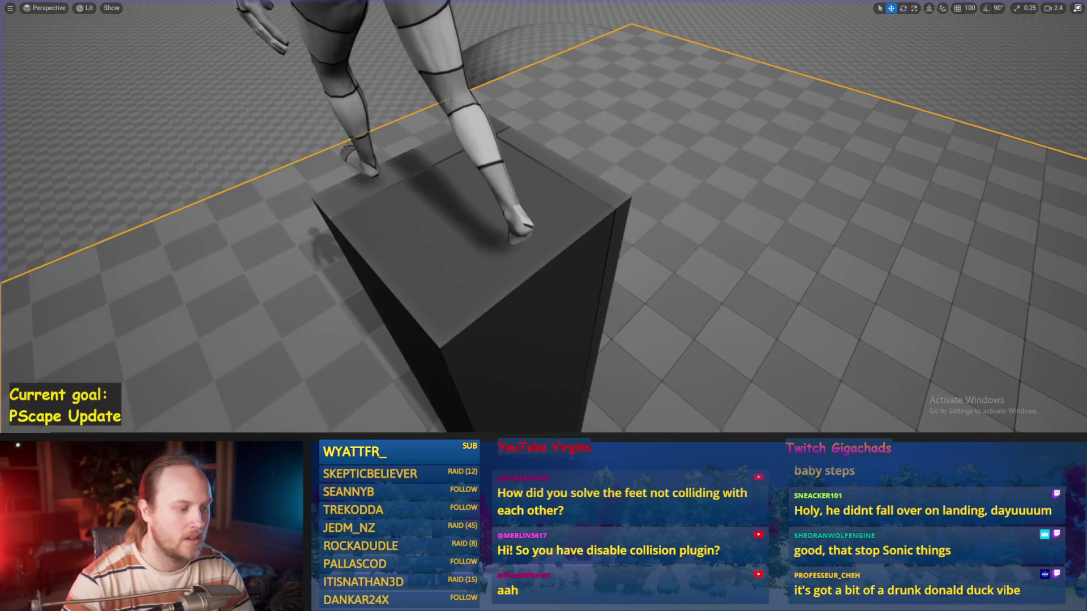
- Pan through the up-vector torque, Damping and Add Torque sections of Balance Maybe and save
key("alt+Tab")
scroll(566, 223, "down", 4)
scroll(500, 232, "up", 4)
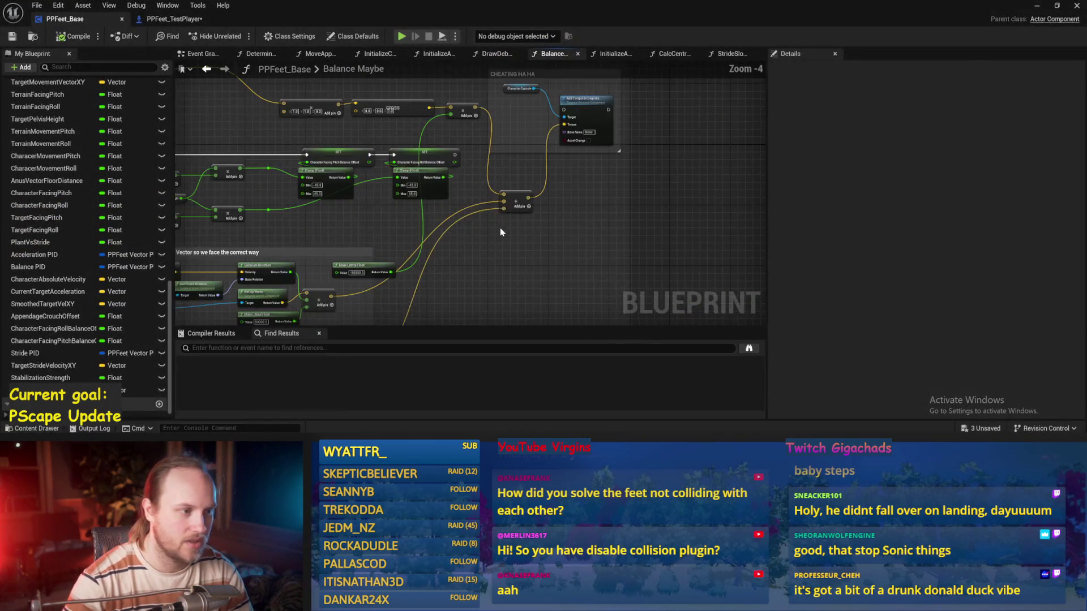
scroll(501, 232, "up", 1)
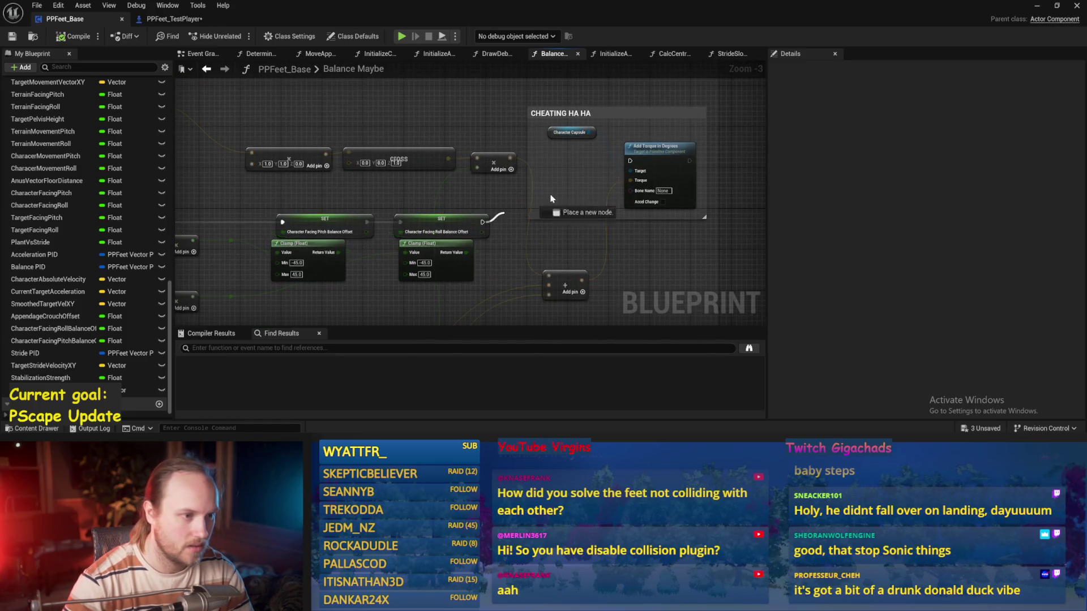
left_click_drag(569, 236, 570, 190)
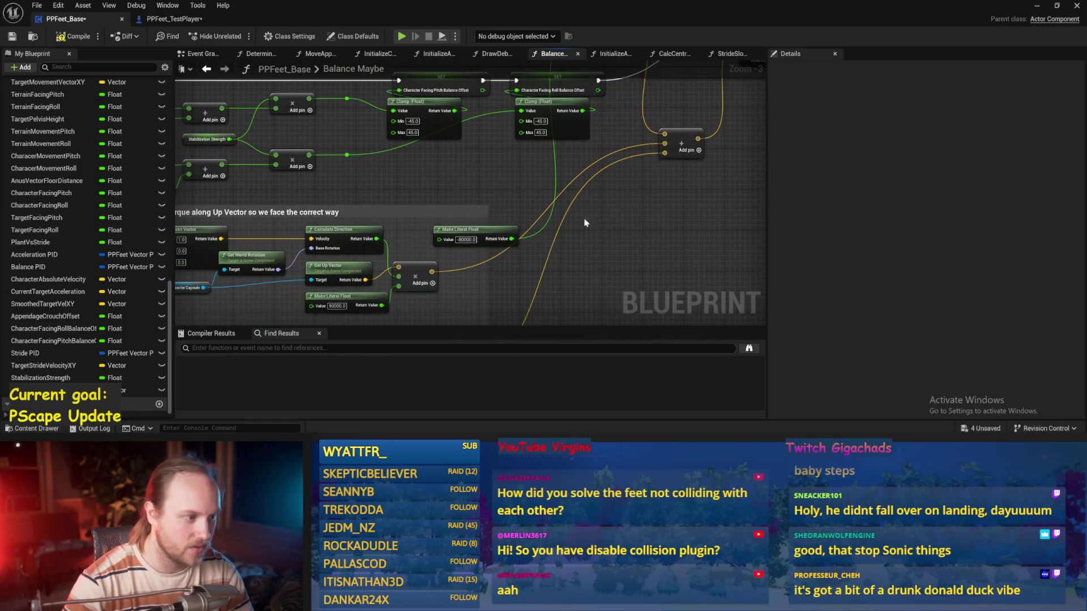
mouse_move(333, 259)
left_mouse_down()
mouse_move(459, 187)
mouse_move(465, 133)
mouse_move(468, 257)
left_mouse_up()
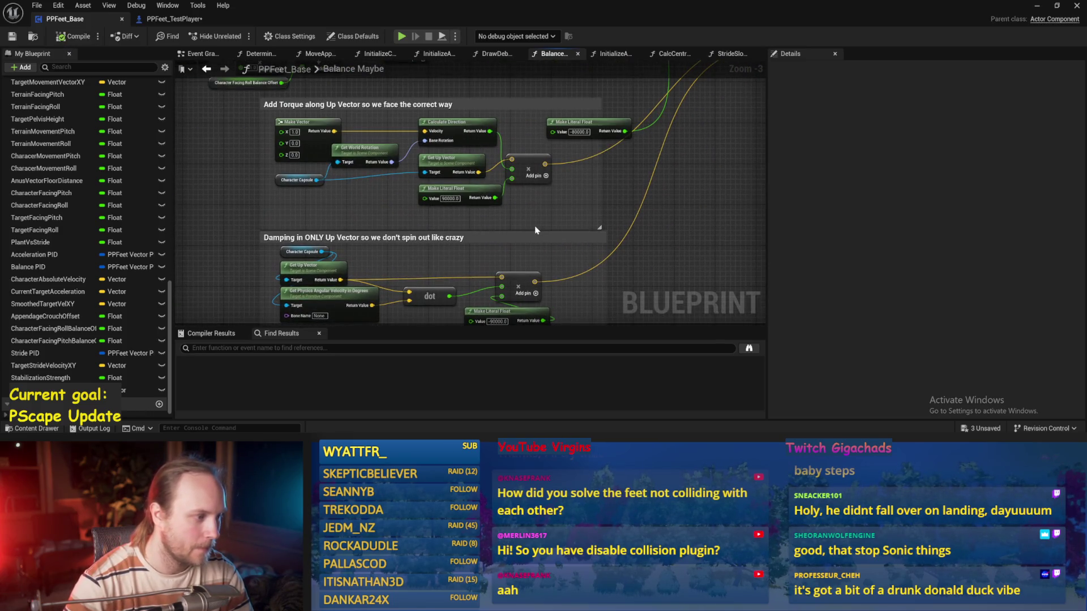
mouse_move(207, 296)
left_mouse_down()
mouse_move(396, 167)
mouse_move(358, 290)
left_mouse_up()
left_click_drag(481, 161, 431, 182)
key("ctrl+s")
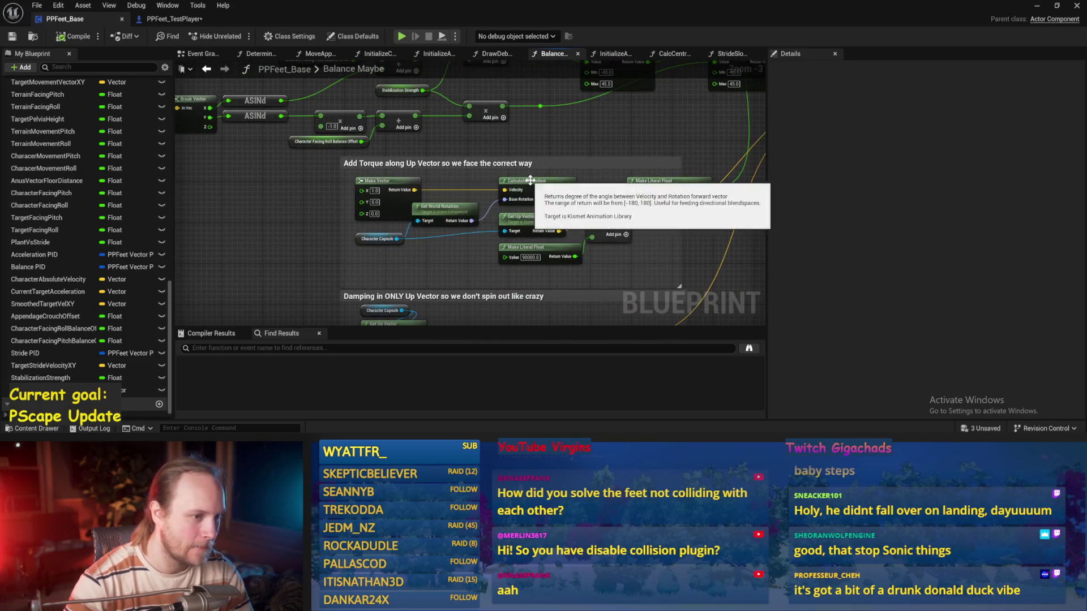
left_click_drag(530, 180, 442, 244)
left_click_drag(312, 281, 356, 256)
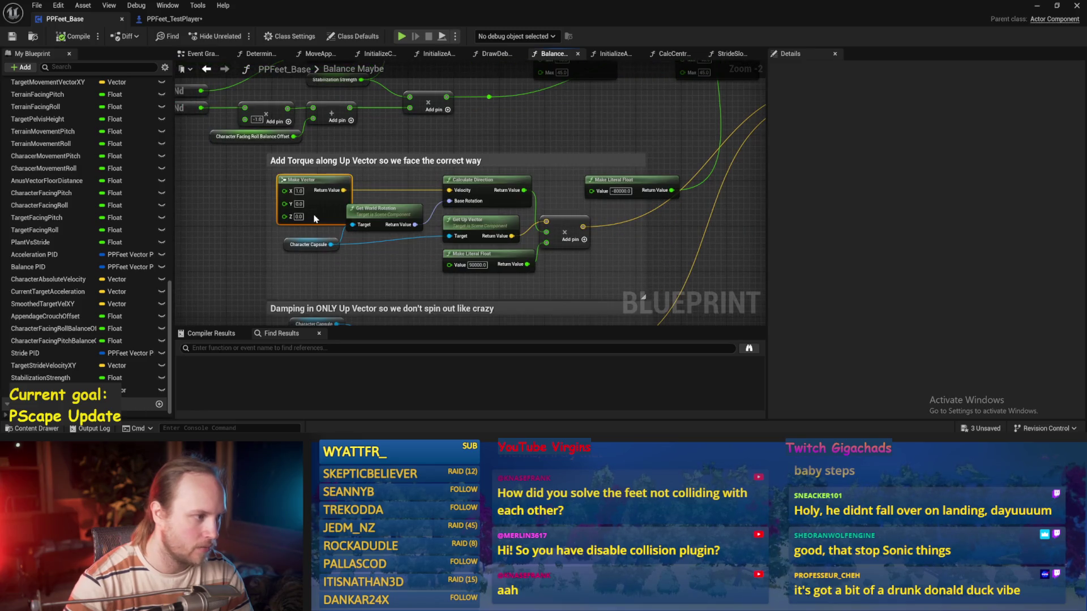
- Watch the running play-test, stop it, and pan to the CHEATING HA HA torque section
left_click(1038, 6)
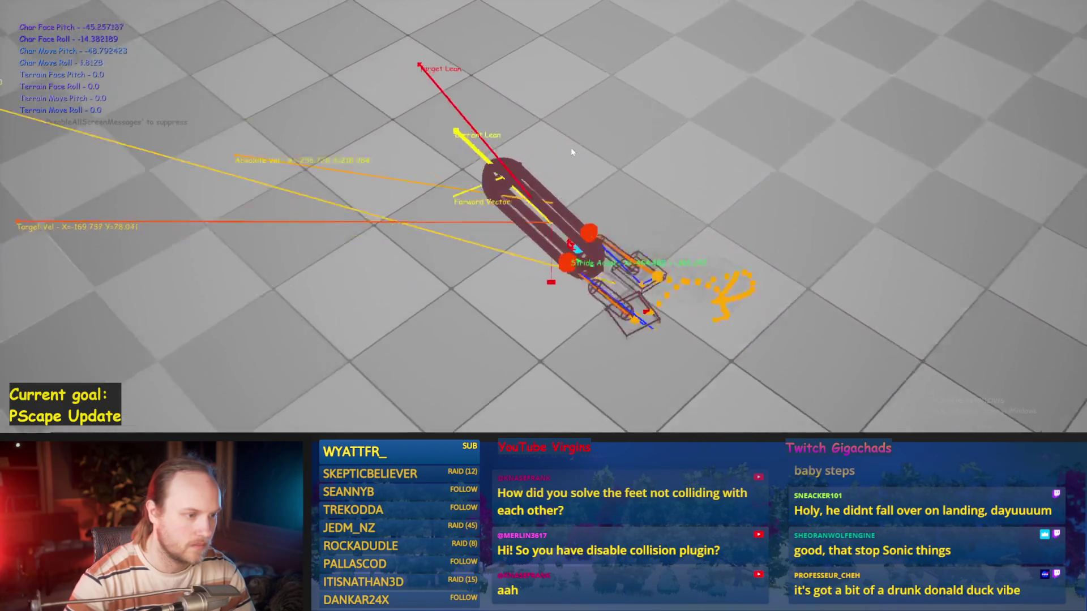
key("Escape")
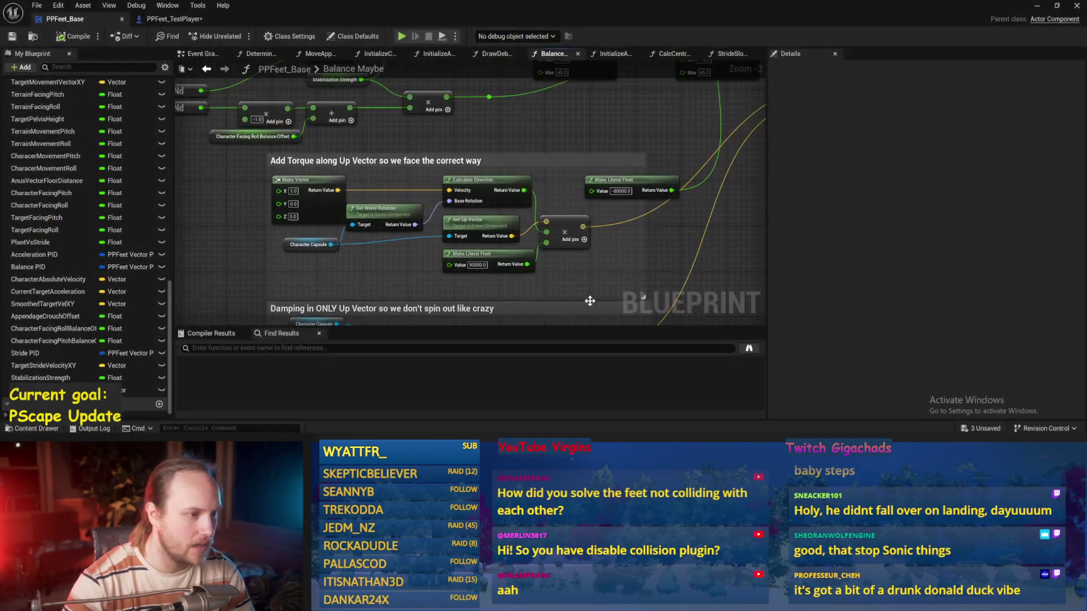
mouse_move(590, 300)
left_mouse_down()
mouse_move(551, 235)
mouse_move(411, 235)
left_mouse_up()
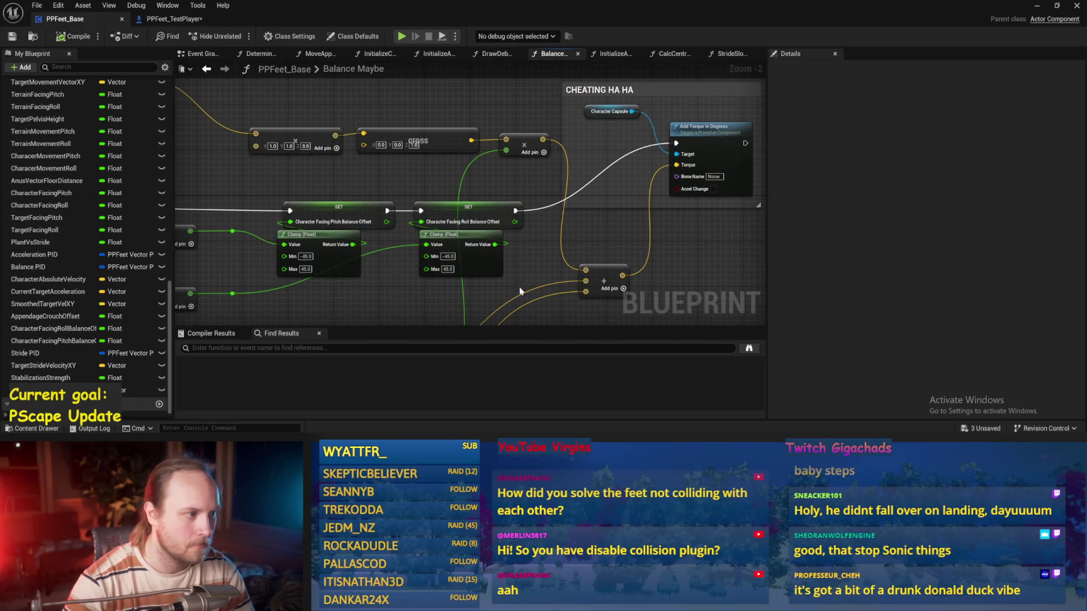
mouse_move(566, 317)
left_mouse_down()
mouse_move(561, 277)
mouse_move(509, 238)
mouse_move(424, 224)
mouse_move(451, 102)
mouse_move(510, 62)
left_mouse_up()
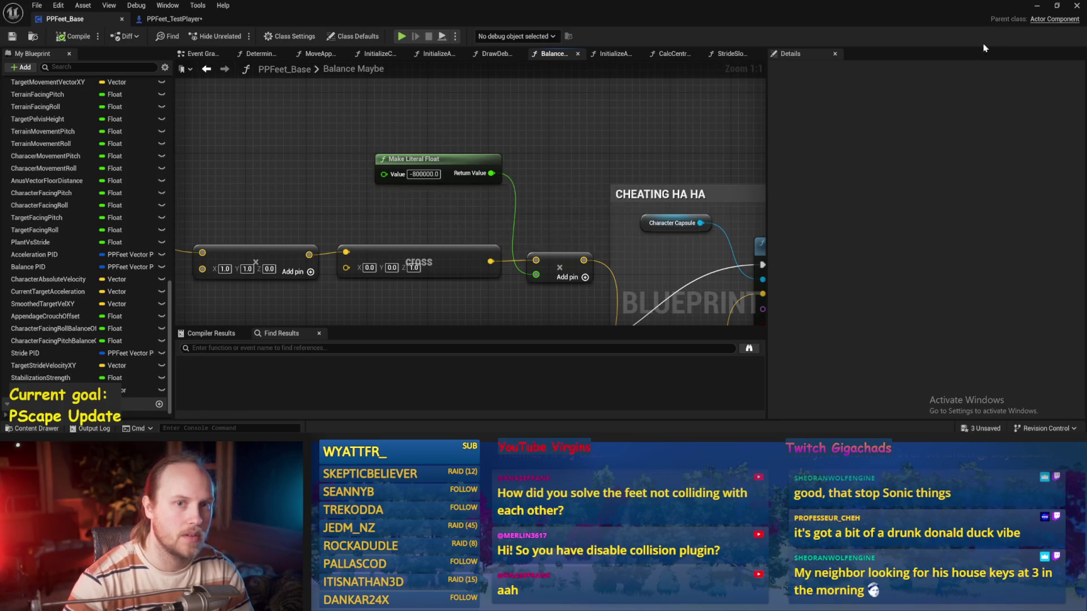
- Play-test the biped twice with the current torque literals
left_click(1038, 7)
key("alt+p")
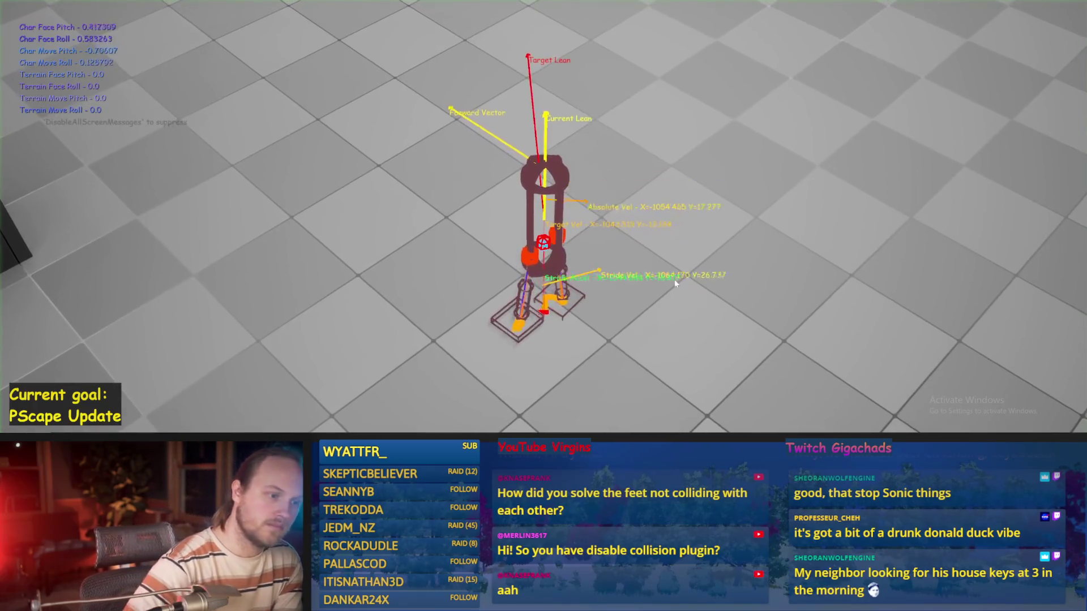
key("Escape")
left_click(458, 408)
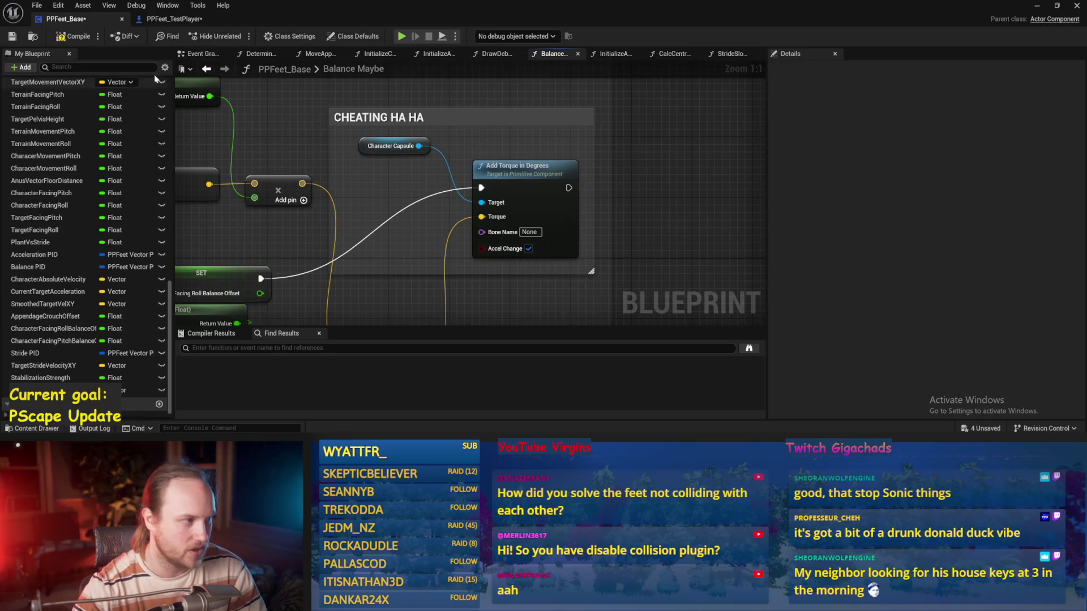
left_click(1037, 5)
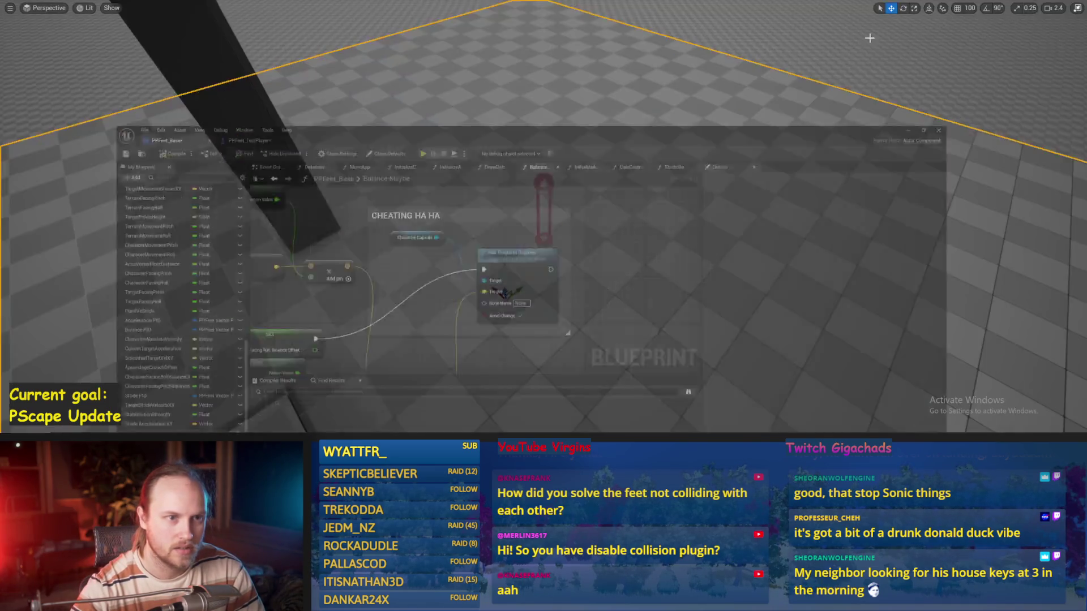
key("alt+p")
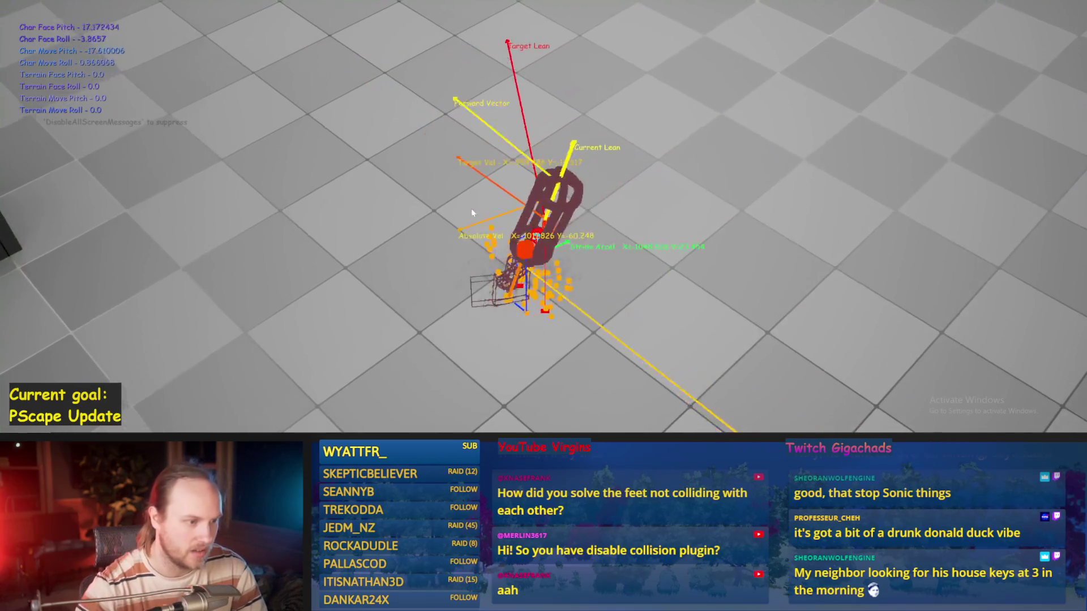
key("Escape")
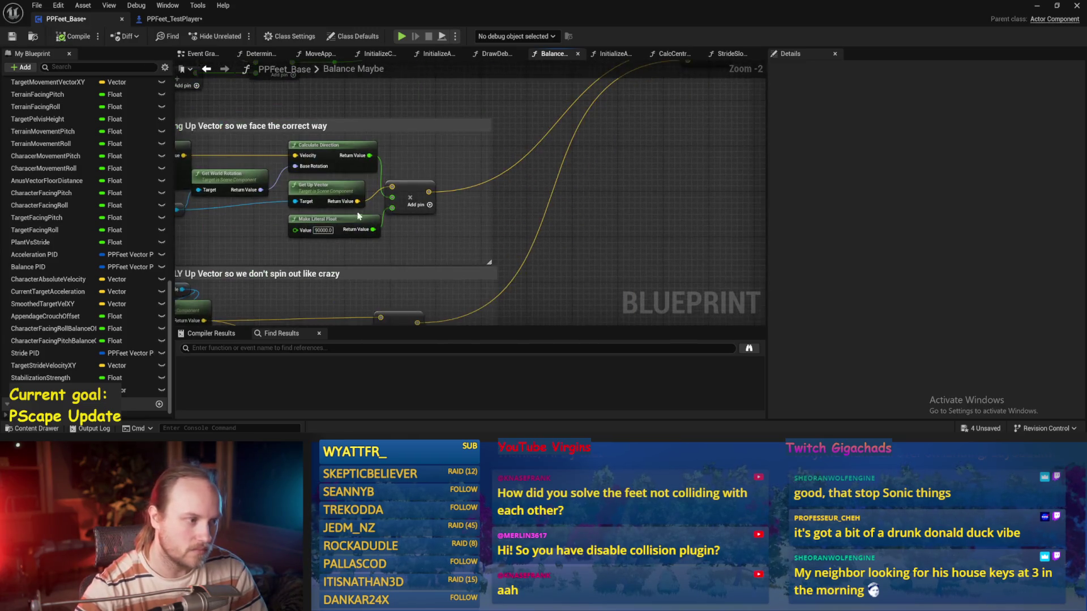
- Trim the up-vector torque literal to 9000 and play-test the biped again
key("BackSpace")
key("Return")
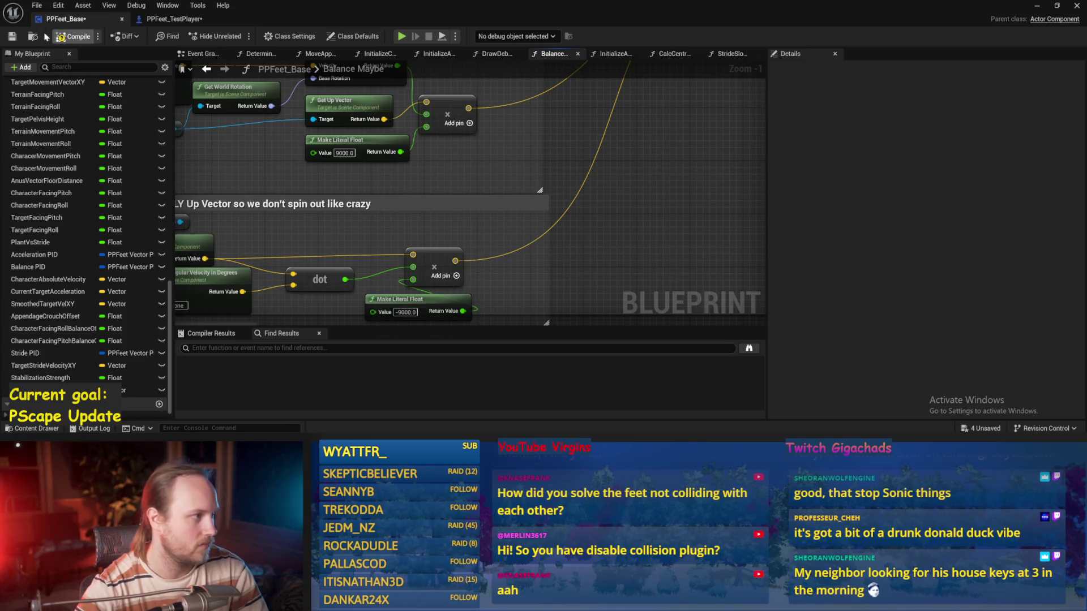
left_click(1035, 8)
key("alt+p")
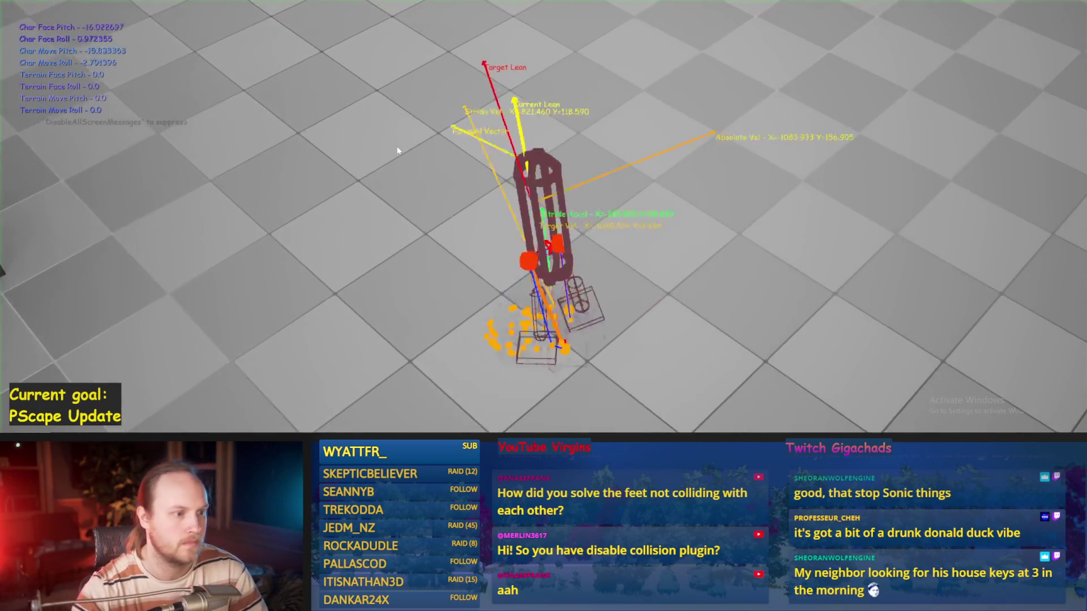
key("Escape")
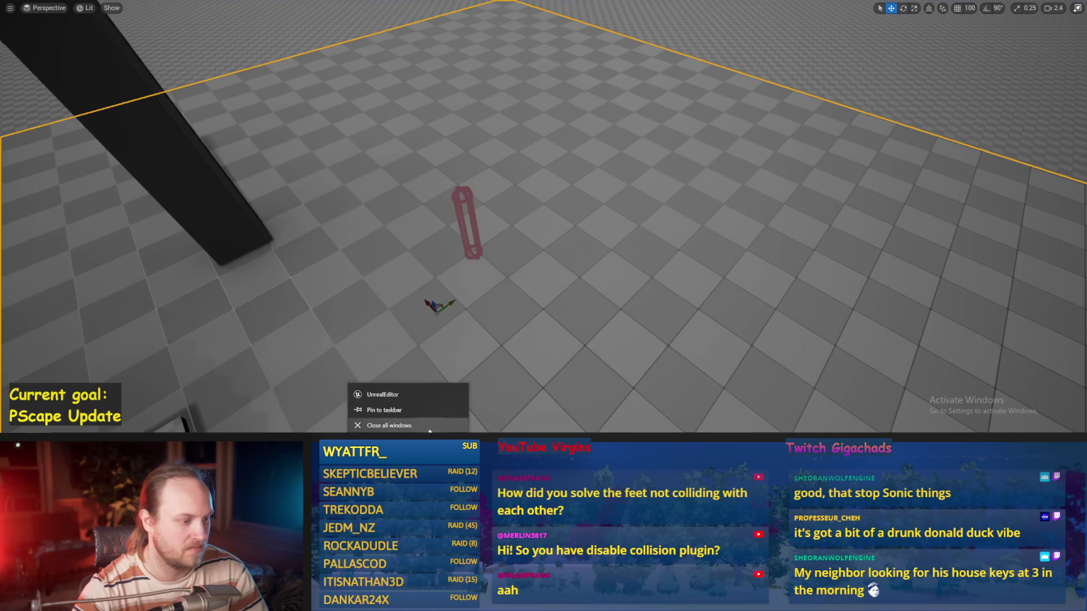
left_click(458, 408)
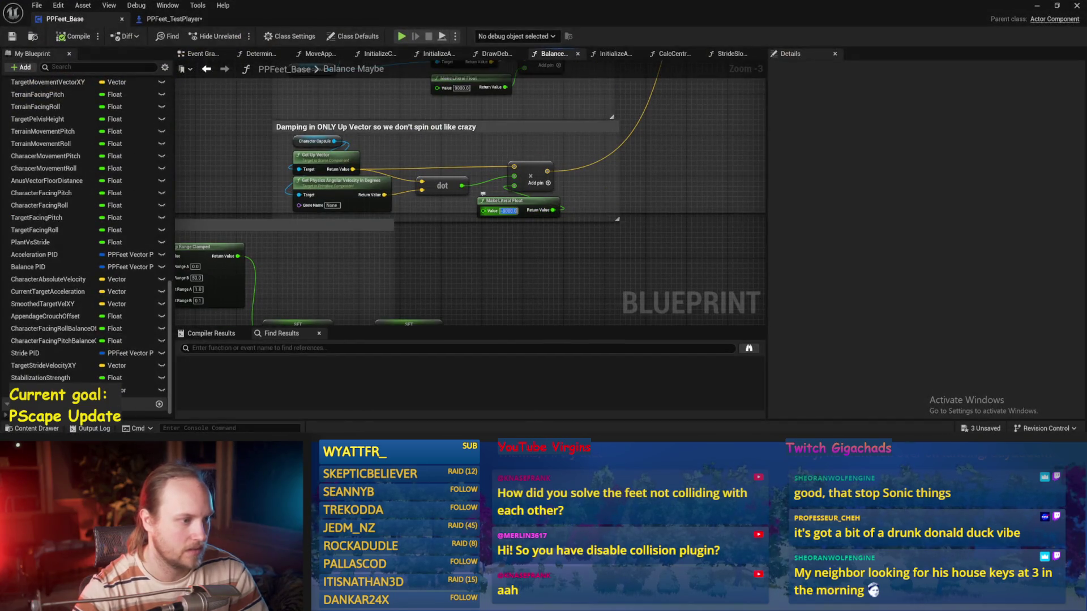
- Bring the facing torque literal into view and run a quick play-test
scroll(521, 220, "up", 3)
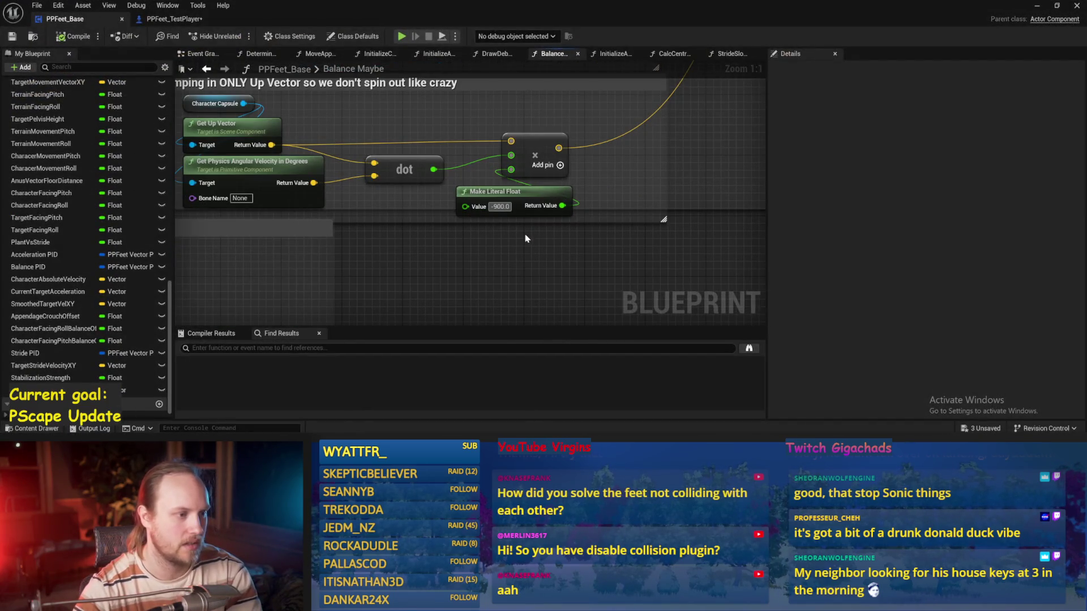
left_click_drag(527, 239, 510, 239)
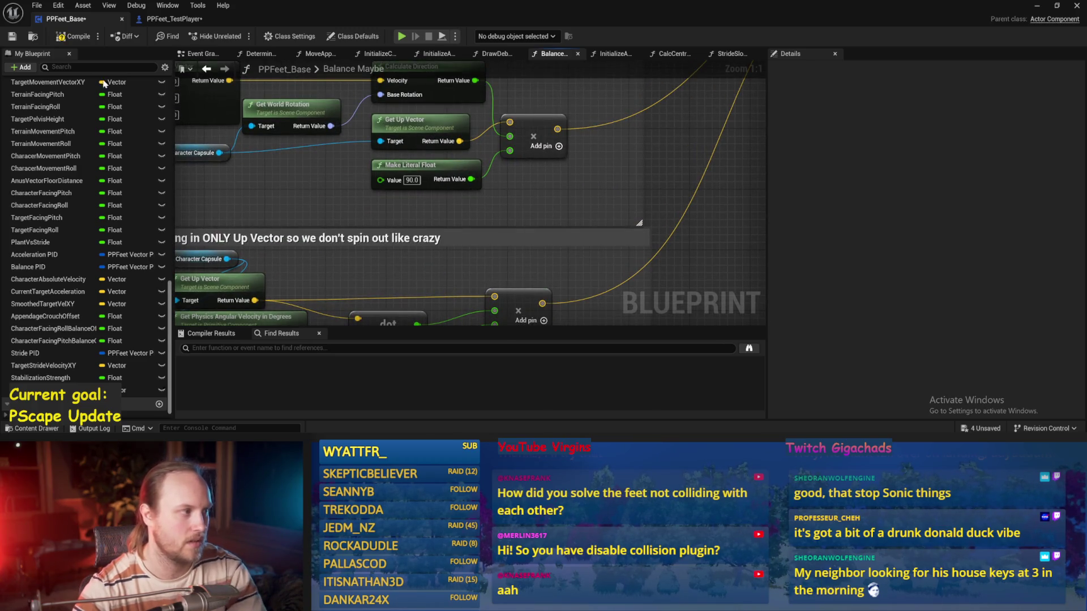
left_click(1041, 7)
key("alt+p")
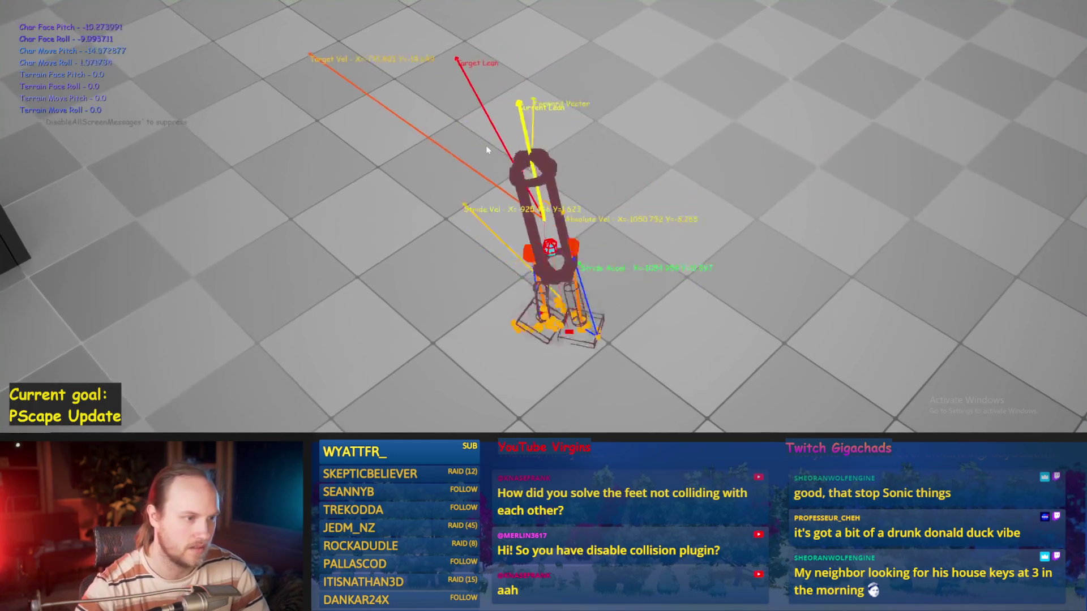
key("Escape")
- Set the facing torque literal to 10 and the damping literal to -90, then save PPFeet_Base
key("alt+Tab")
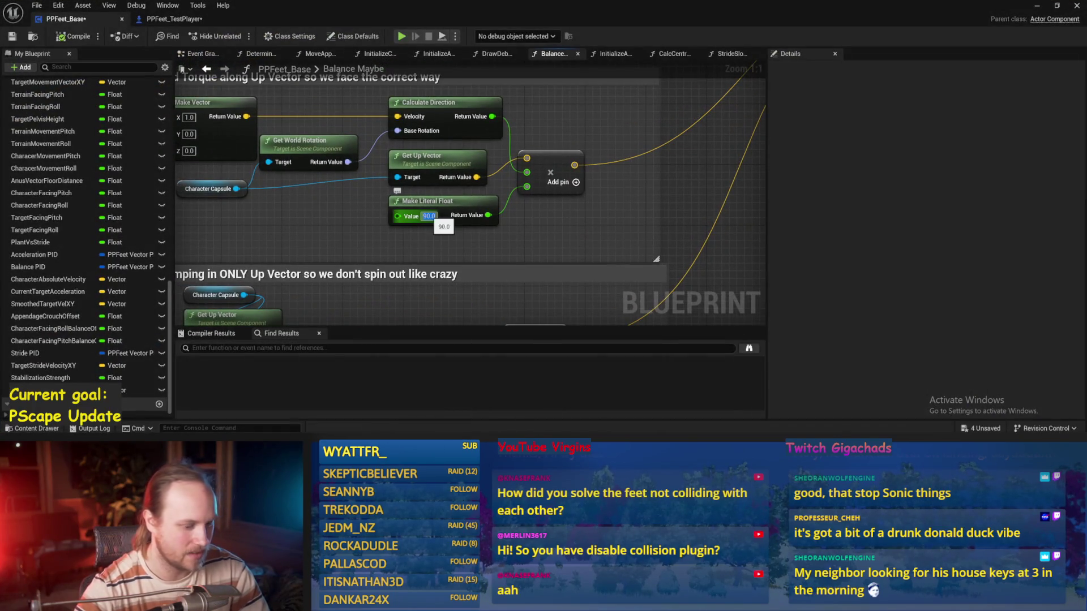
type("0")
key("Return")
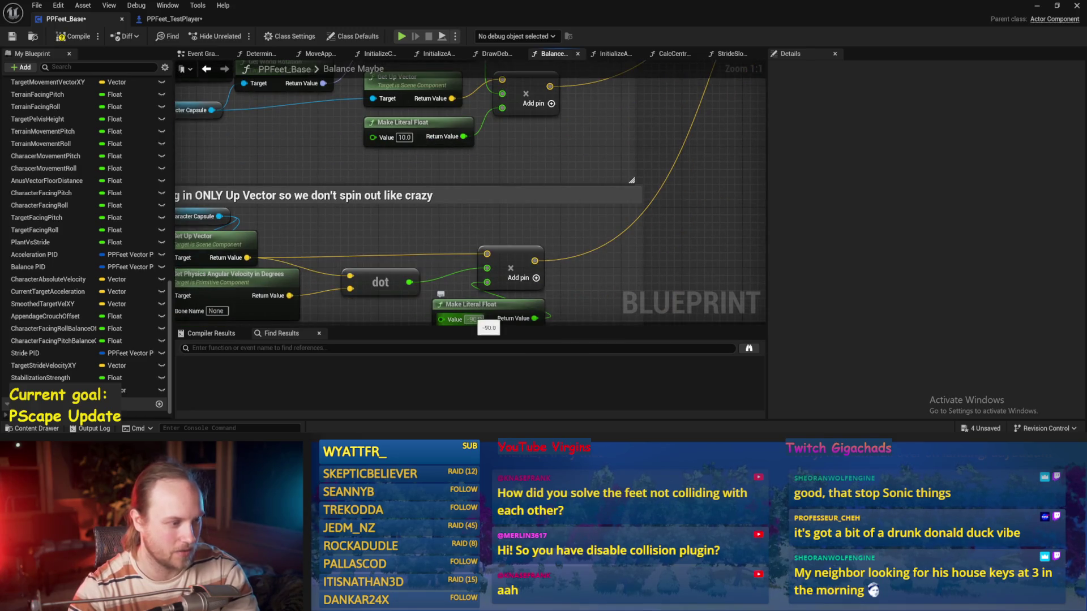
key("Return")
scroll(577, 314, "down", 3)
key("ctrl+s")
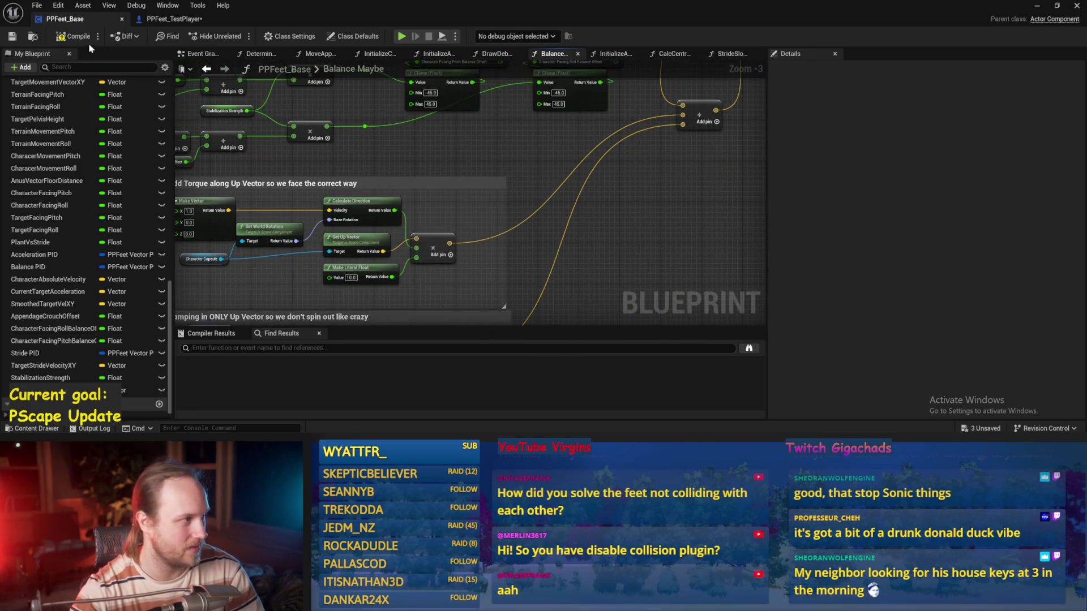
left_click(13, 37)
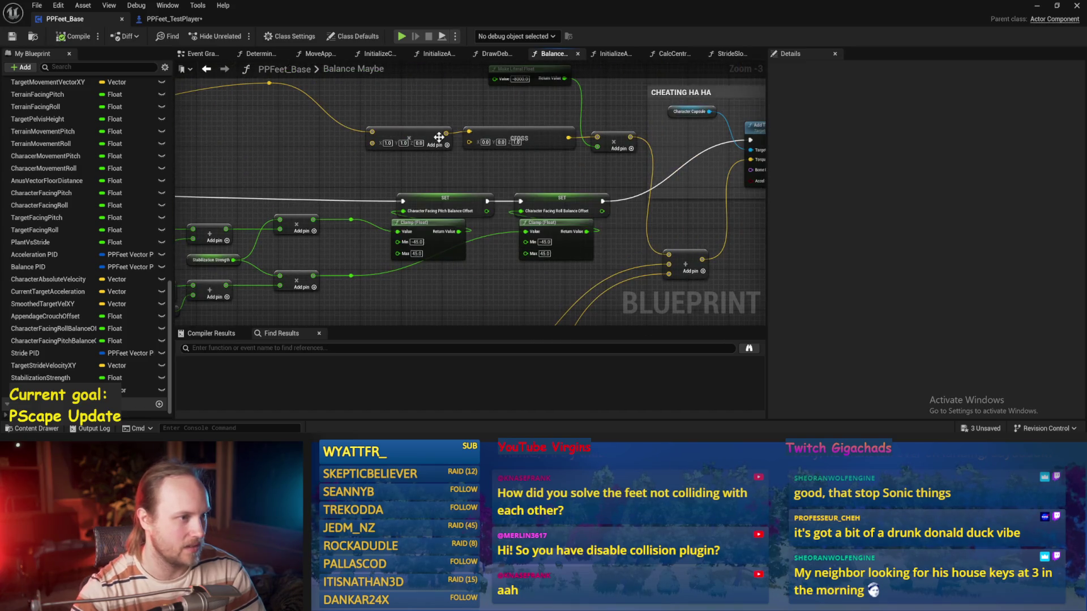
- Play-test the biped walking forward with W, then return to the blueprint and relaunch play
left_click(1038, 8)
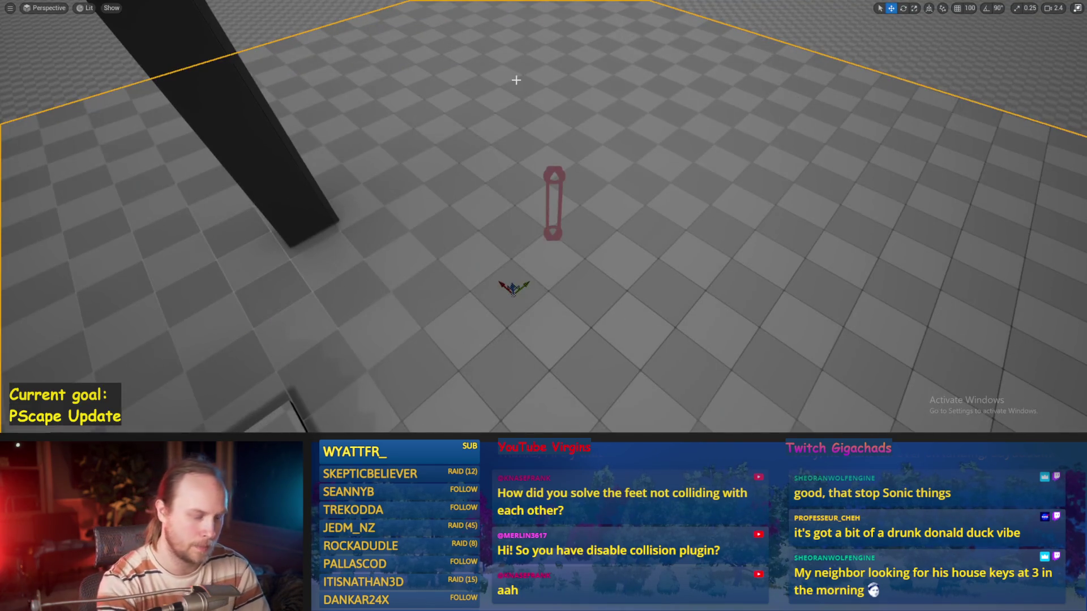
key("alt+p")
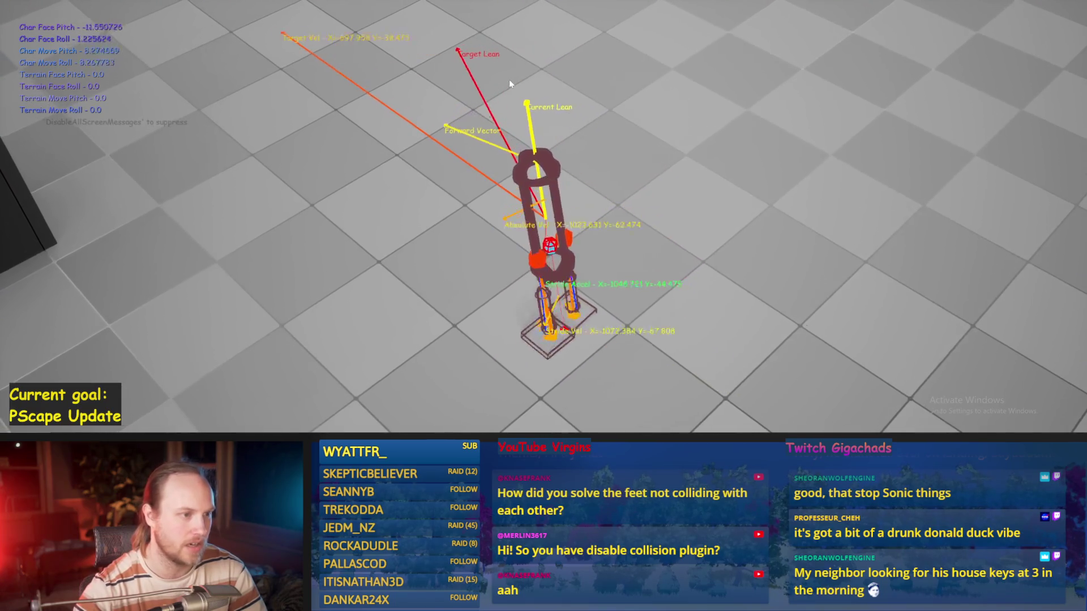
key("w")
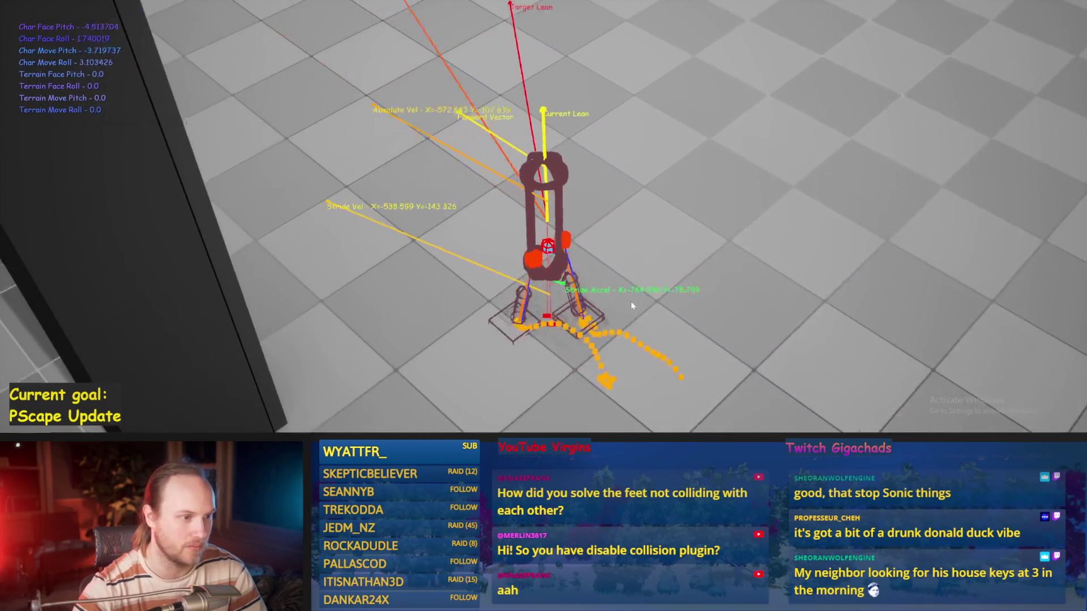
key("w")
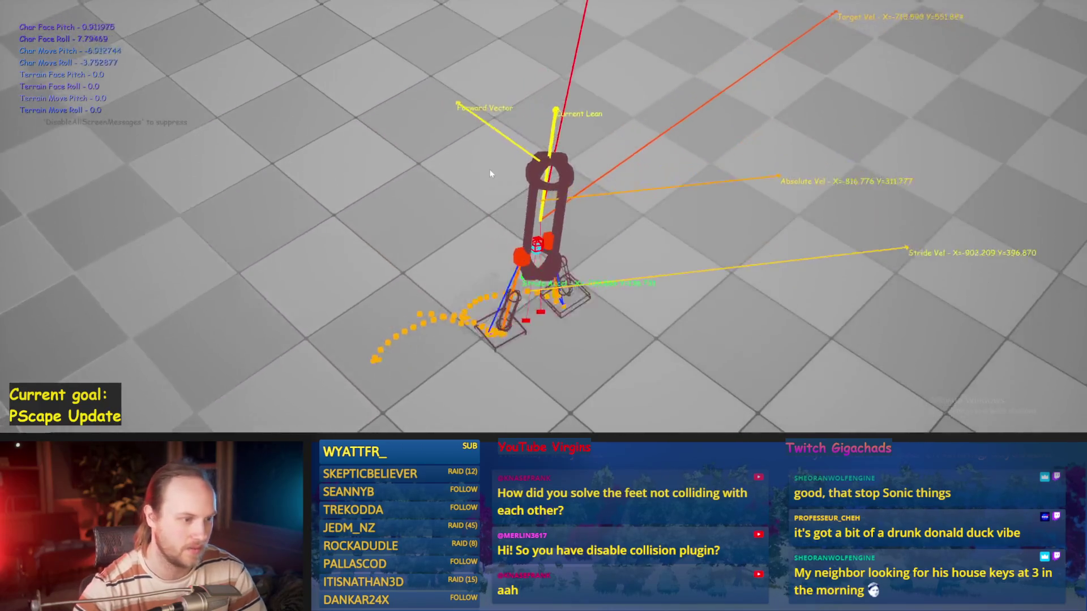
key("w")
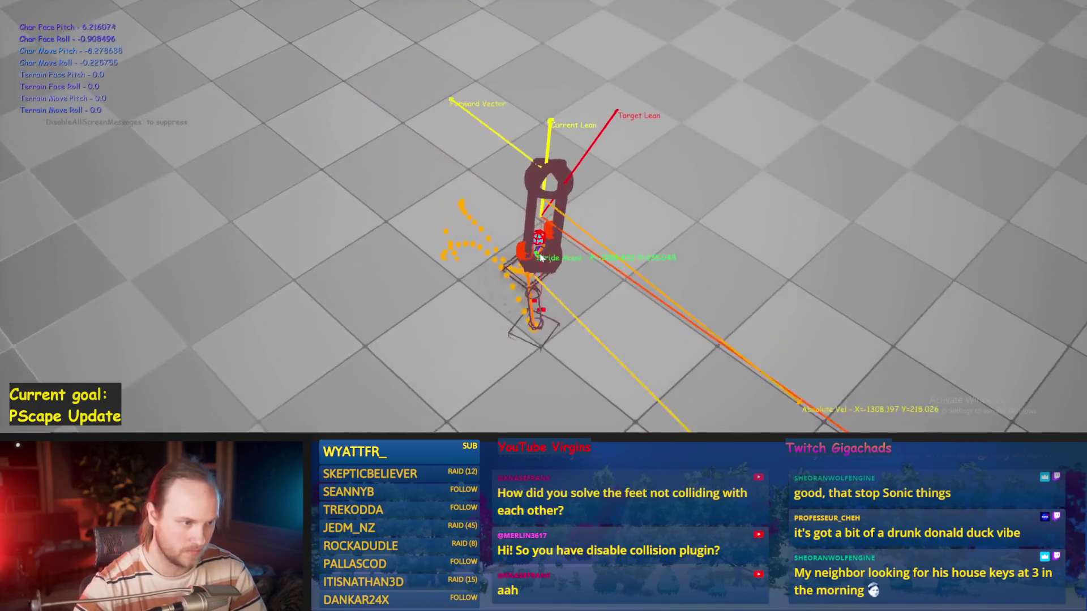
key("Escape")
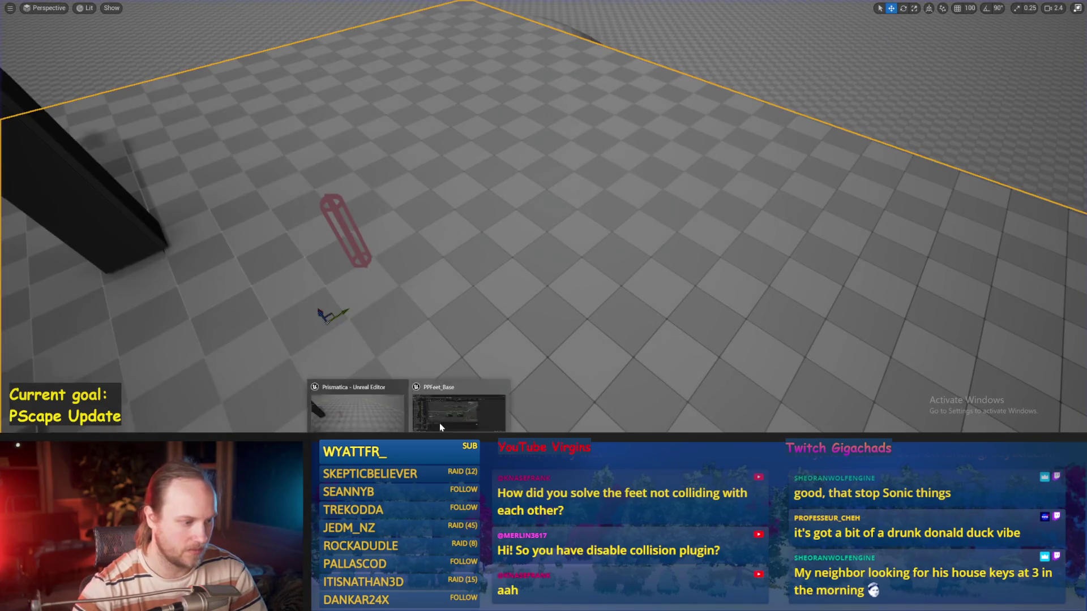
left_click(440, 425)
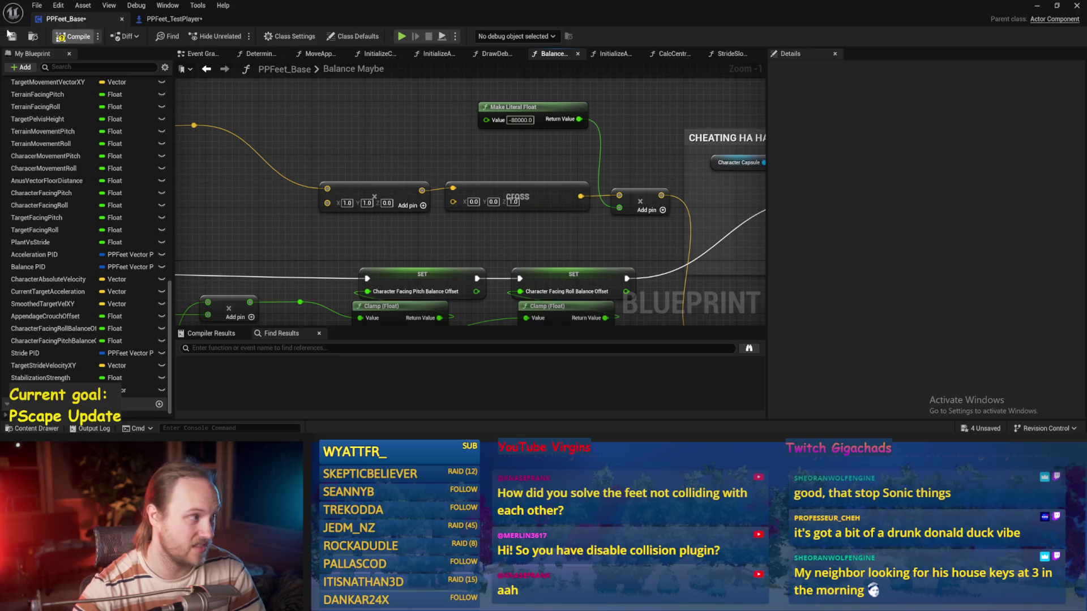
scroll(492, 115, "down", 2)
left_click(1037, 6)
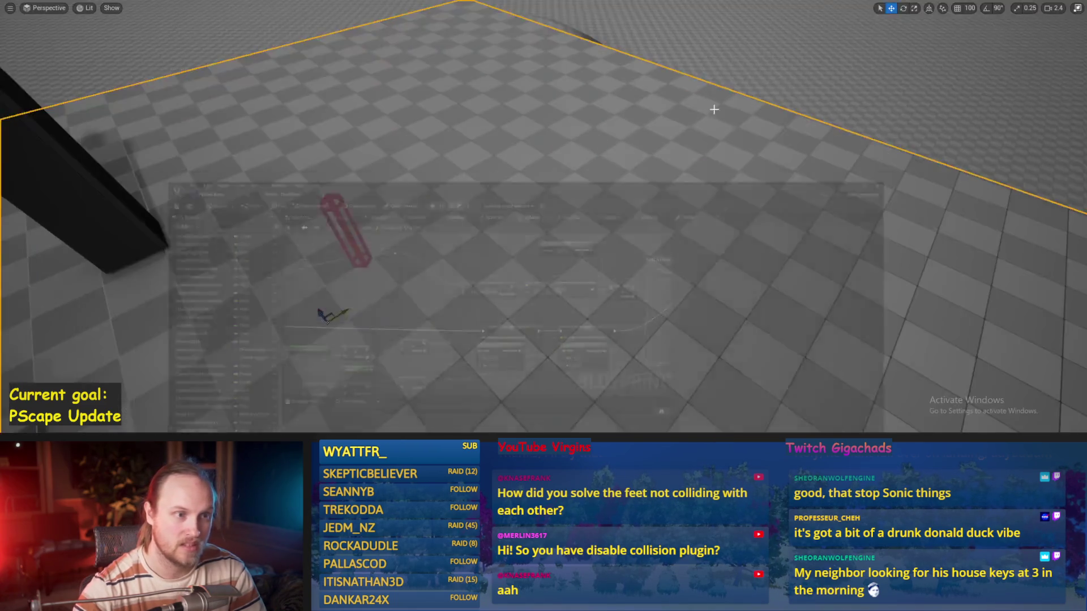
key("alt+p")
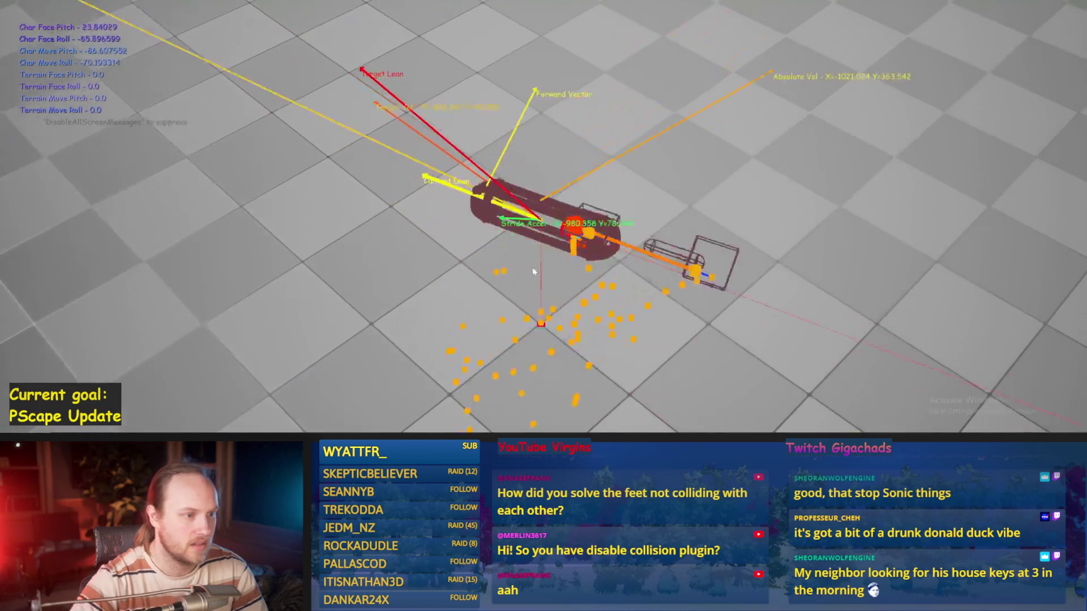
- Replace the -80000 cross-product torque literal with -4000 and relaunch the biped play-test
key("Escape")
scroll(539, 213, "up", 4)
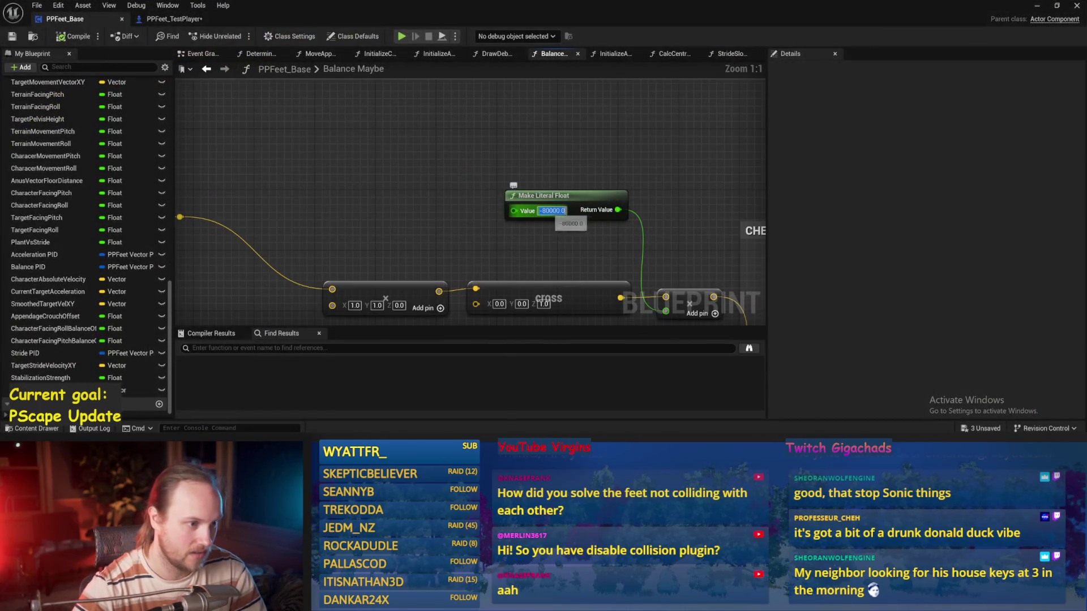
type("-4")
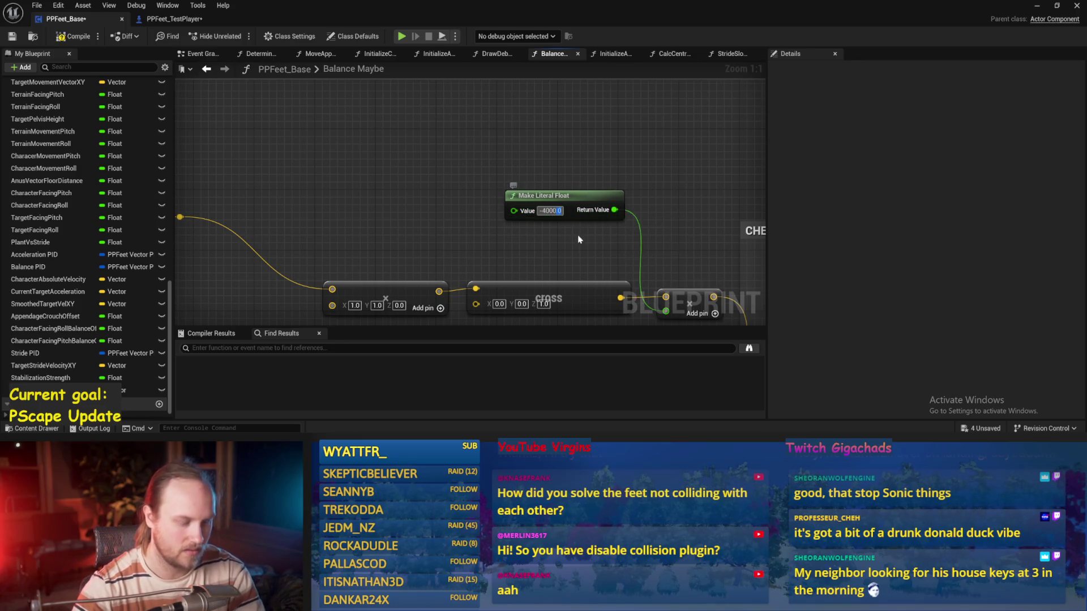
left_click(1056, 5)
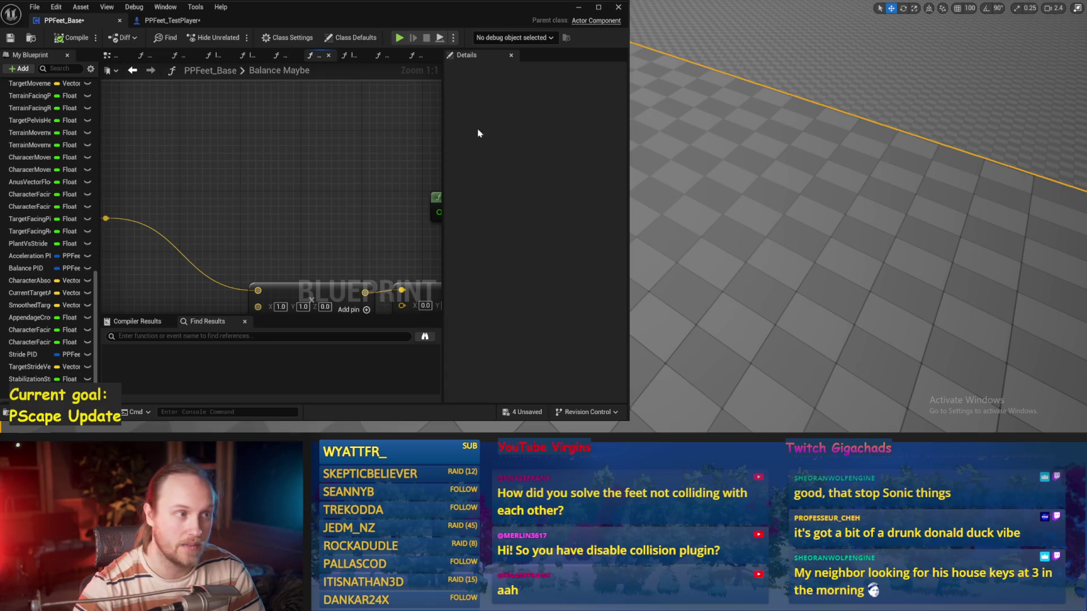
left_click(598, 6)
left_click(1057, 5)
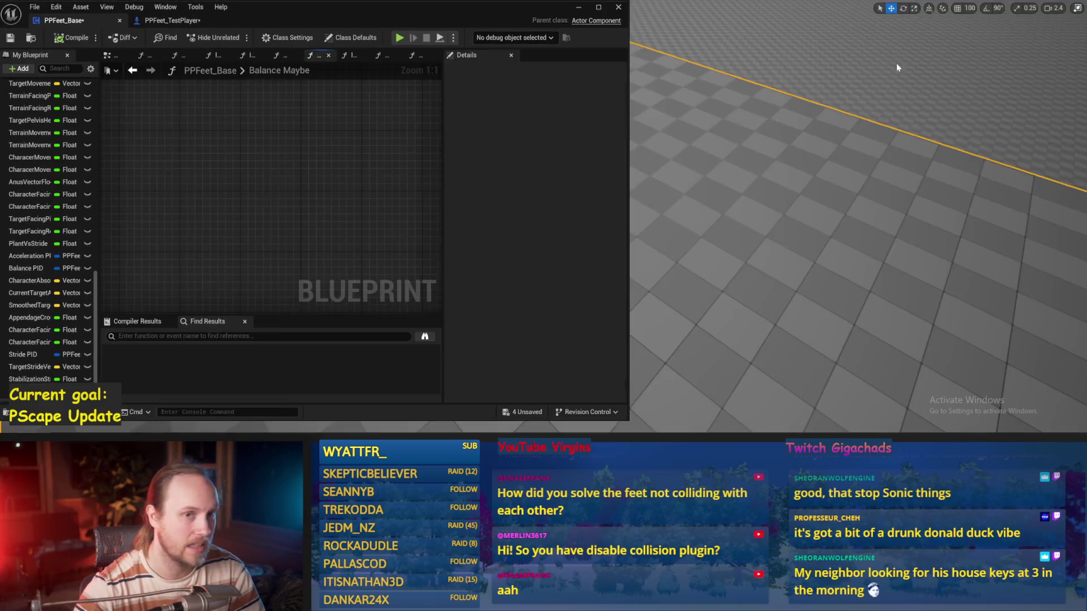
left_click(578, 6)
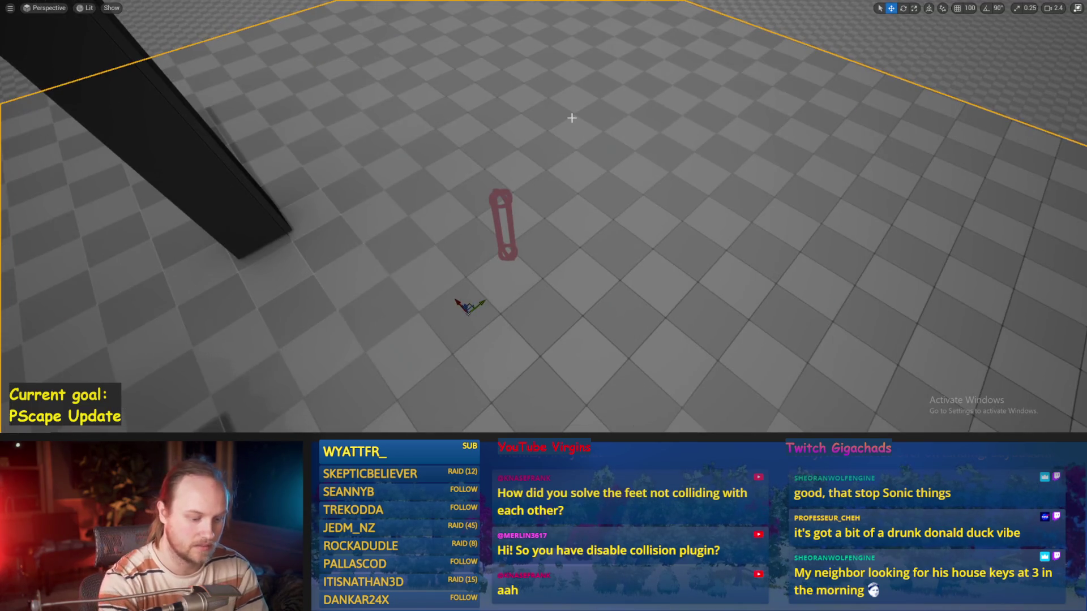
key("alt+p")
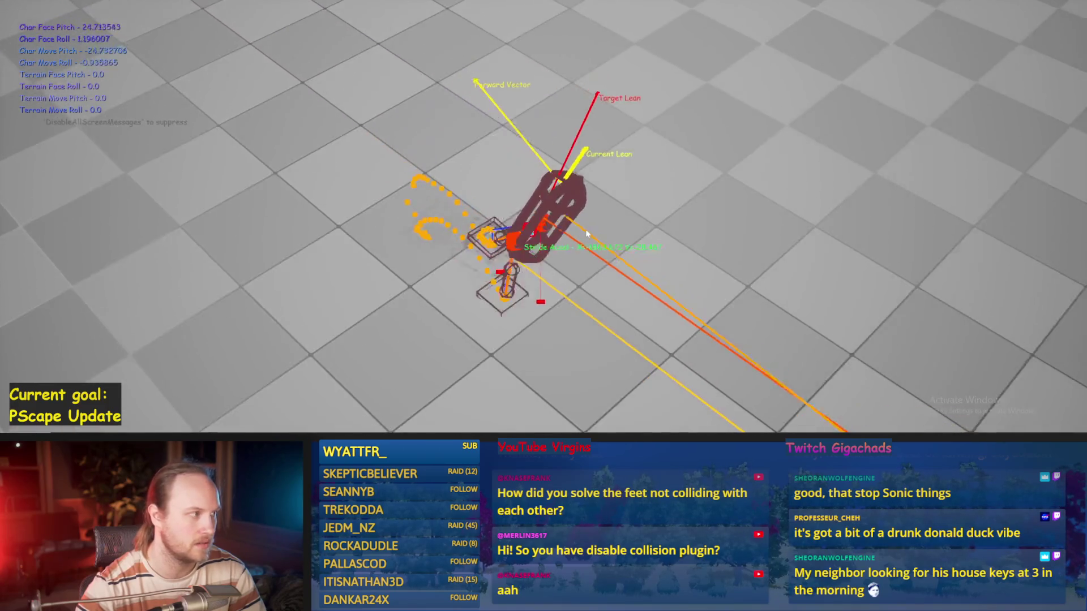
- Restart the biped play test twice to watch its balance, then stop and maximize the Blueprint editor
key("Escape")
key("alt+p")
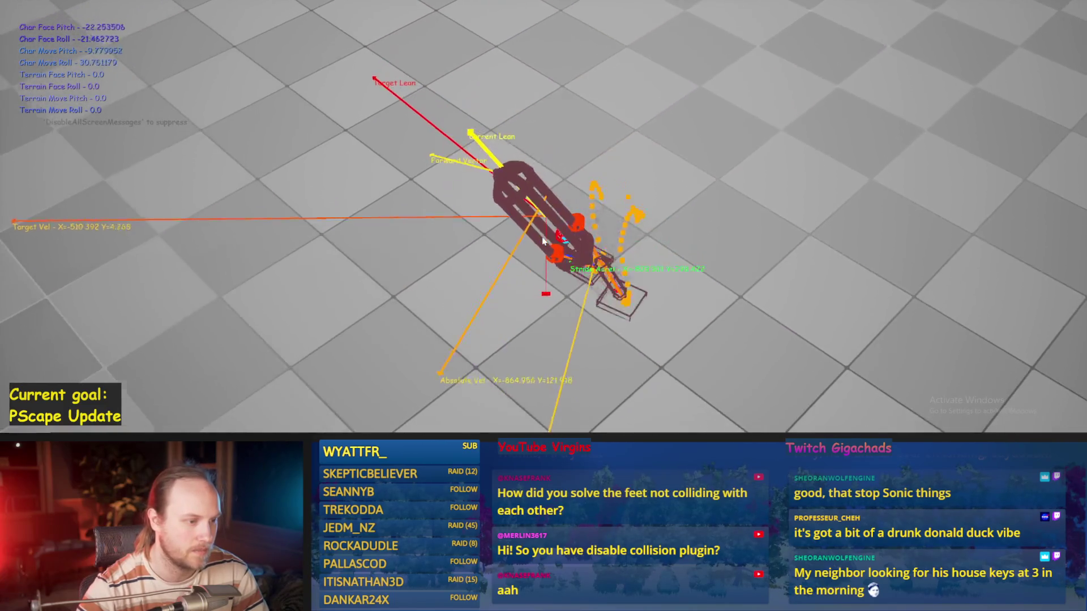
key("Escape")
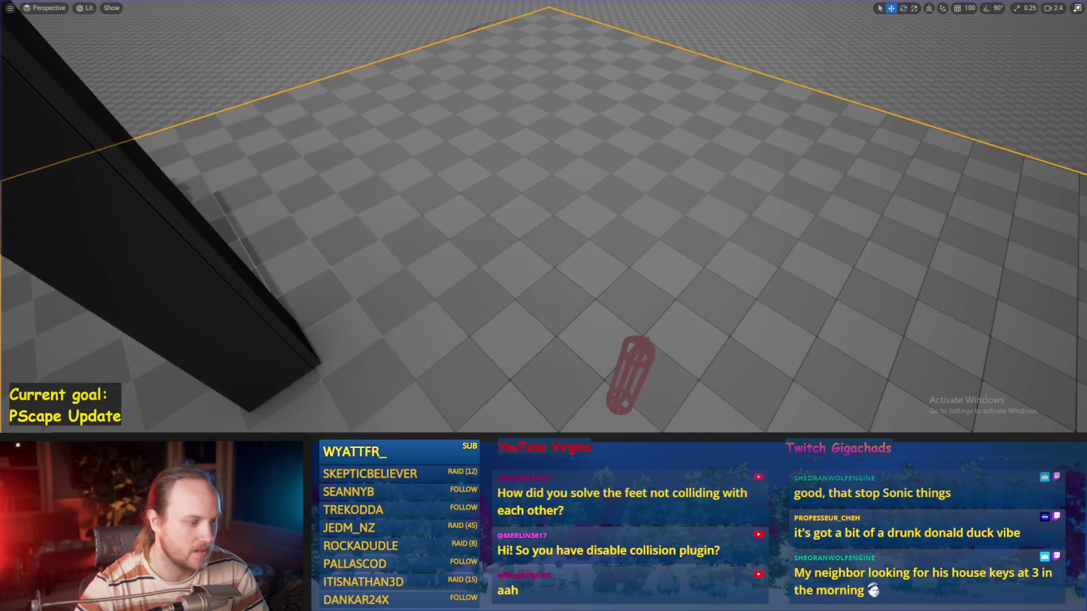
key("alt+p")
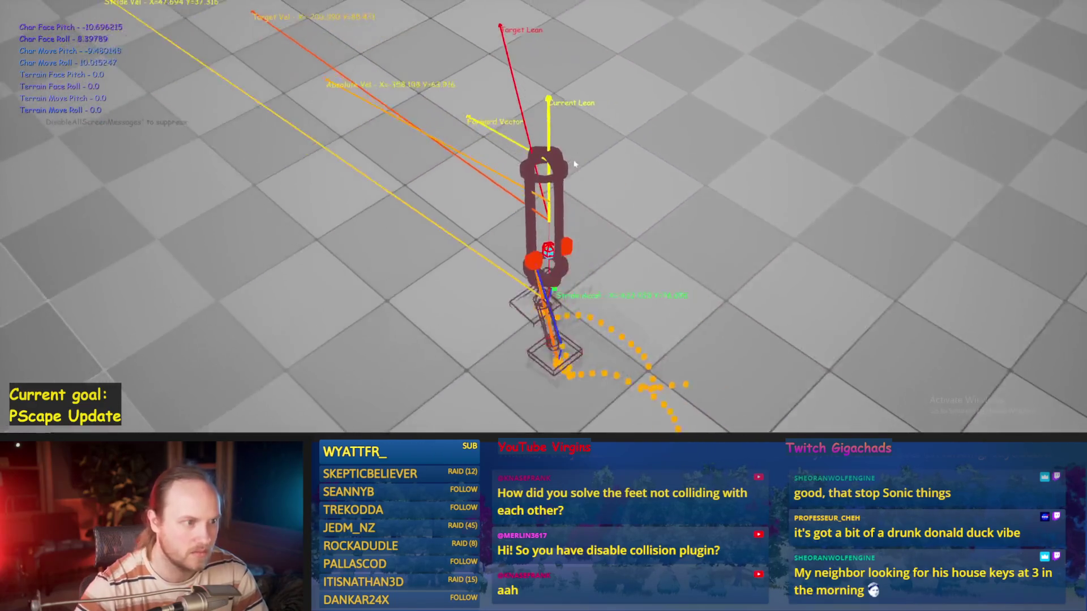
key("Escape")
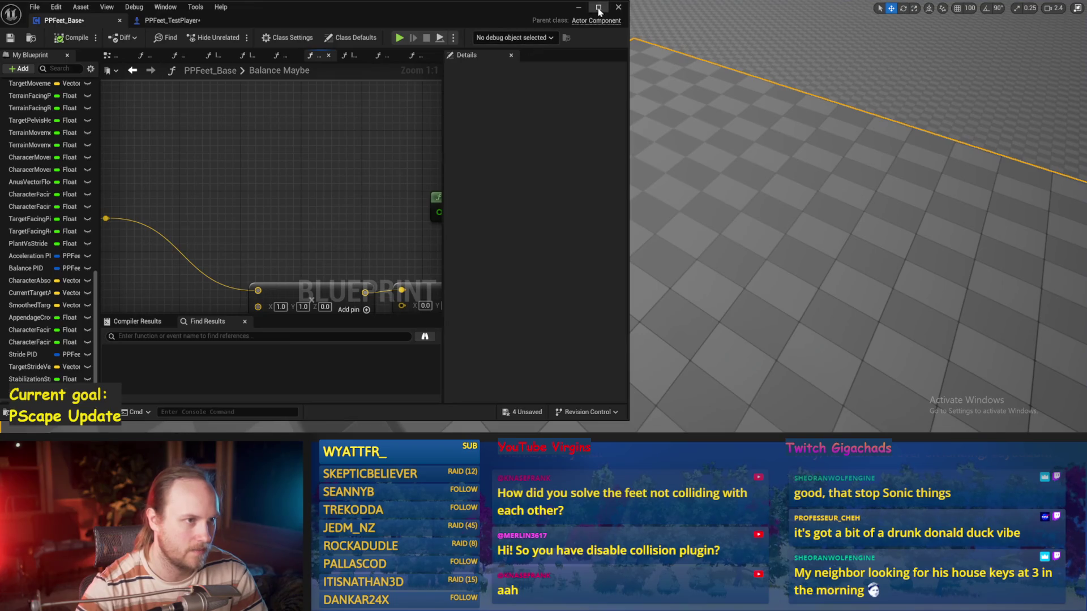
left_click(599, 8)
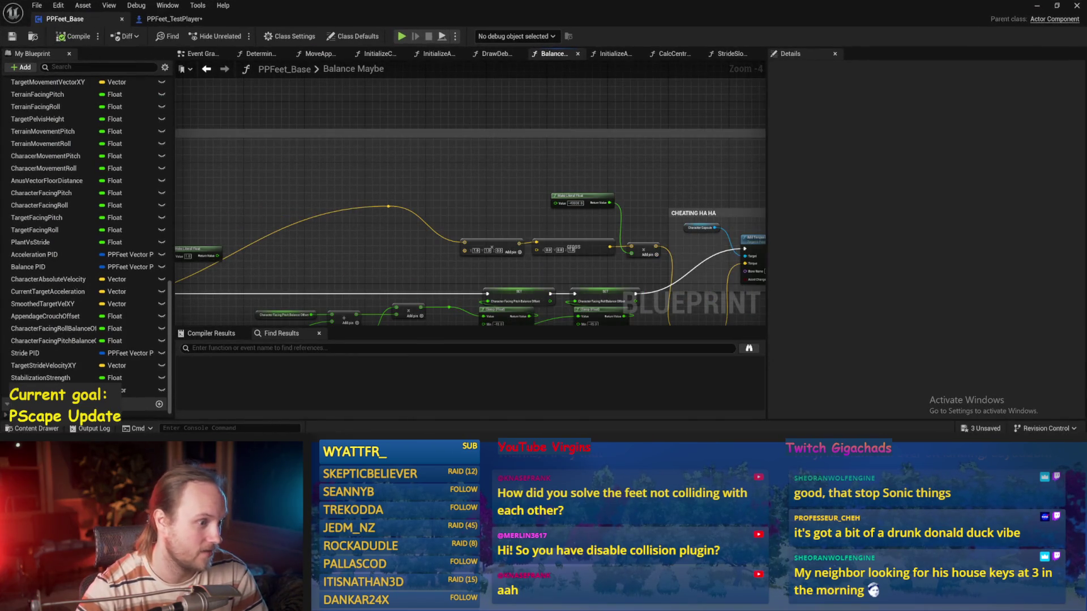
- Pan across the Balance Maybe PID nodes to the 'P 0.01, D 0.1, VInterp 2' comment
left_click_drag(306, 317, 519, 183)
scroll(470, 233, "up", 2)
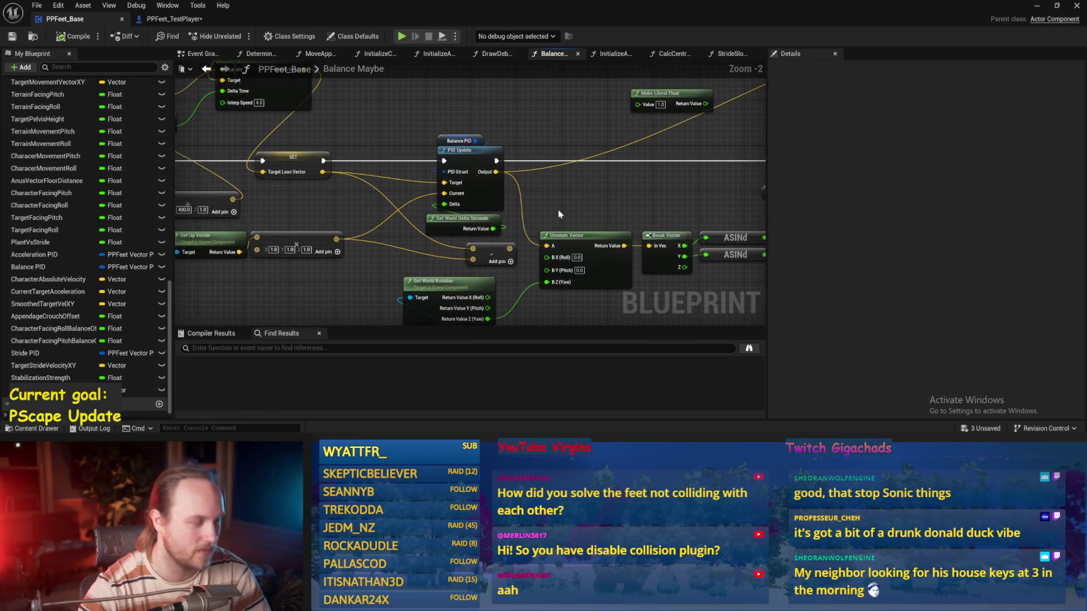
left_click_drag(481, 217, 480, 208)
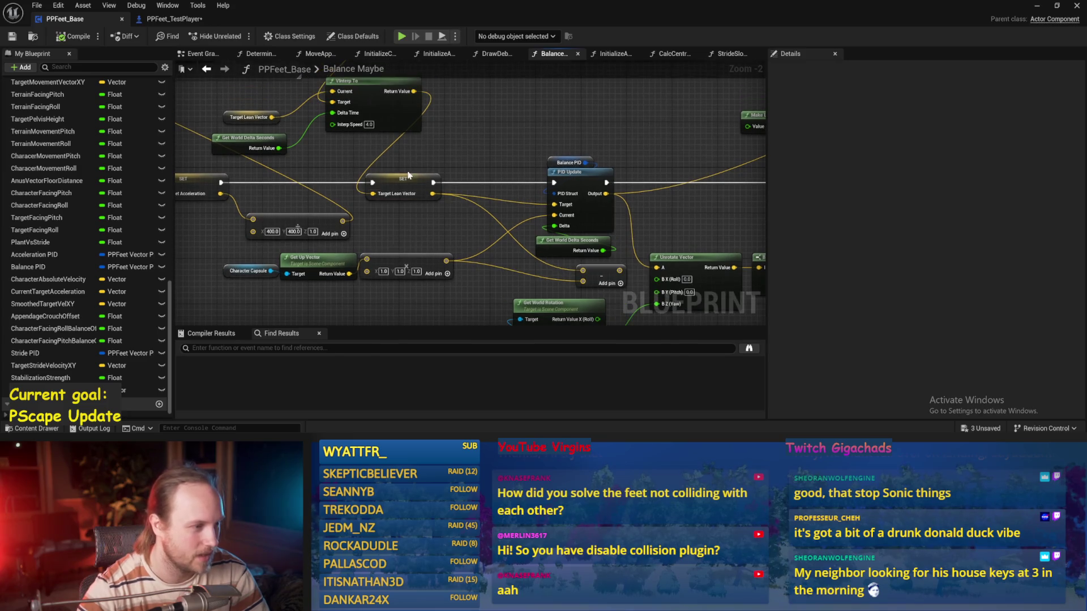
mouse_move(536, 178)
left_mouse_down()
mouse_move(526, 141)
mouse_move(502, 178)
left_mouse_up()
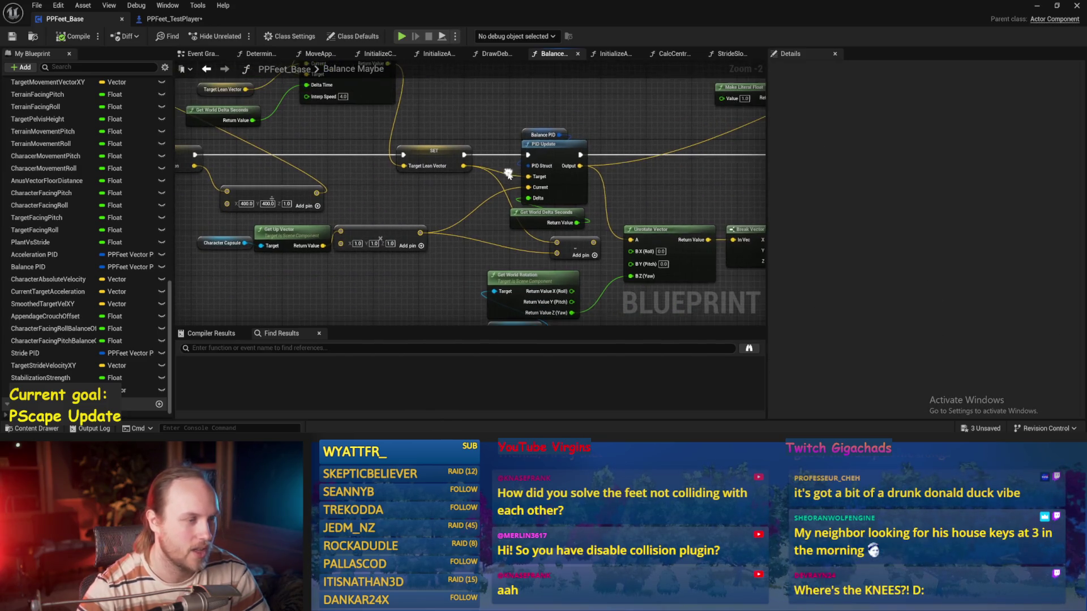
left_click_drag(492, 126, 485, 157)
mouse_move(643, 132)
left_mouse_down()
mouse_move(574, 176)
mouse_move(473, 192)
mouse_move(422, 225)
left_mouse_up()
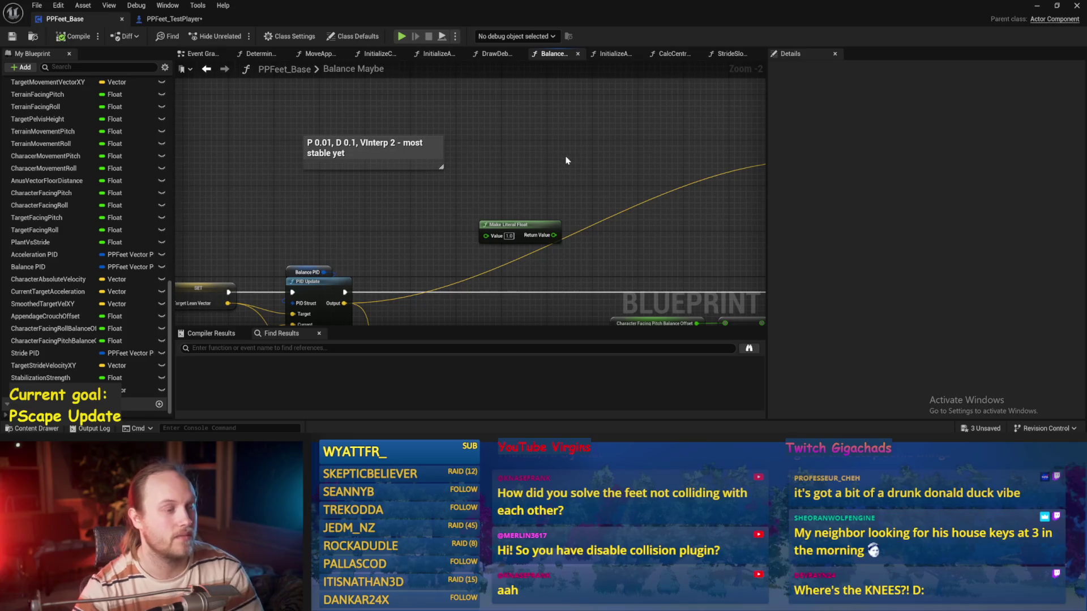
left_click_drag(565, 160, 449, 194)
left_click_drag(449, 150, 387, 212)
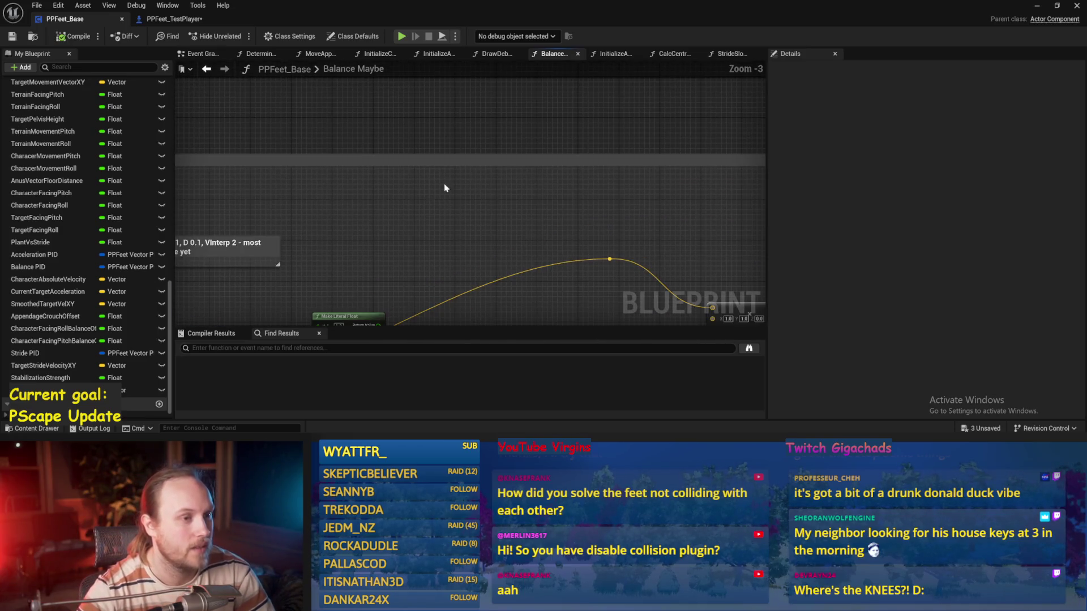
scroll(427, 189, "down", 1)
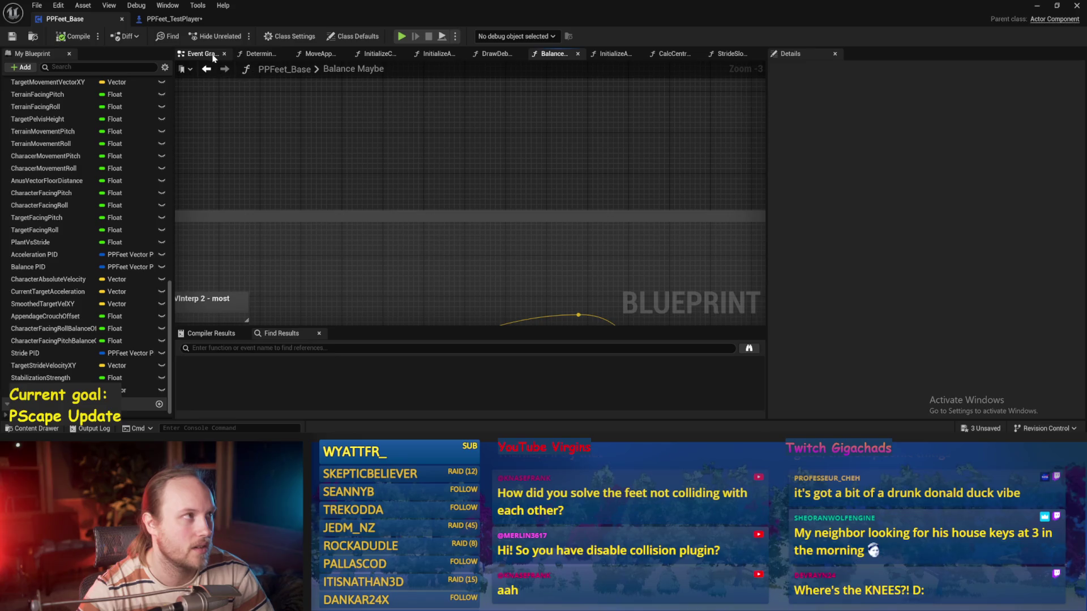
- Trace the Event Graph's appendage, timer and startup nodes, then open the InitializeComponent graph
left_click(219, 57)
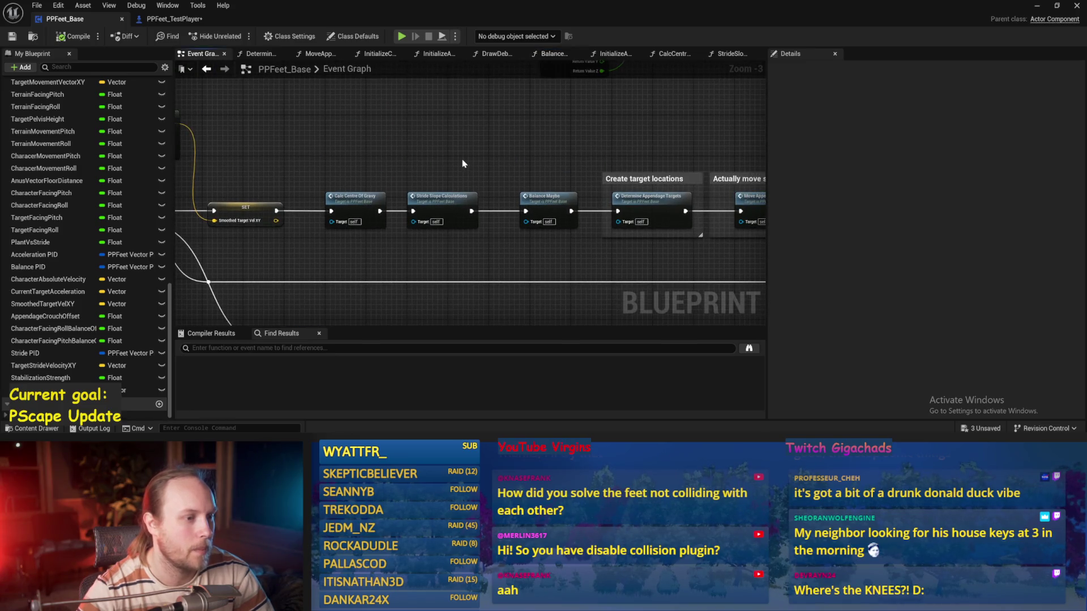
left_click_drag(600, 150, 358, 150)
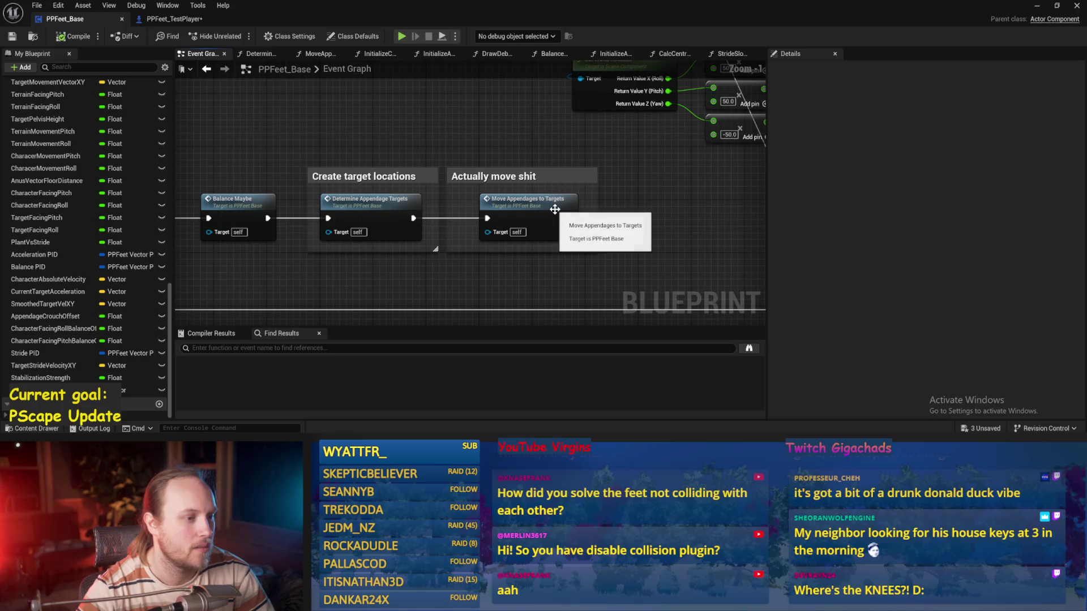
left_click_drag(473, 114, 487, 242)
scroll(446, 201, "down", 1)
left_click_drag(446, 201, 582, 303)
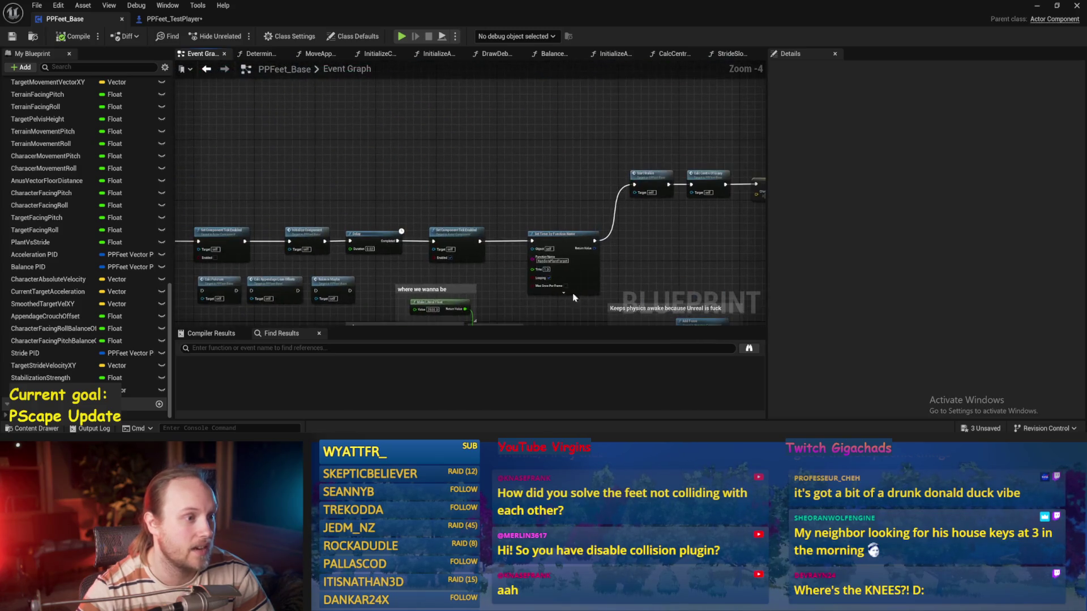
left_click_drag(494, 242, 494, 198)
scroll(329, 223, "up", 2)
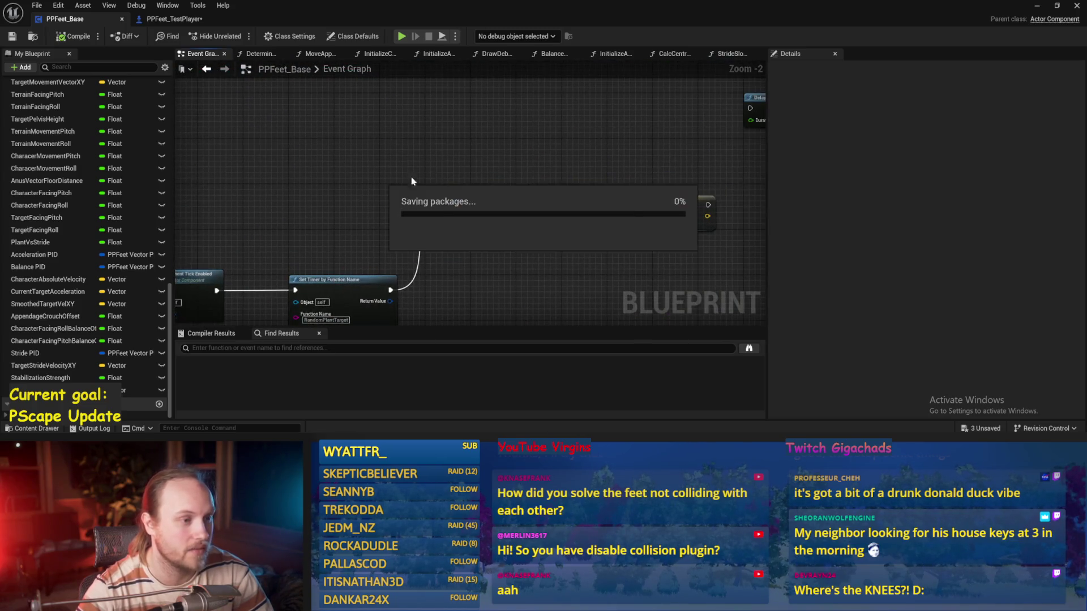
left_click_drag(328, 224, 370, 196)
double_click(276, 192)
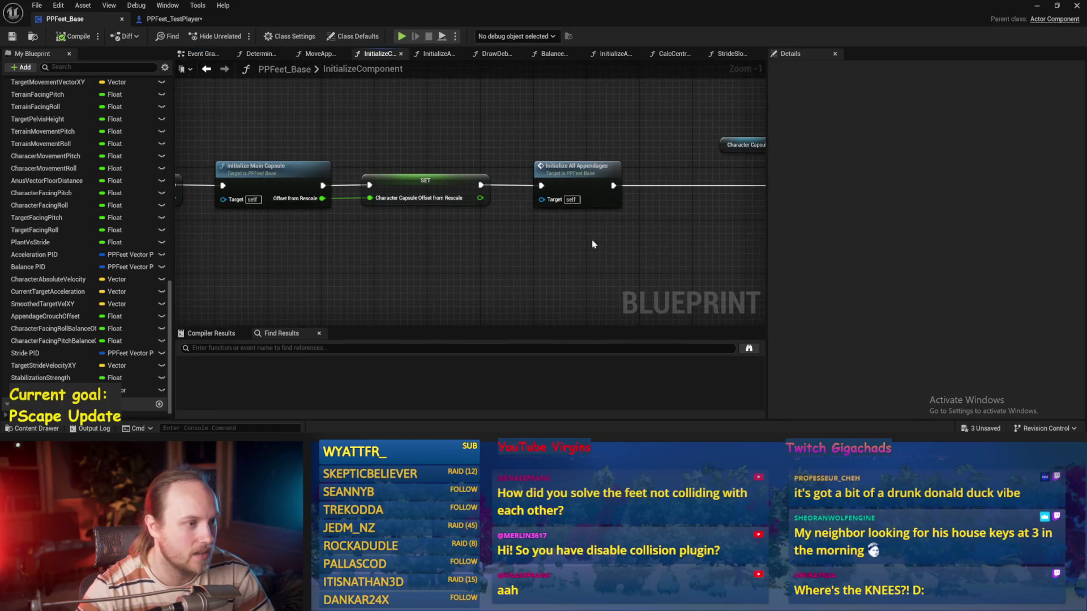
- Open InitializeAllAppendages, go back, reopen it and drill into the InitializeAppendage graph
double_click(568, 189)
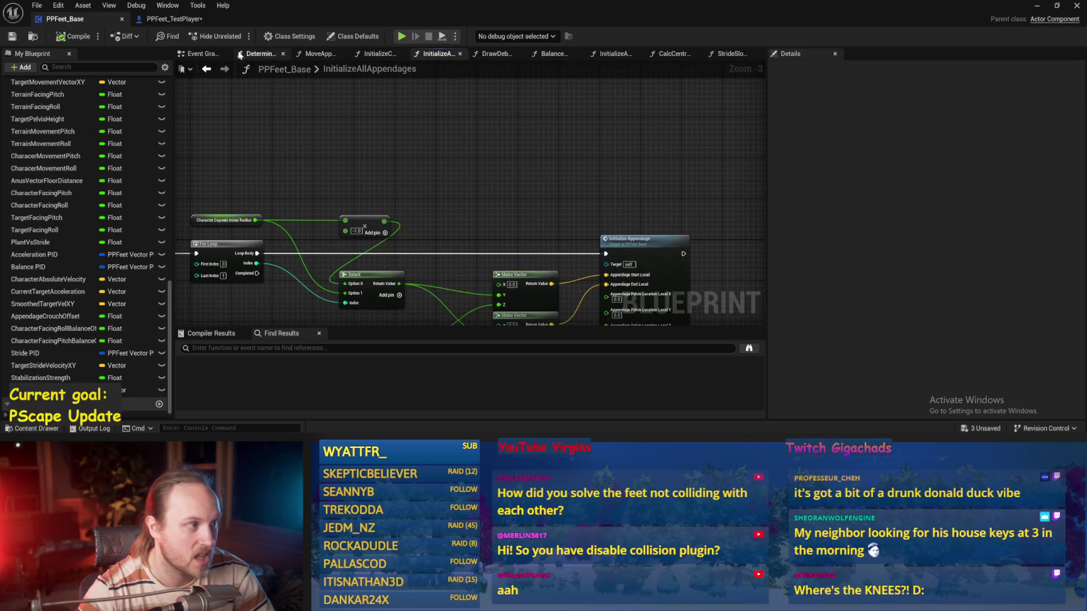
left_click(207, 69)
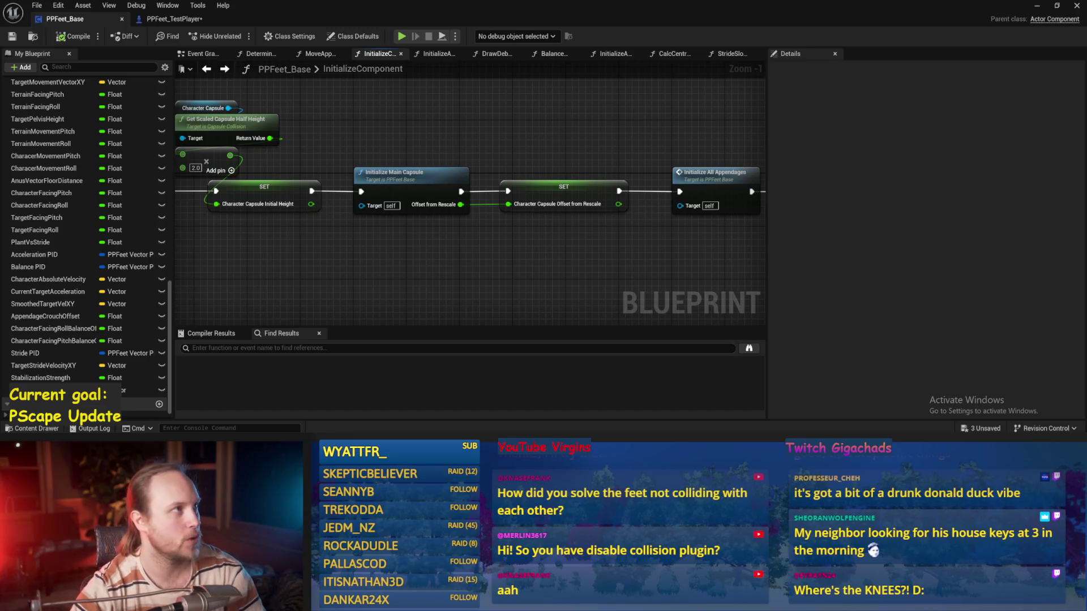
left_click_drag(682, 196, 540, 208)
double_click(585, 192)
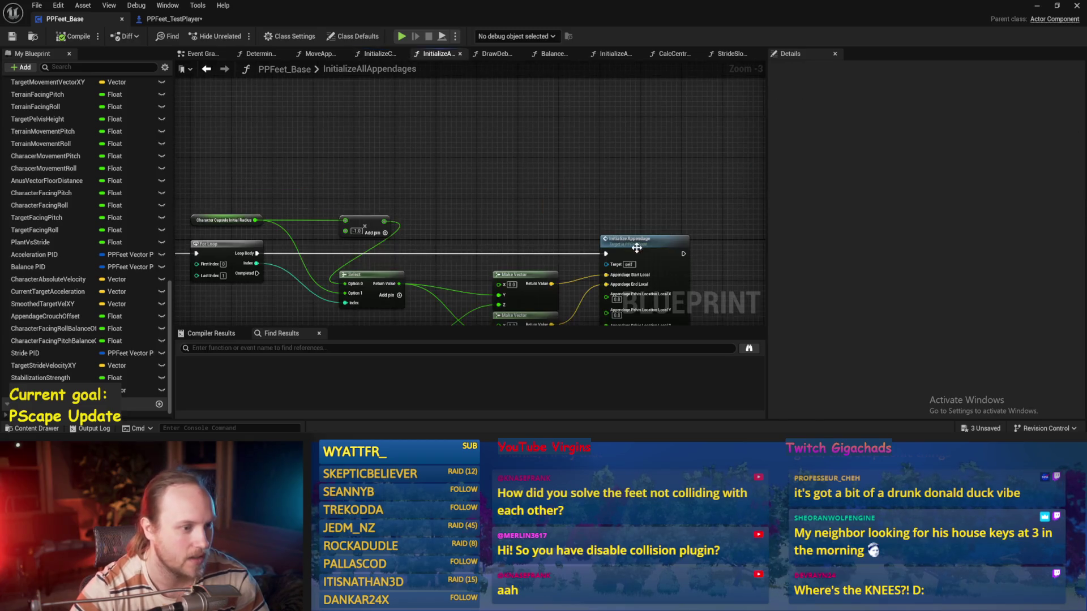
double_click(637, 240)
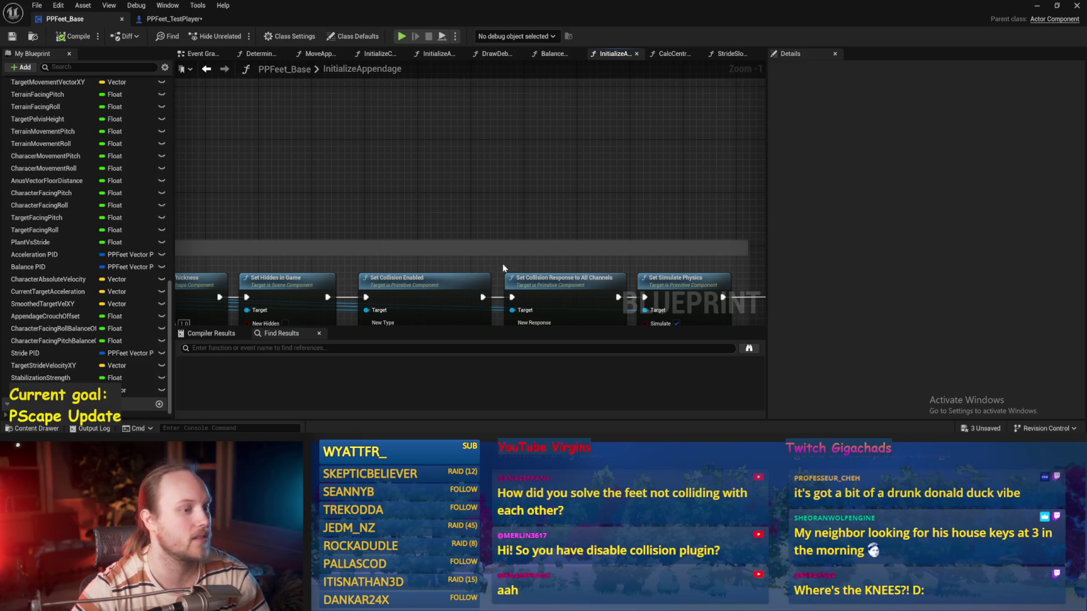
- Lower the linear drive Position Strength from 10000 to 1000, then play-test the biped
scroll(553, 204, "down", 3)
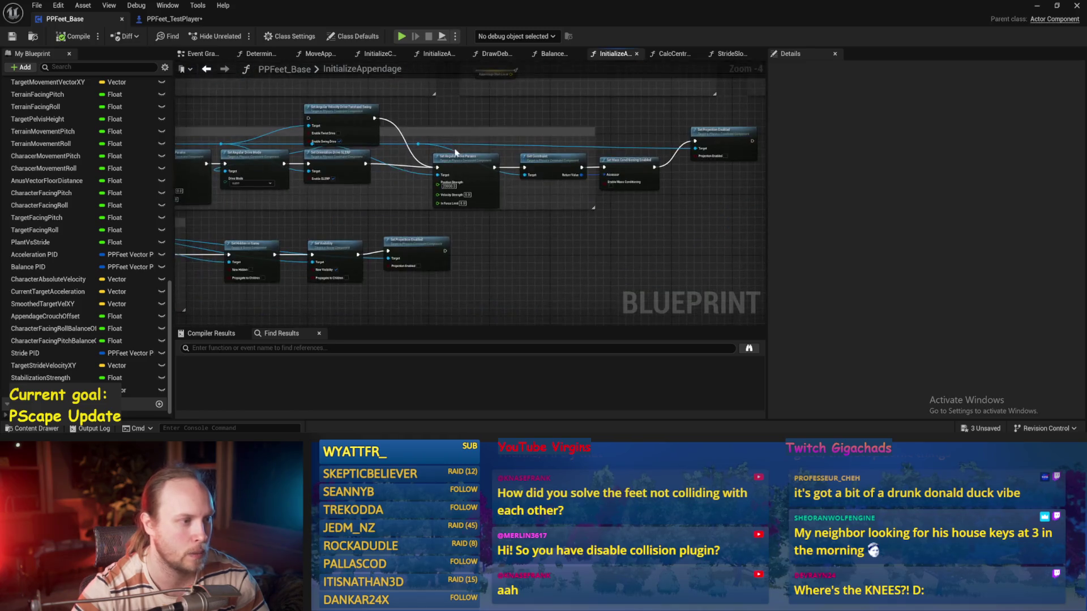
scroll(458, 161, "up", 4)
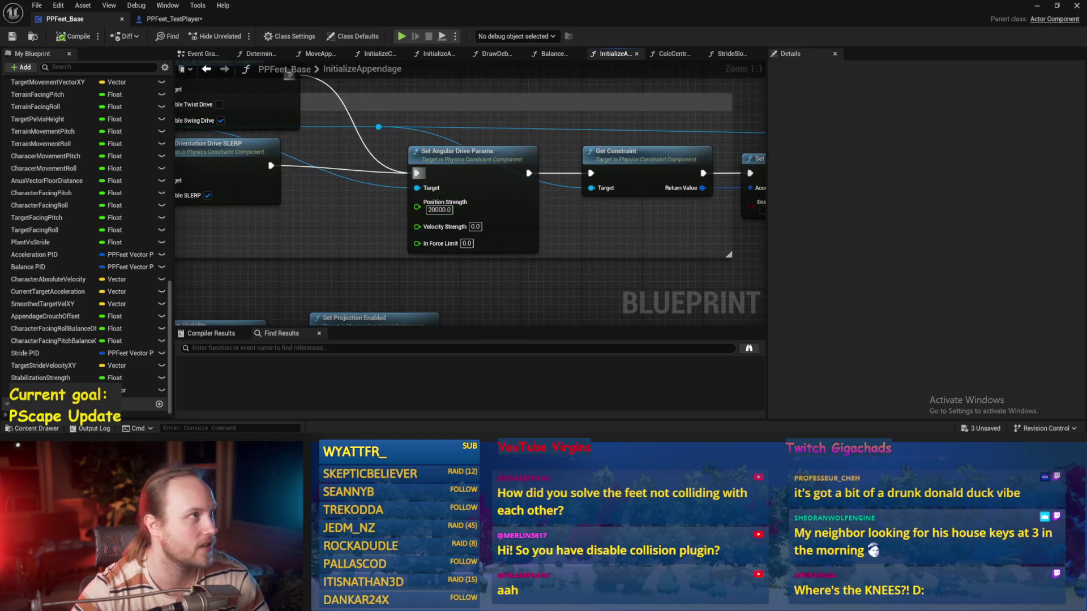
scroll(497, 273, "down", 3)
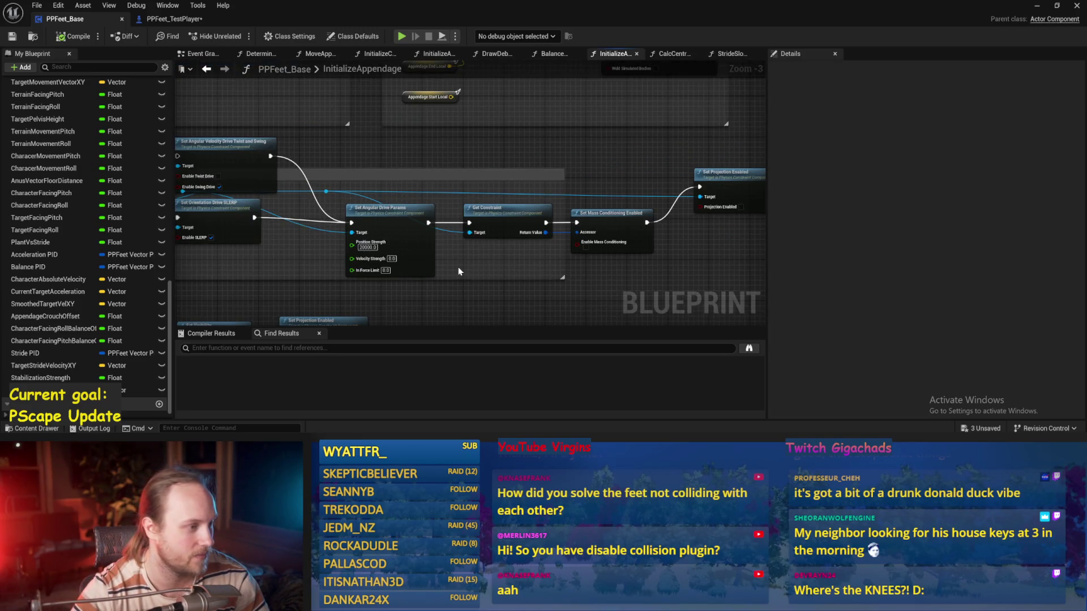
scroll(458, 271, "up", 4)
left_click(385, 181)
type("1000")
key("Return")
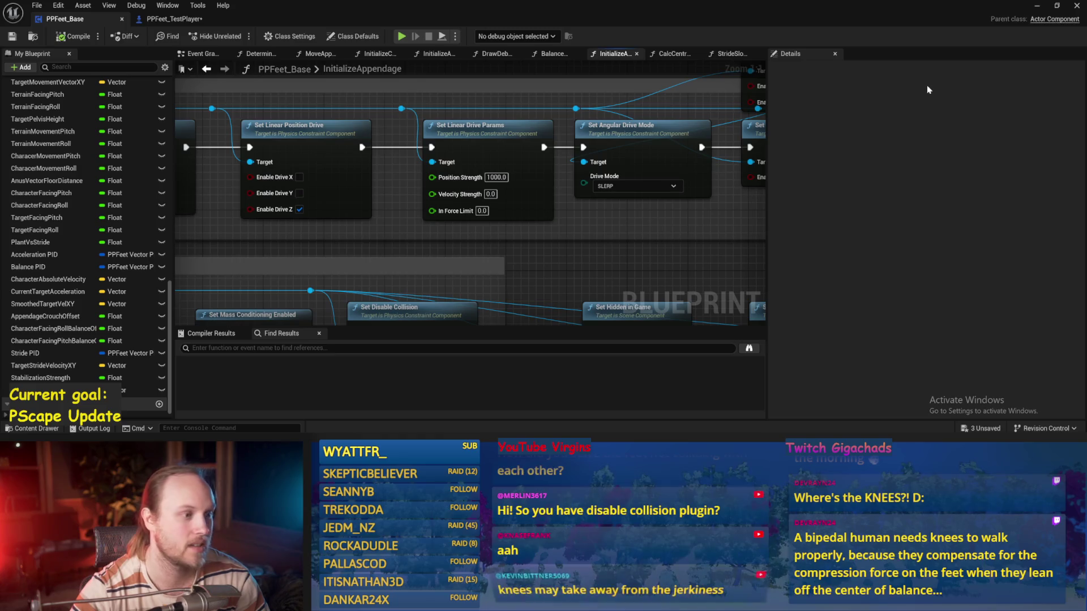
left_click(1037, 9)
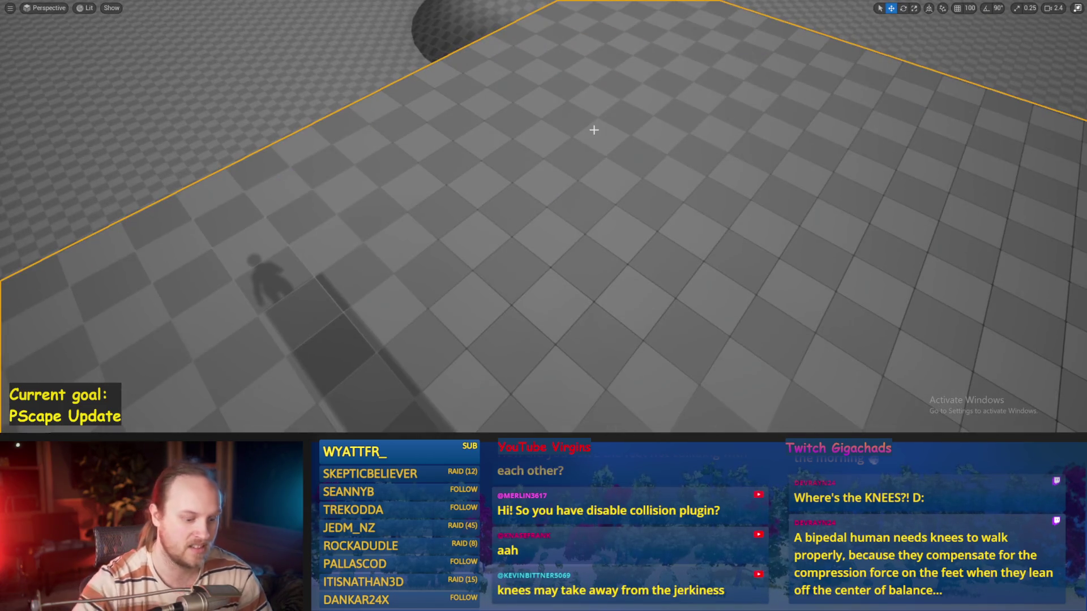
key("alt+p")
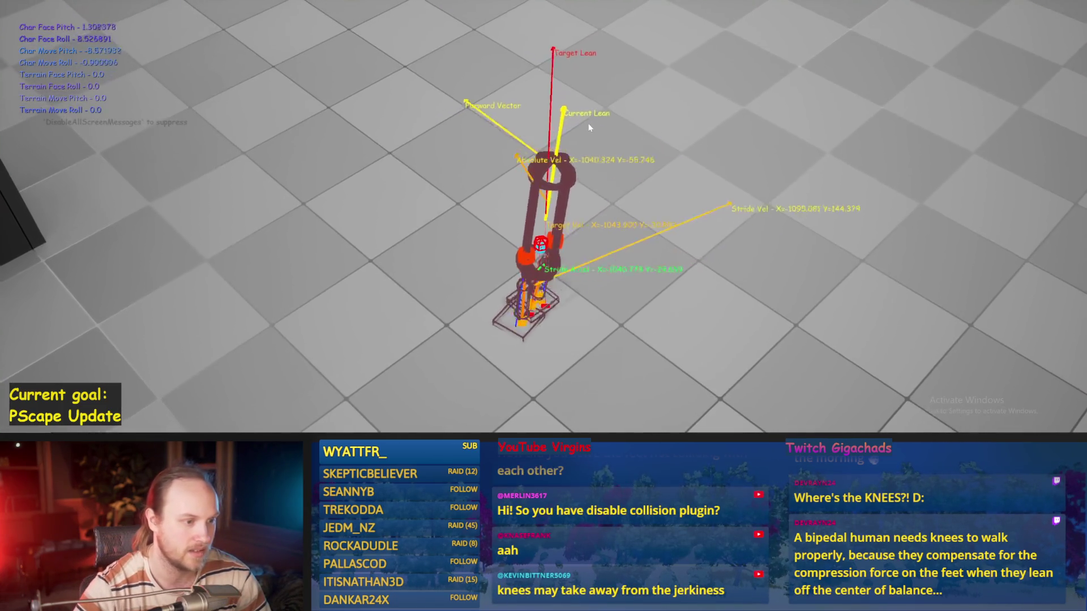